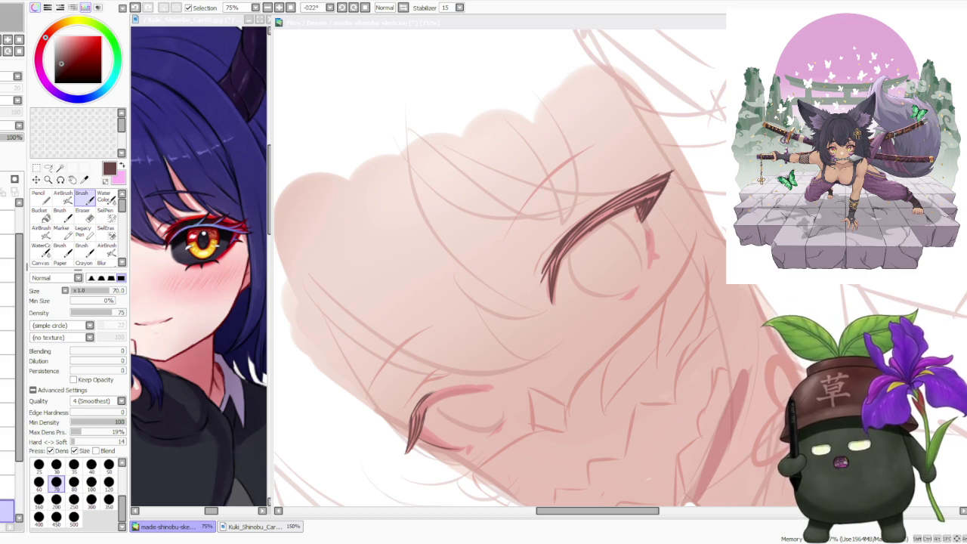
Step: Select the sketch lines layer and raise its opacity to 67% so the lines darken
scroll(468, 267, down, 3)
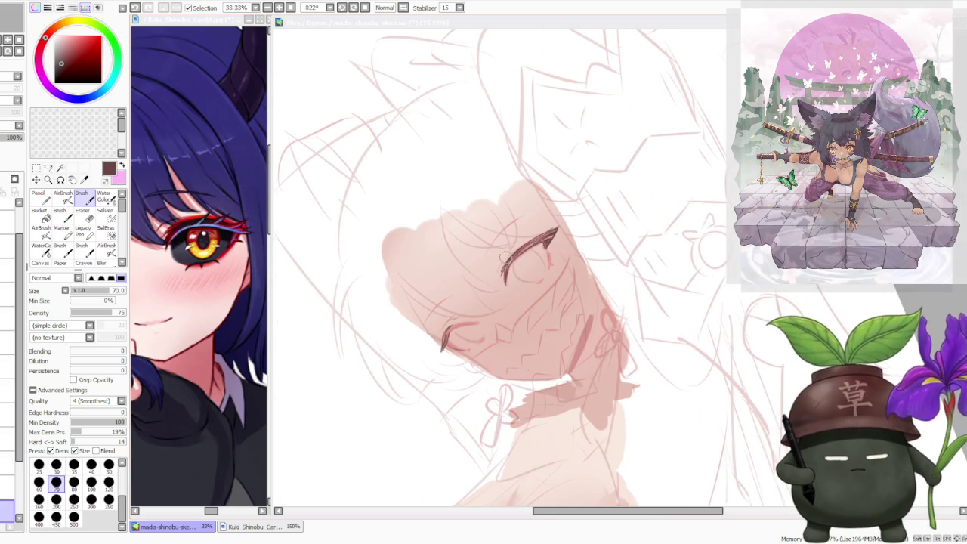
scroll(529, 268, down, 2)
scroll(506, 266, up, 2)
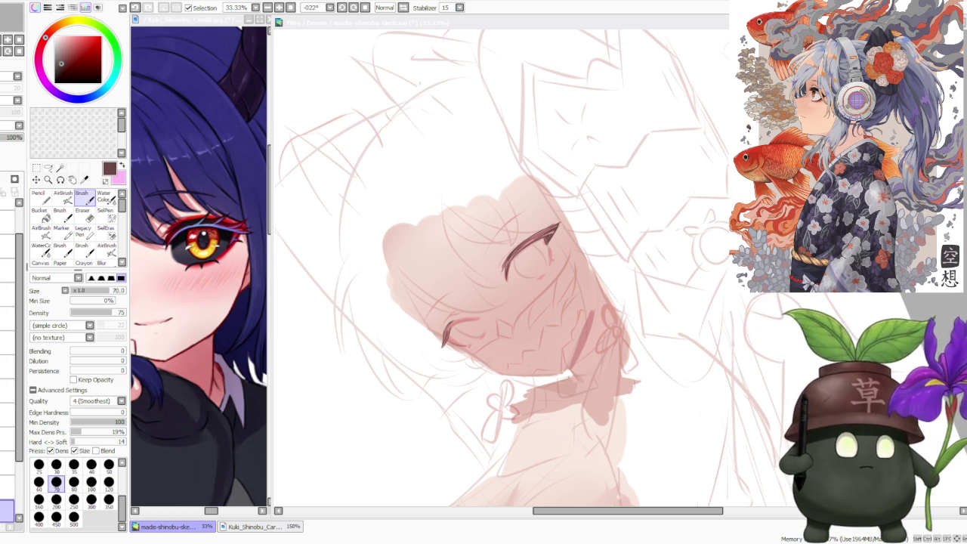
scroll(339, 375, down, 2)
scroll(340, 375, down, 1)
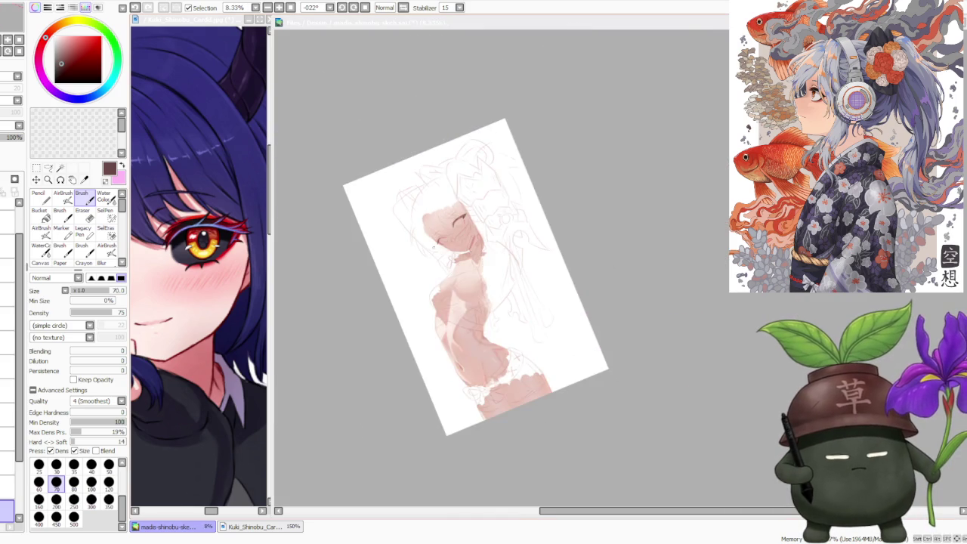
scroll(339, 375, up, 1)
scroll(448, 181, down, 1)
scroll(448, 182, up, 1)
scroll(448, 181, up, 1)
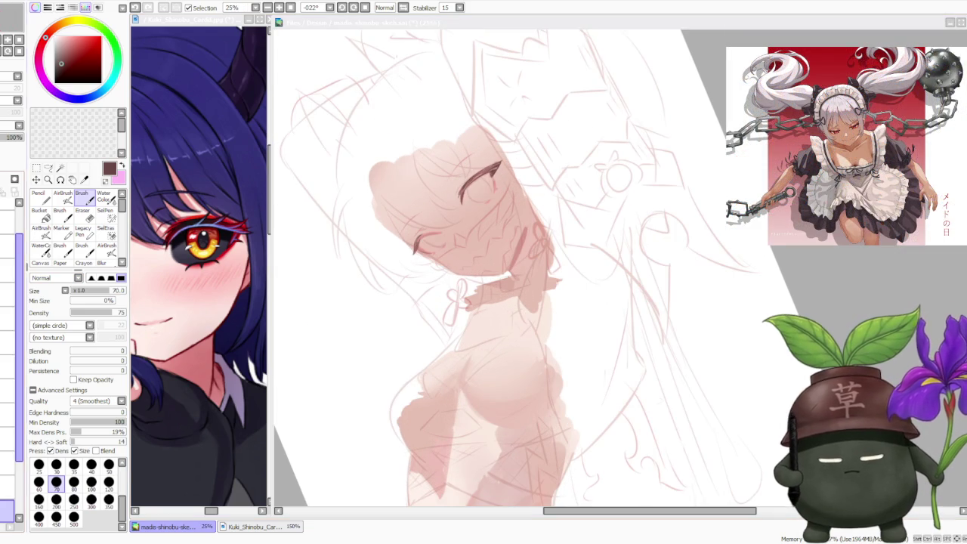
click(7, 271)
drag(3, 138, 6, 140)
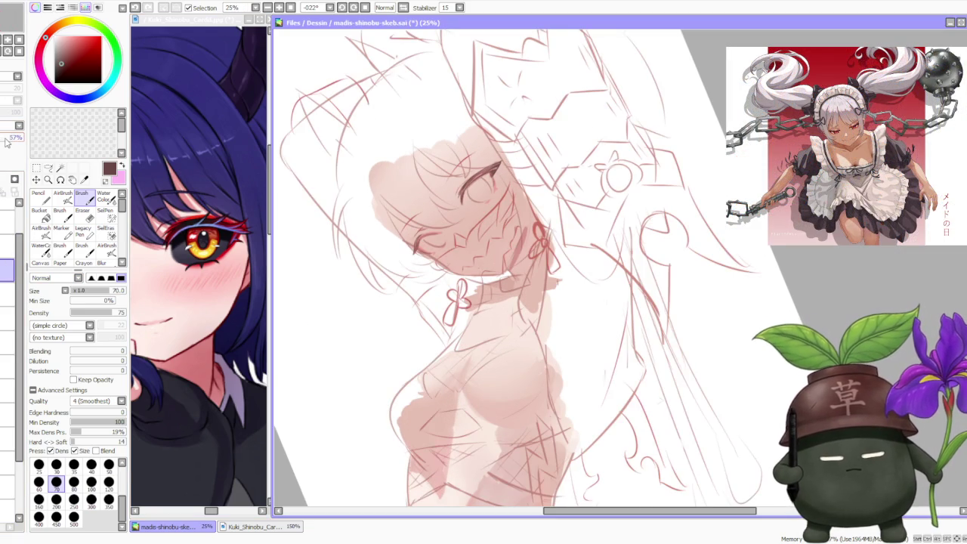
scroll(471, 252, down, 2)
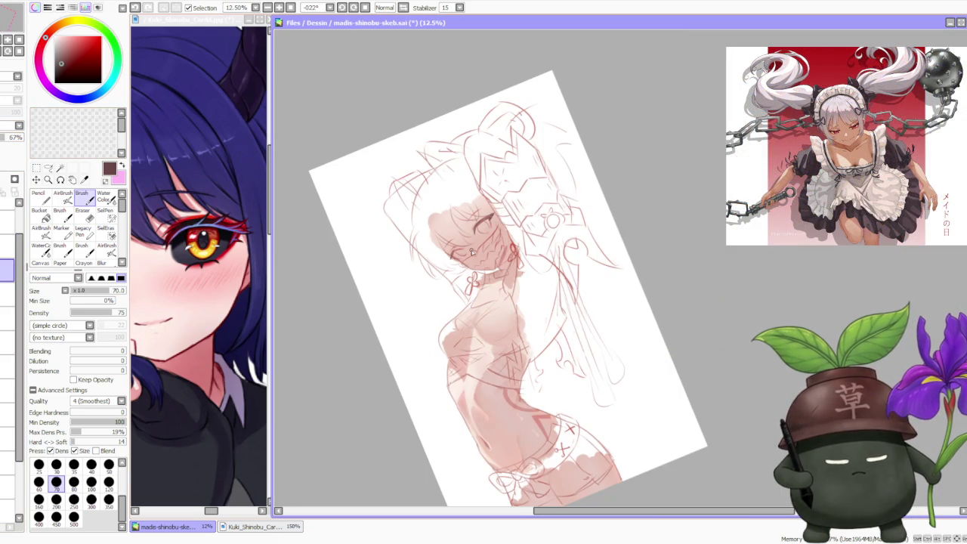
scroll(472, 252, up, 1)
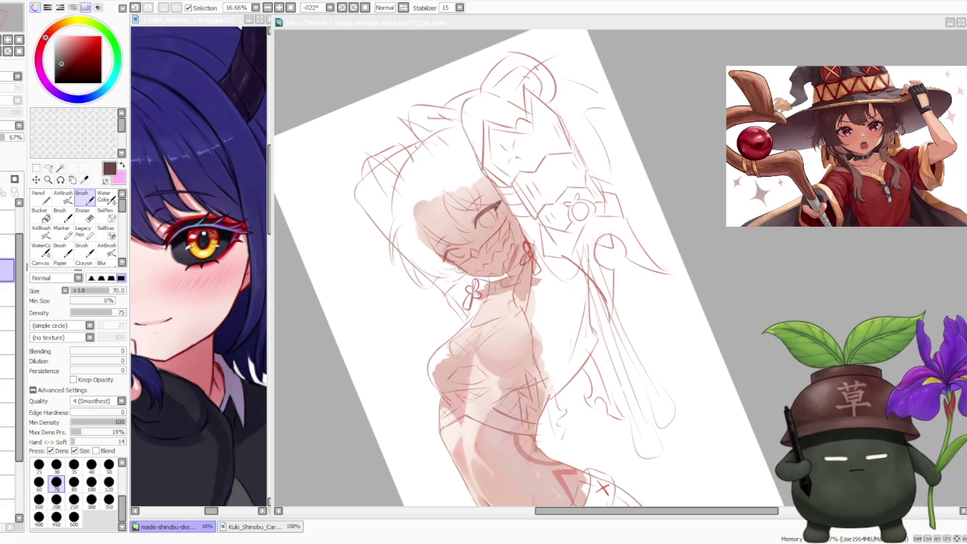
scroll(491, 302, down, 1)
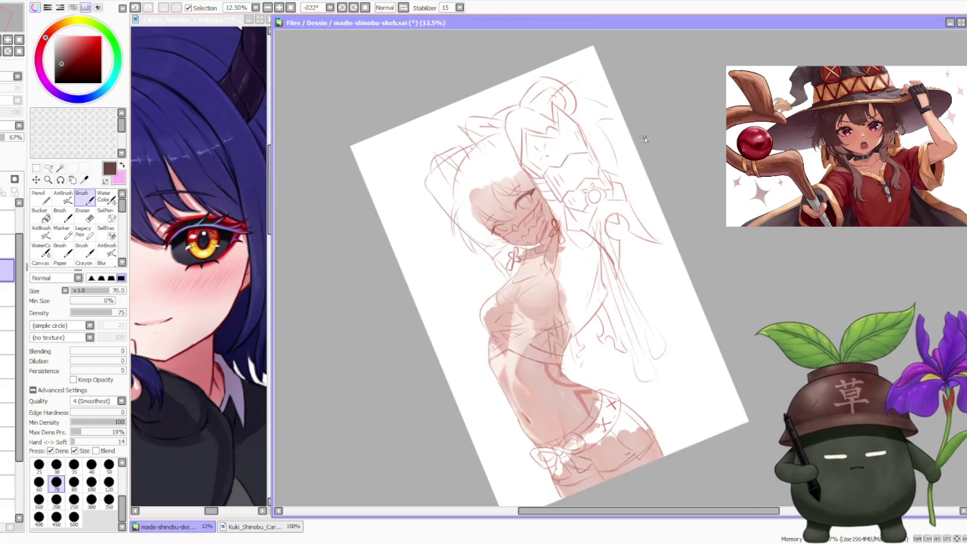
scroll(485, 248, up, 3)
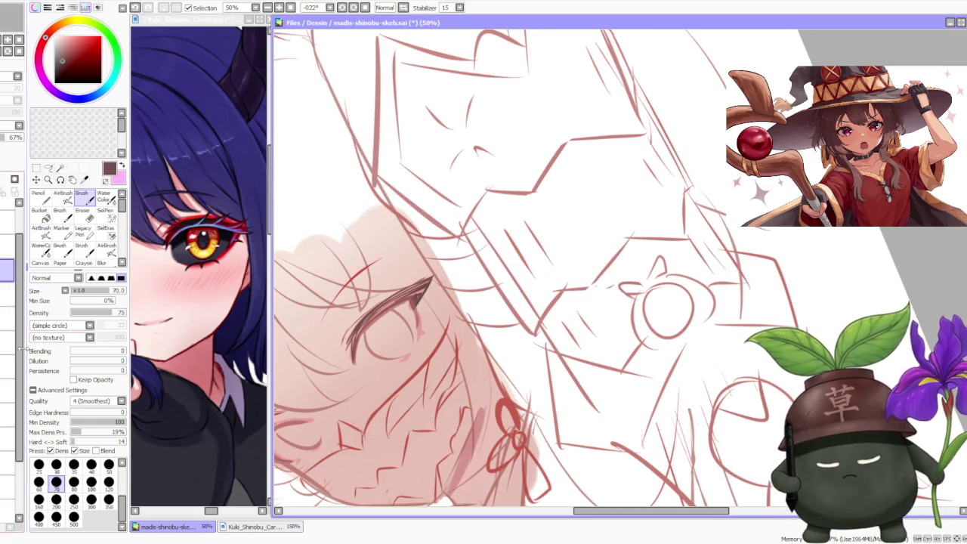
Step: Fade the sketch layer to 33% and thicken the eyelash with dark strokes on the eye layer
drag(15, 137, 6, 136)
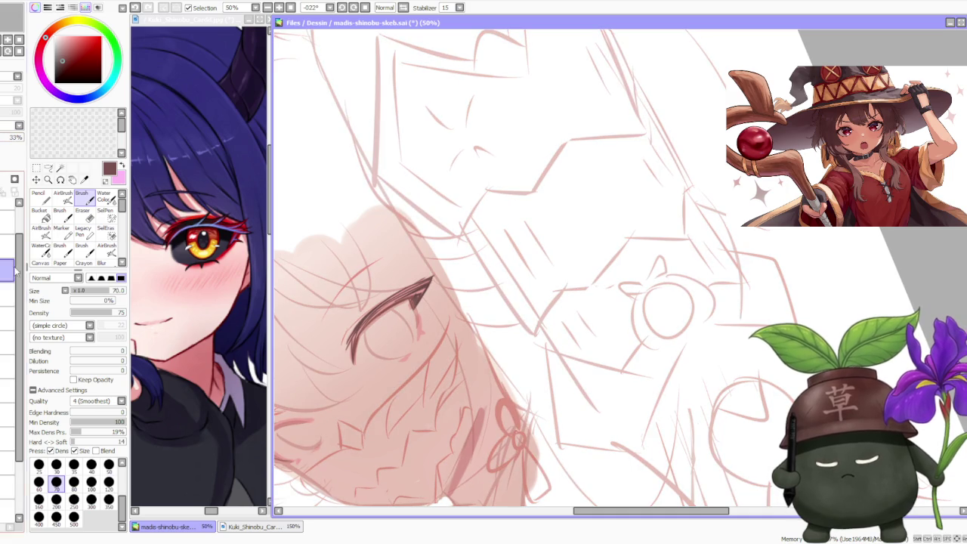
click(12, 452)
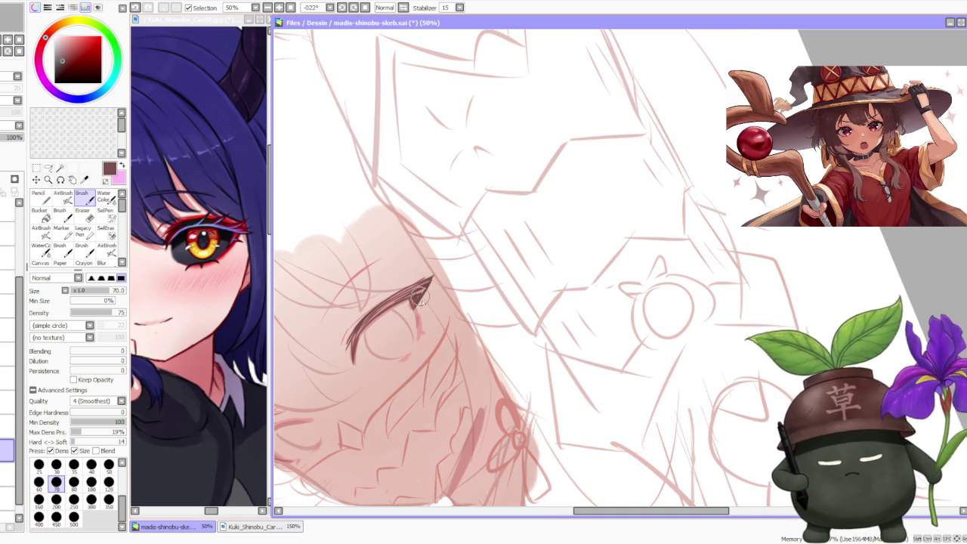
scroll(408, 302, up, 2)
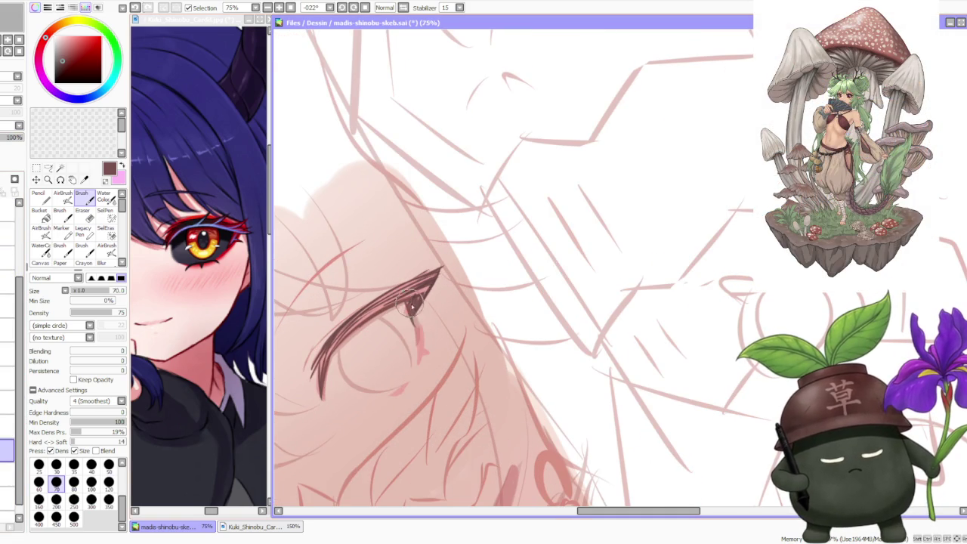
drag(414, 325, 425, 287)
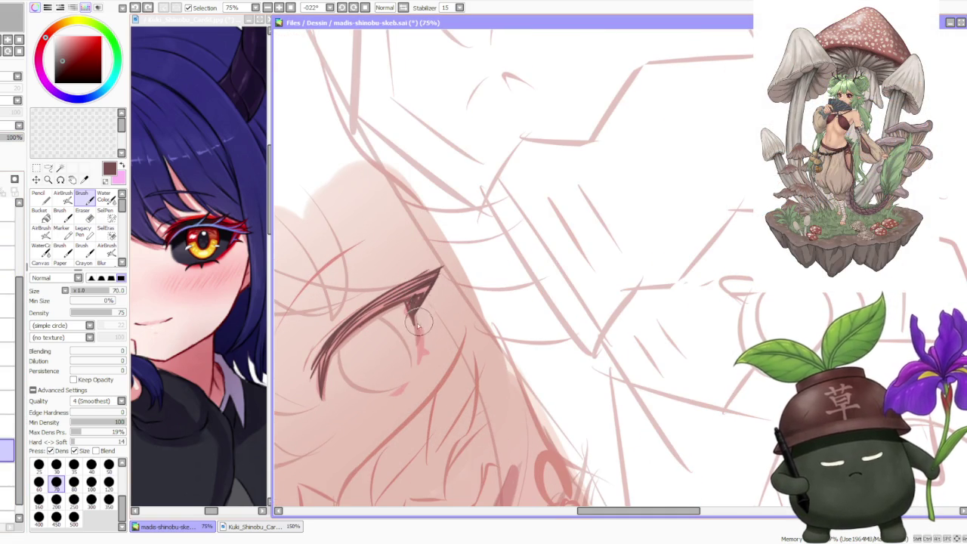
drag(426, 287, 415, 329)
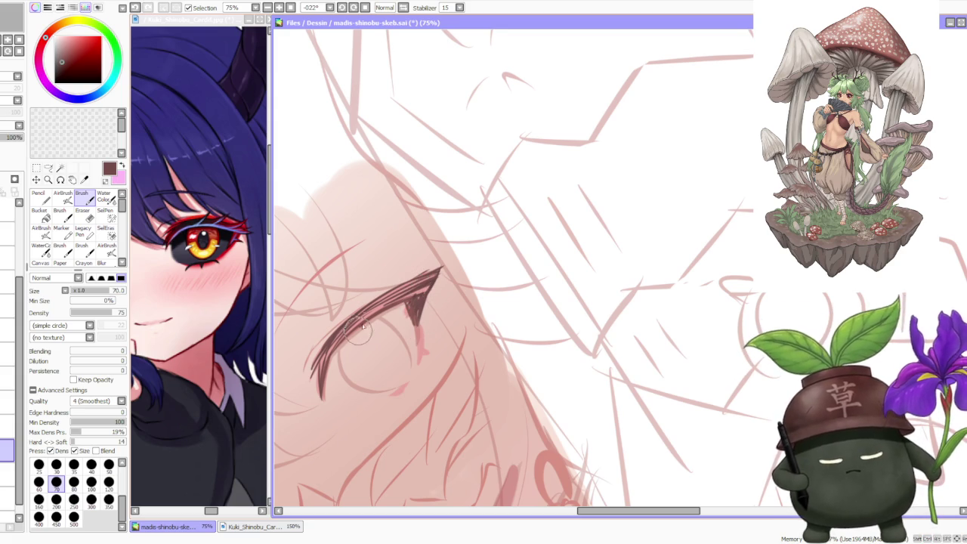
Step: In a dark reddish colour, thicken the lower lash tail and define the upper lash to its tip
scroll(425, 268, down, 1)
scroll(412, 283, up, 3)
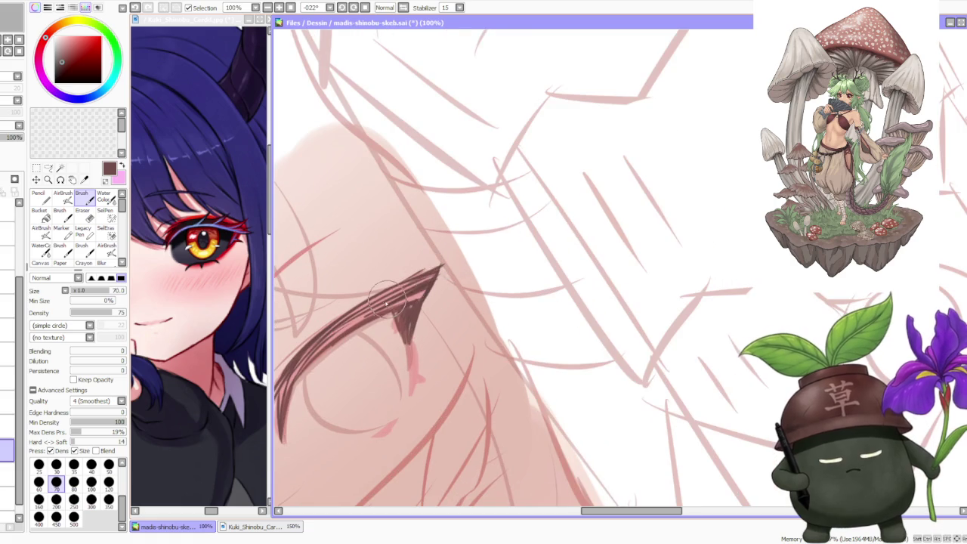
scroll(404, 294, down, 1)
scroll(341, 338, up, 1)
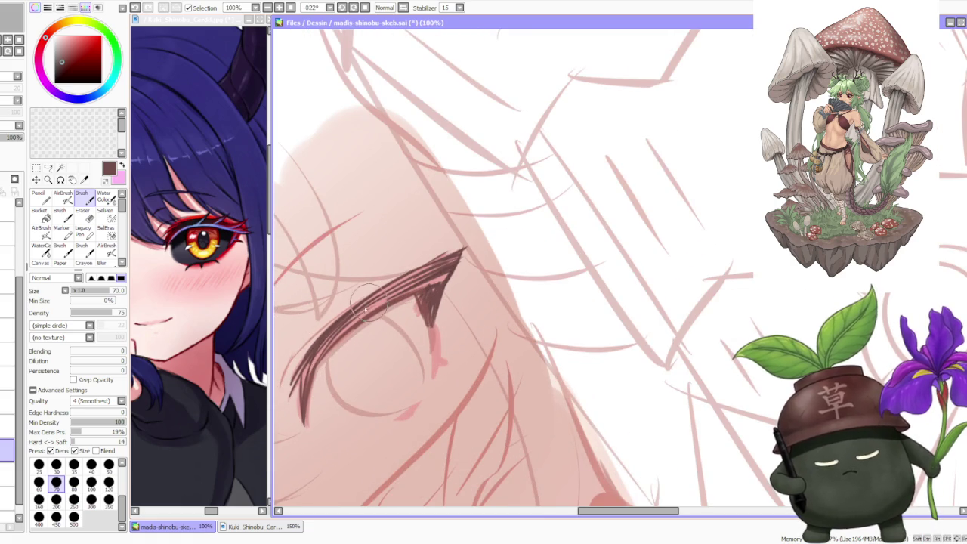
scroll(362, 317, down, 2)
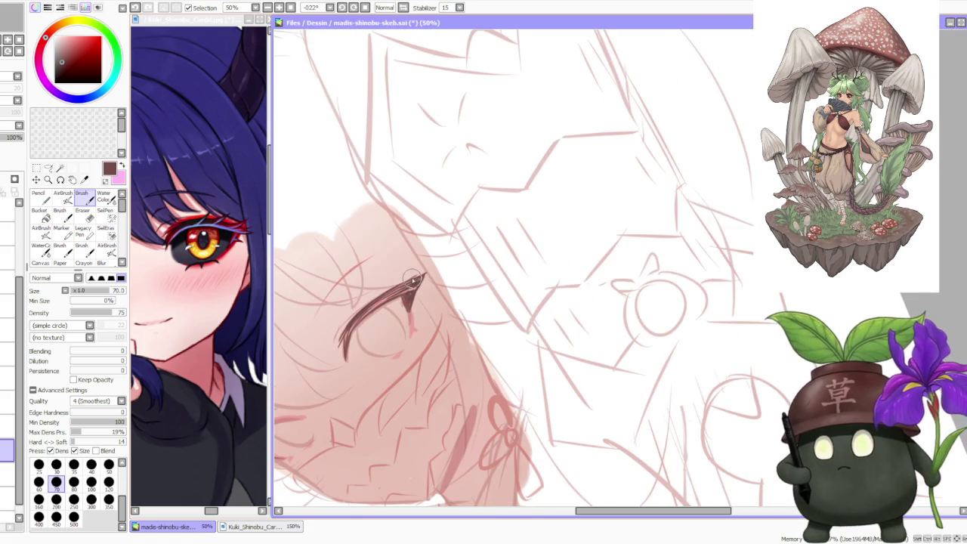
scroll(344, 346, up, 1)
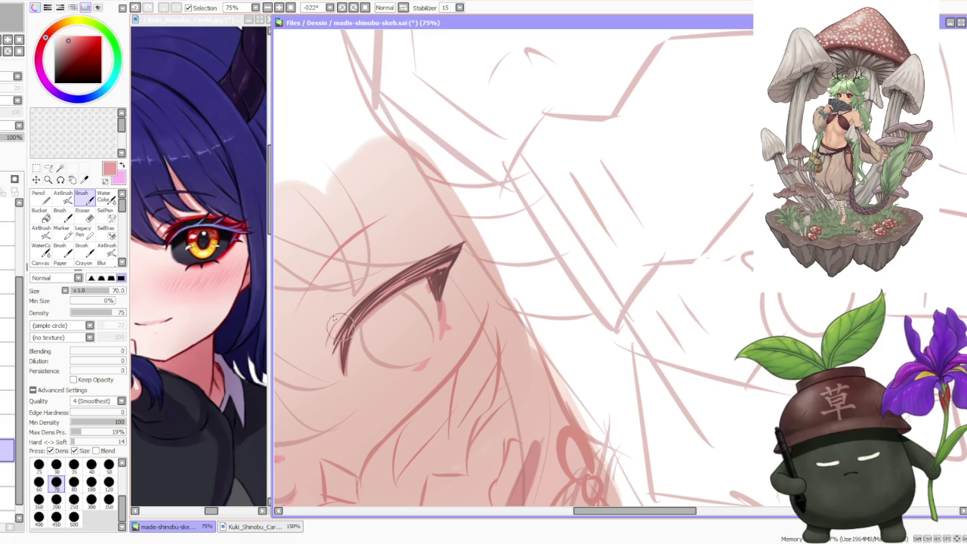
click(74, 46)
drag(73, 46, 71, 50)
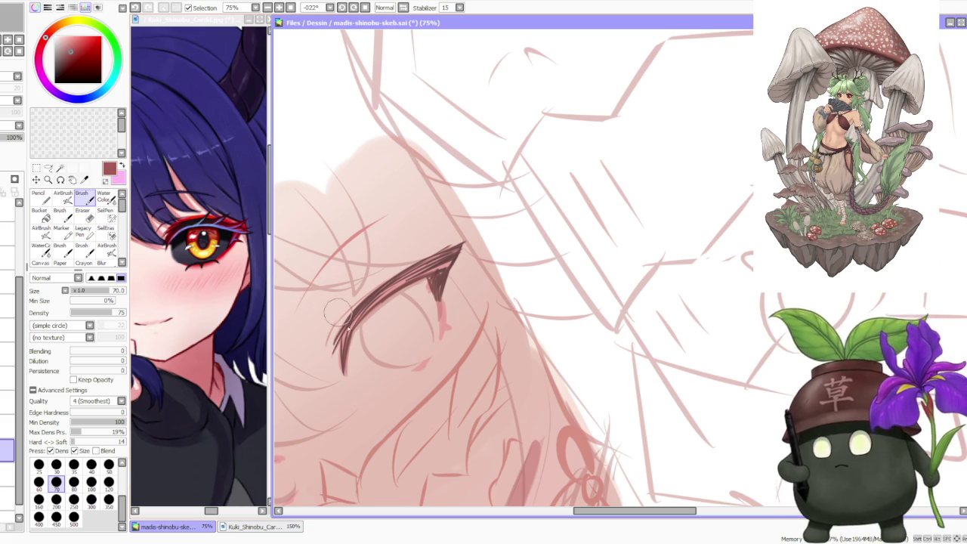
drag(349, 325, 344, 373)
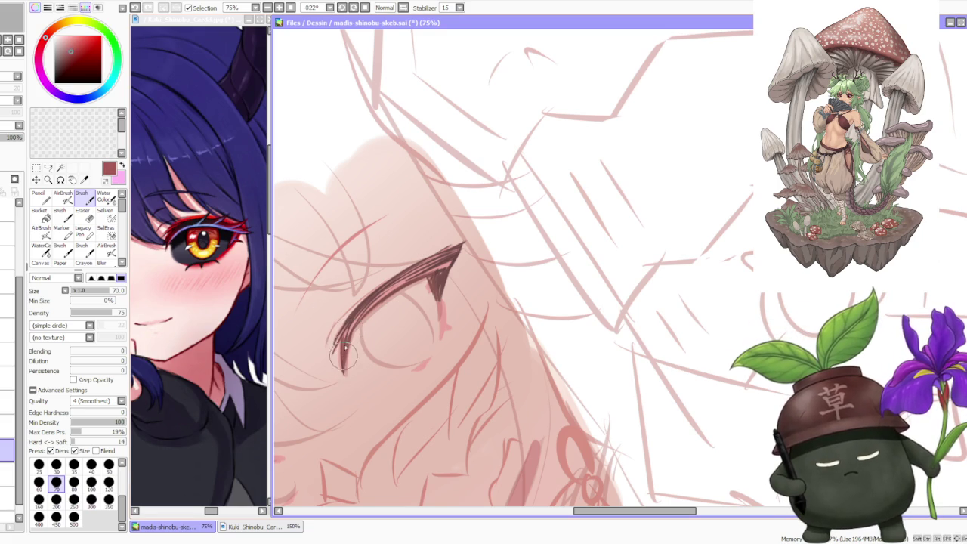
drag(352, 323, 452, 248)
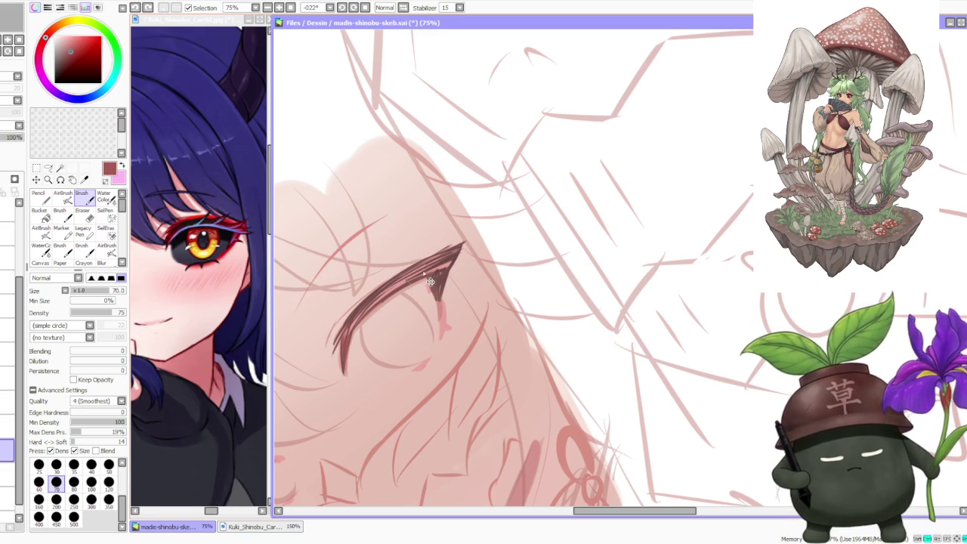
drag(420, 278, 412, 280)
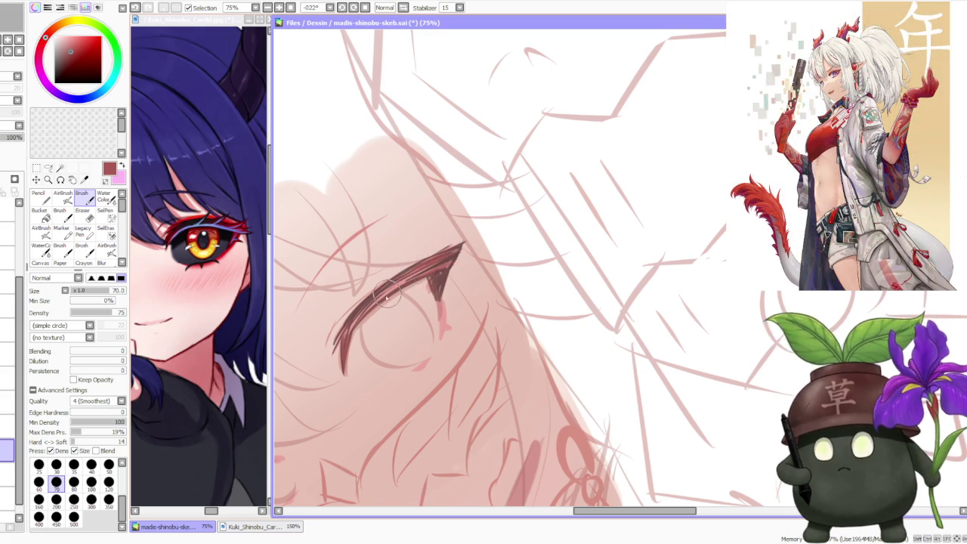
Step: Darken the lash further in brown-red and extend its upper-right tip
click(67, 42)
click(96, 57)
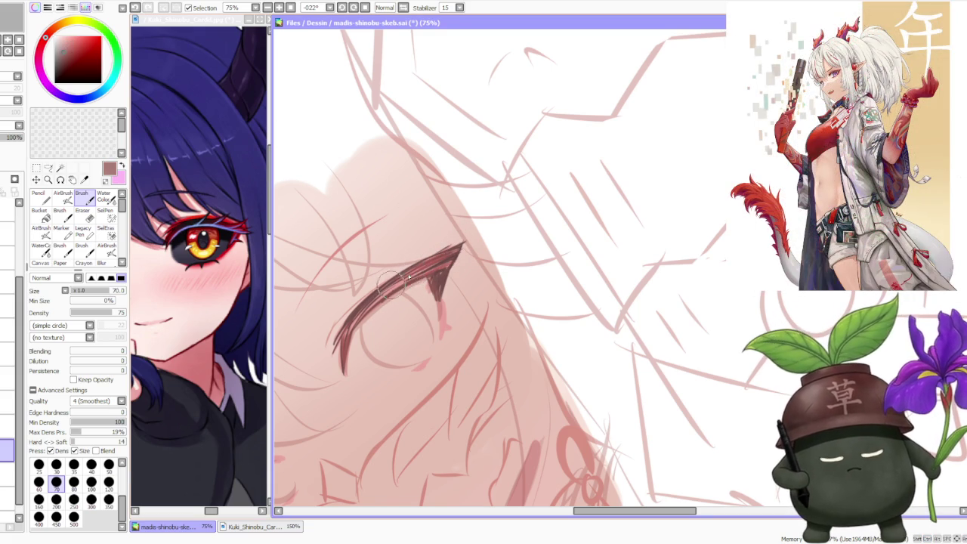
drag(408, 276, 434, 261)
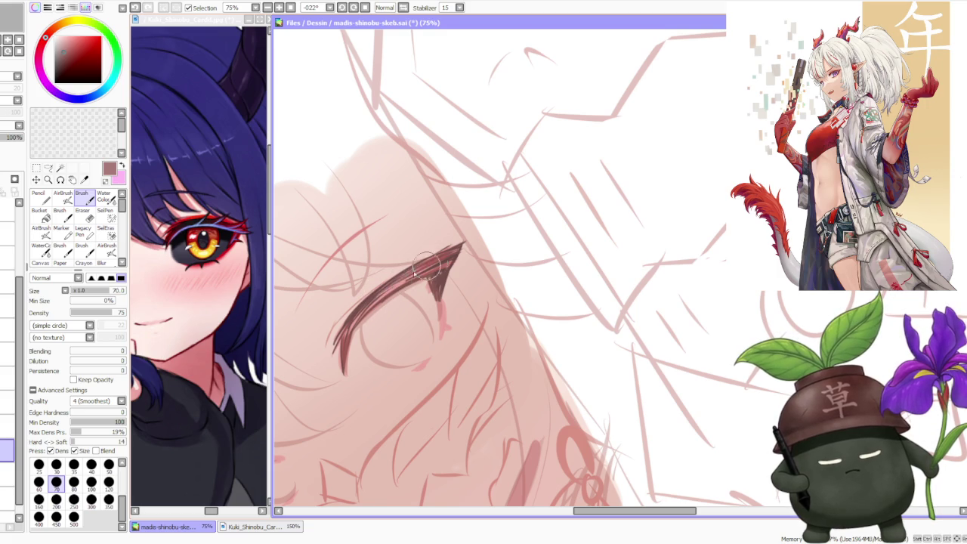
alt+click(362, 306)
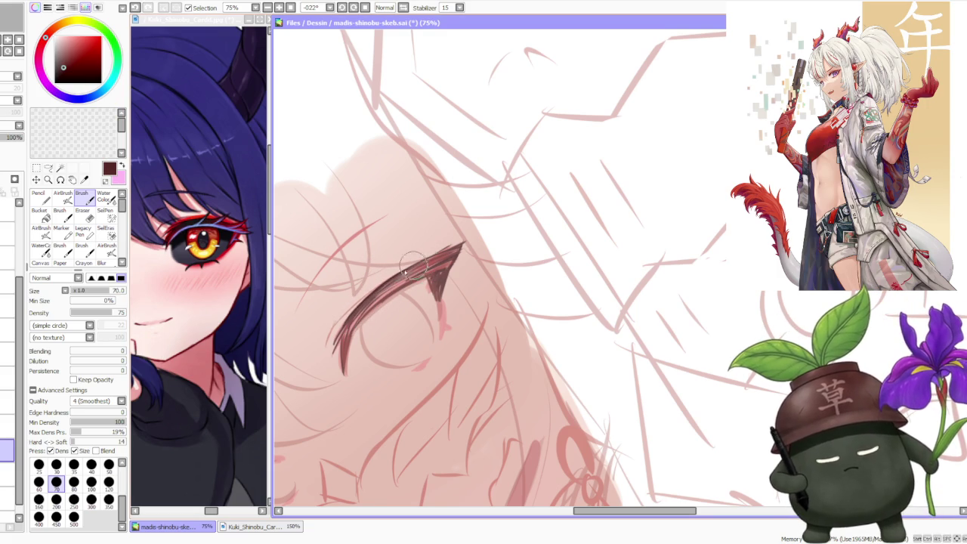
alt+click(336, 344)
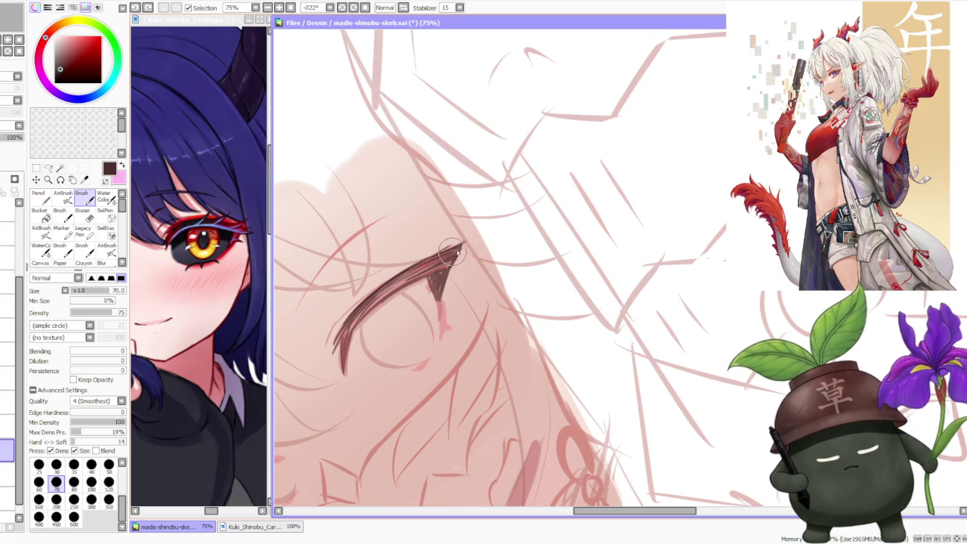
mouse_move(461, 244)
mouse_down()
mouse_move(429, 266)
mouse_move(438, 265)
mouse_up()
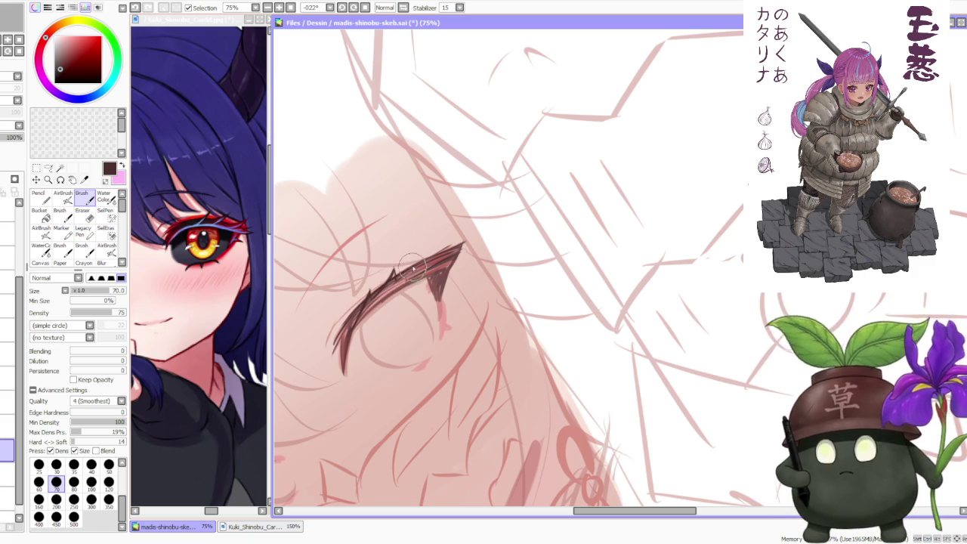
Step: Add dark brown flicks and thicken the upper lash tip, undoing unwanted strokes
drag(408, 268, 418, 251)
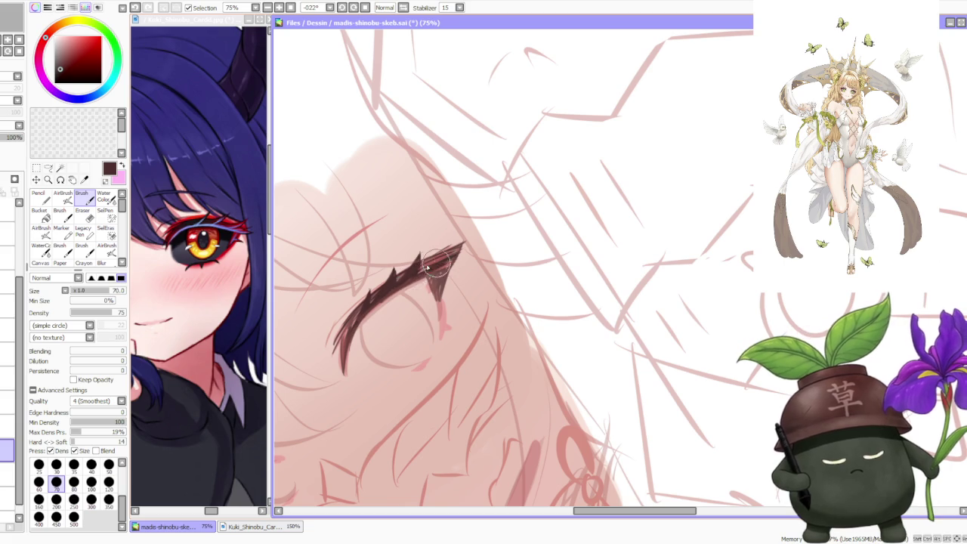
drag(437, 291, 464, 244)
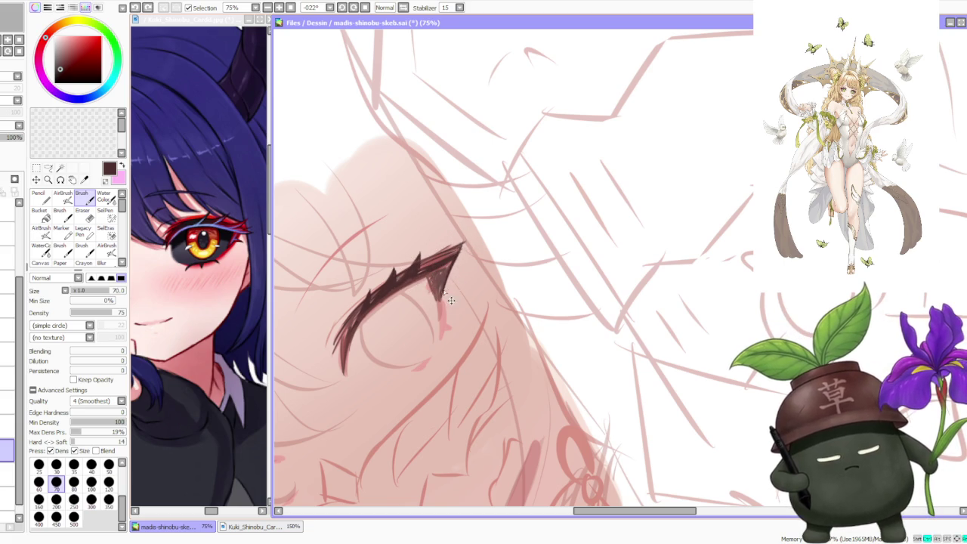
mouse_move(446, 281)
mouse_down()
mouse_move(462, 243)
mouse_move(429, 253)
mouse_move(451, 244)
mouse_move(432, 272)
mouse_up()
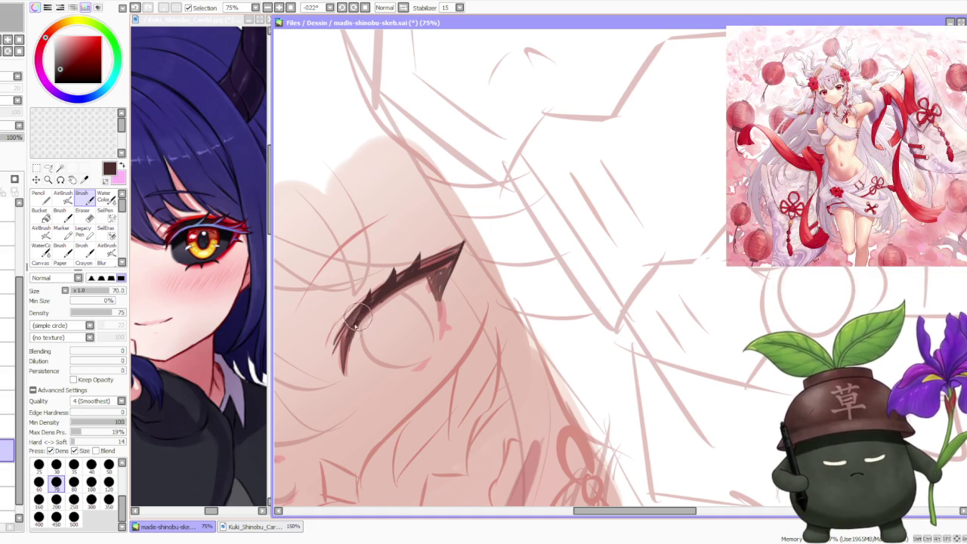
alt+click(437, 261)
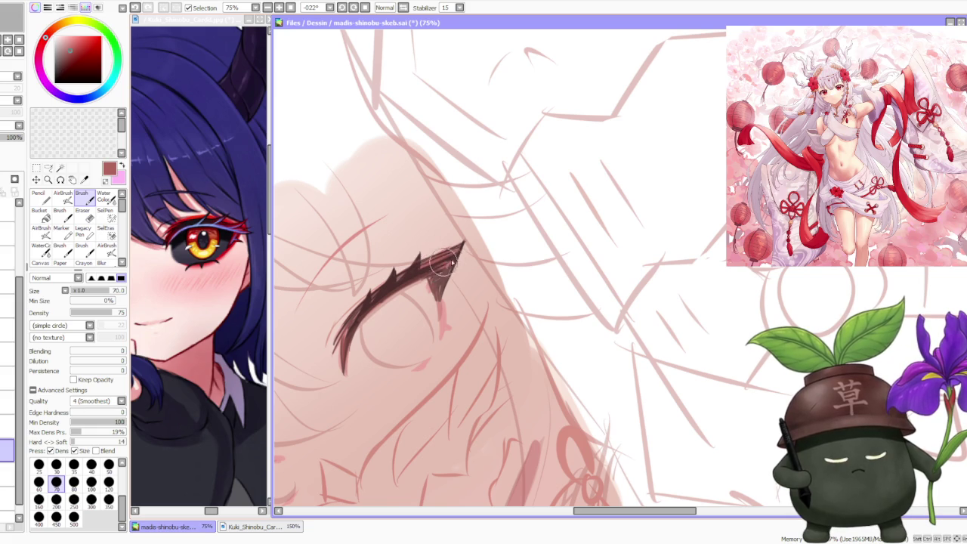
alt+click(434, 271)
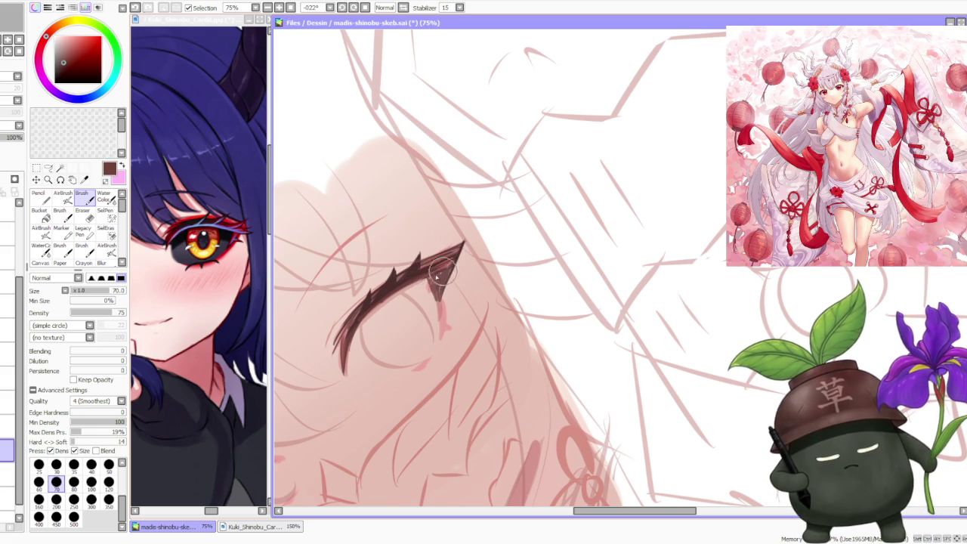
alt+click(414, 264)
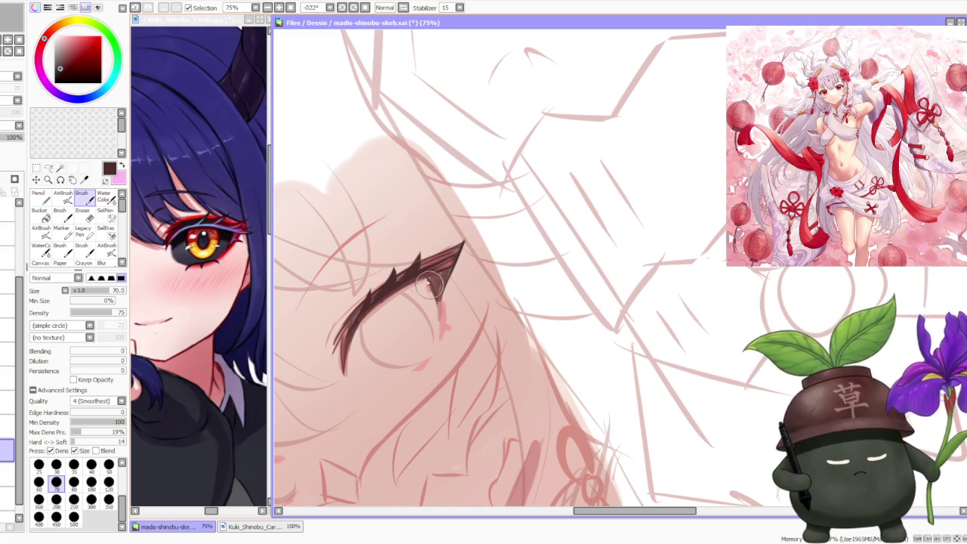
key(ctrl+z)
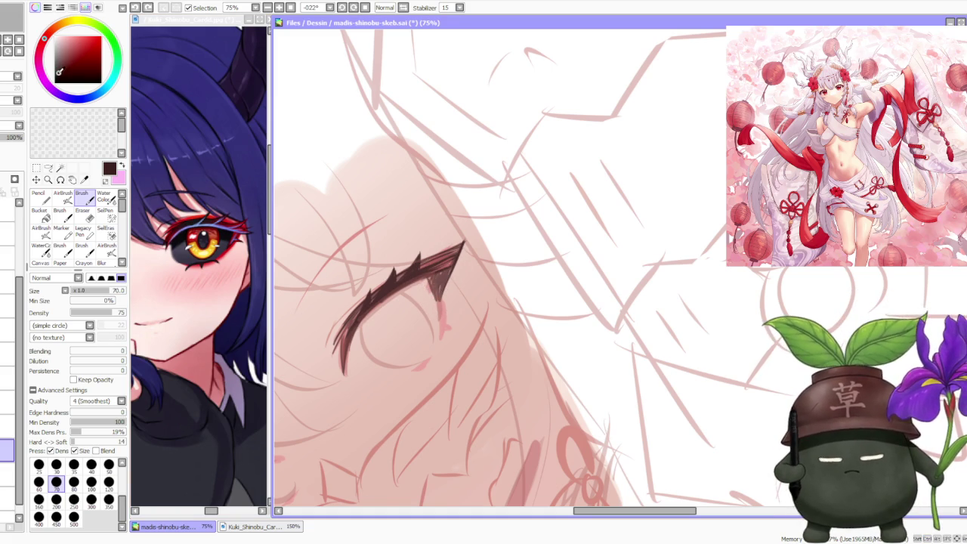
alt+click(440, 266)
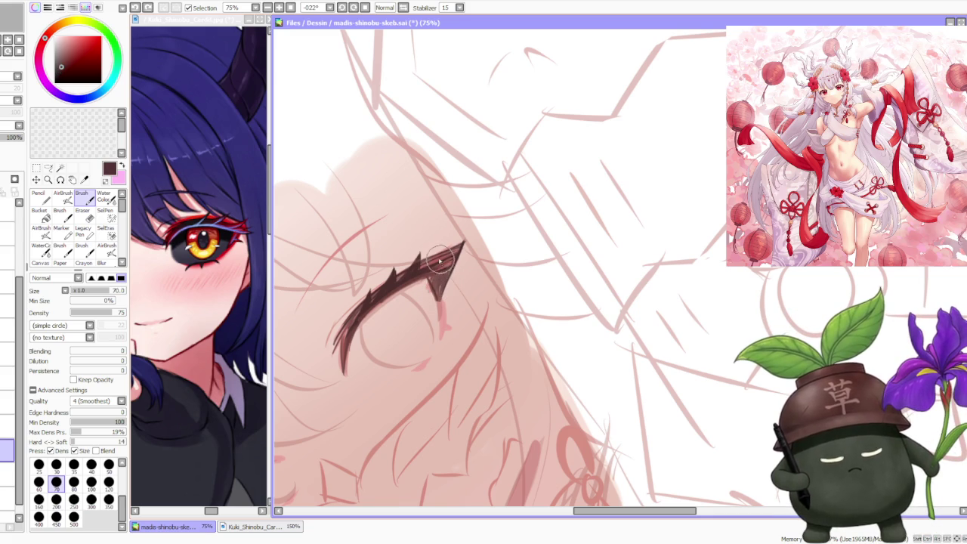
key(ctrl+z)
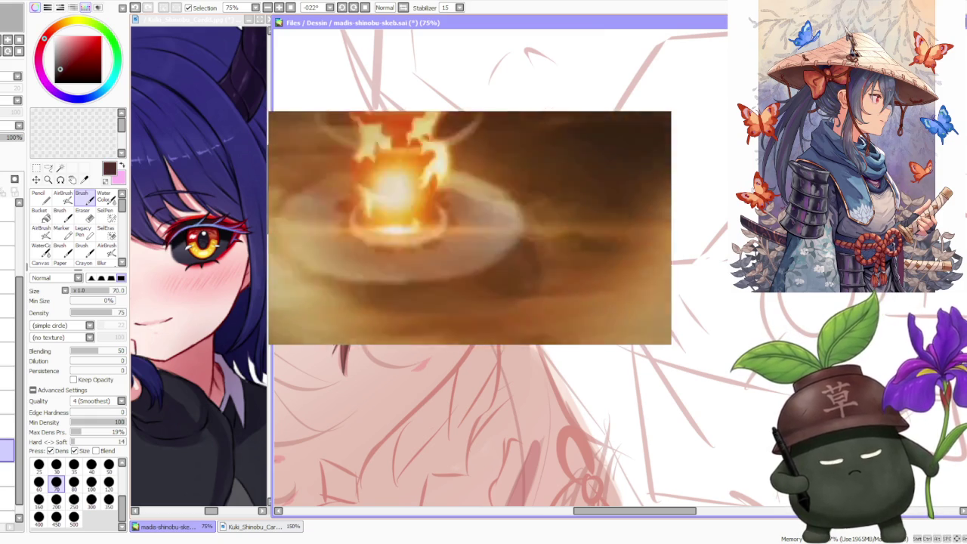
Step: Thicken and darken the upper lash stroke, then toggle the sketch layer off and on to check
key(minus)
key(minus)
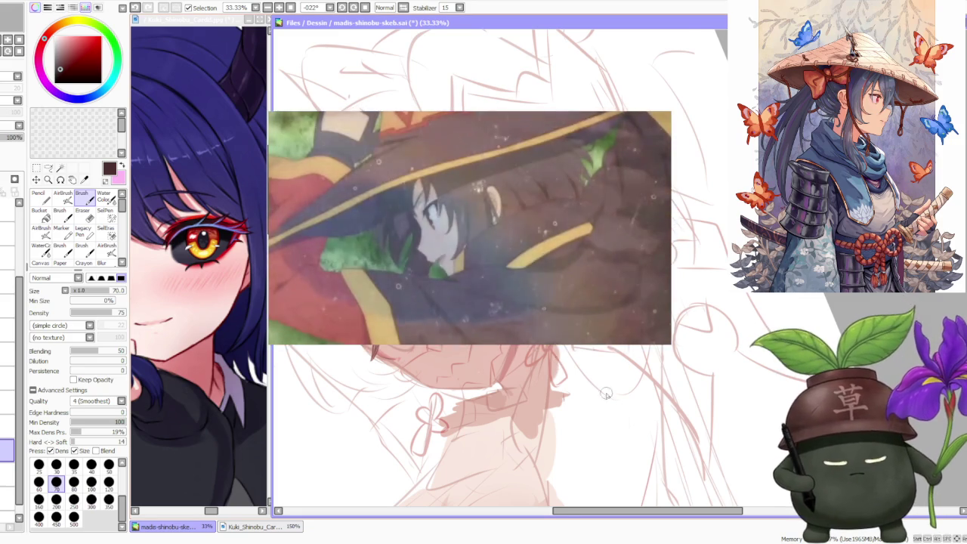
key(plus)
key(plus)
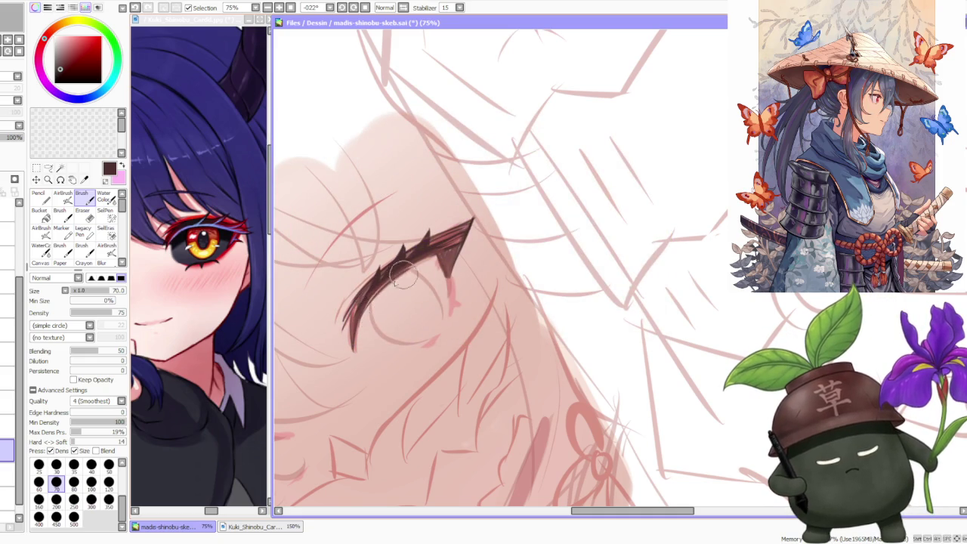
mouse_move(374, 281)
mouse_down()
mouse_move(434, 246)
mouse_move(445, 272)
mouse_up()
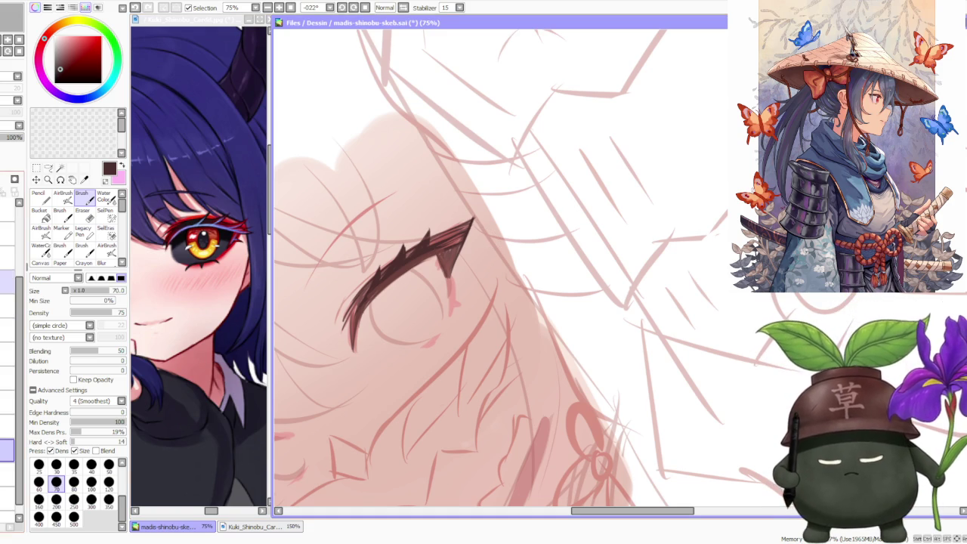
click(7, 210)
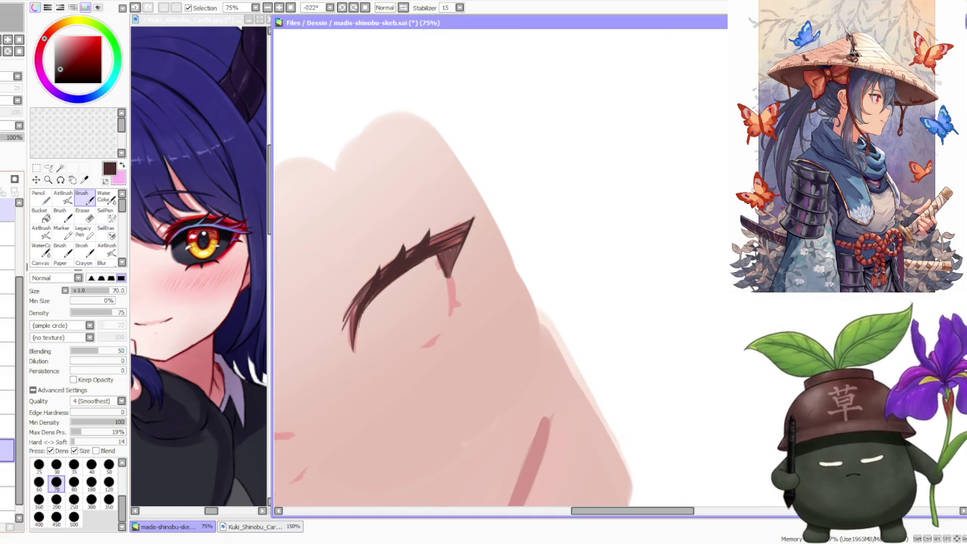
click(8, 210)
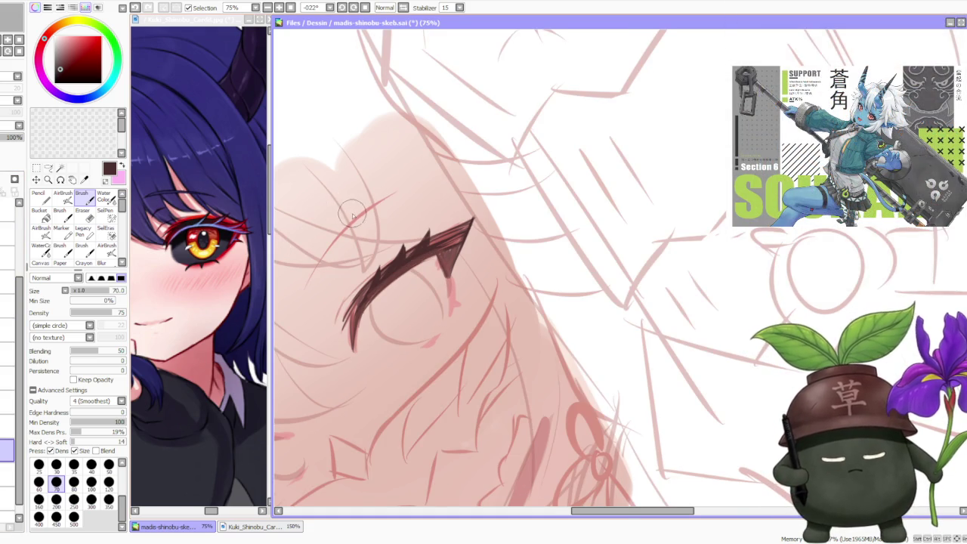
scroll(420, 125, down, 1)
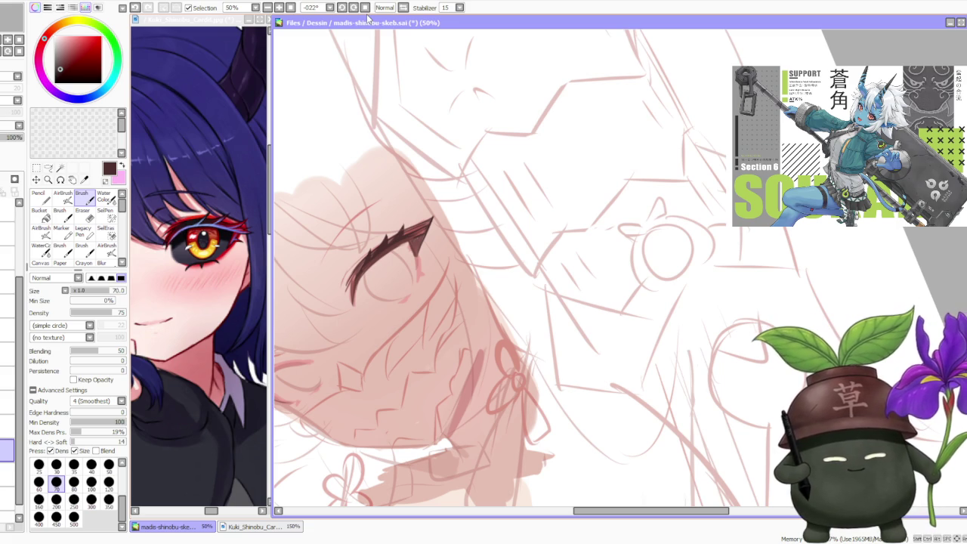
Step: Straighten the canvas view and raise the sketch layer's opacity to about 71%
click(367, 9)
scroll(482, 223, up, 1)
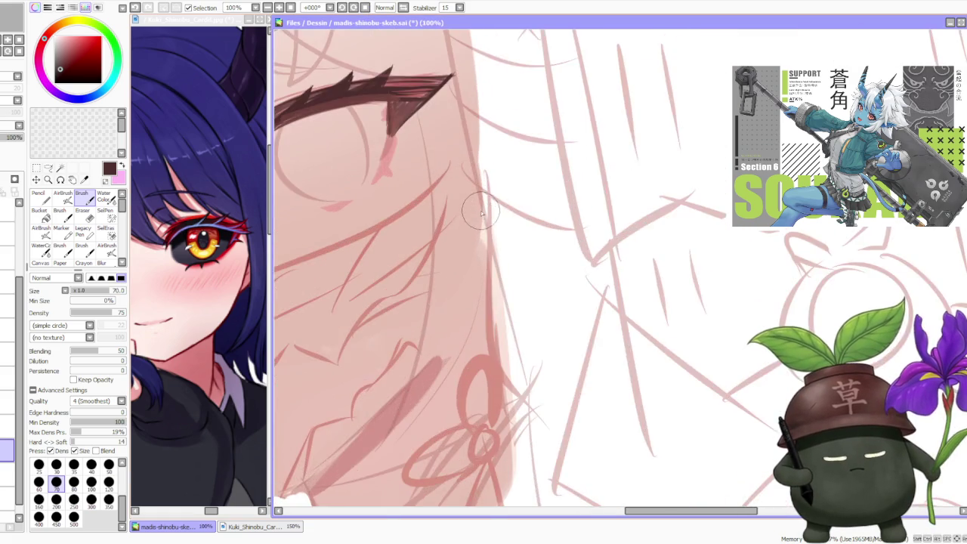
scroll(453, 227, down, 3)
scroll(387, 231, down, 3)
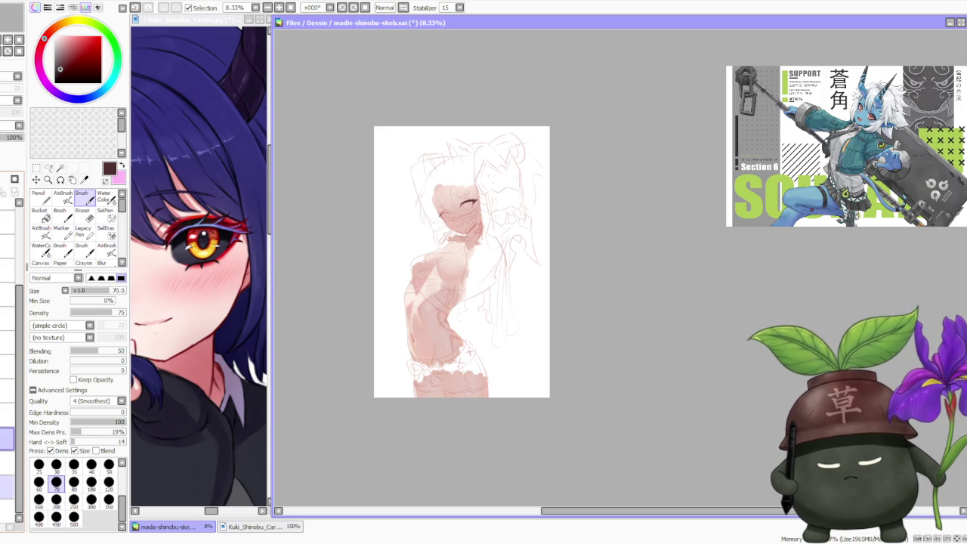
click(7, 212)
click(9, 141)
scroll(475, 390, up, 1)
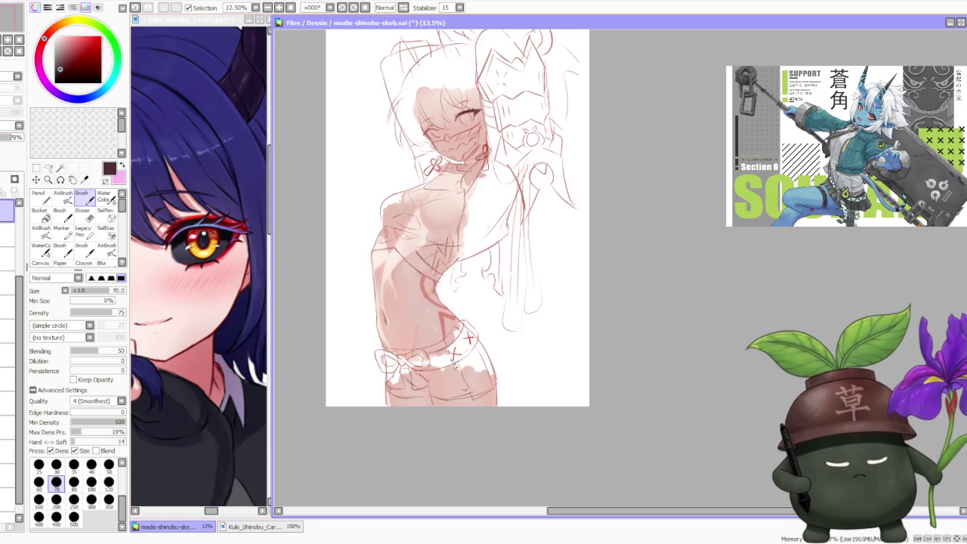
scroll(364, 288, down, 1)
scroll(363, 288, up, 1)
scroll(355, 242, down, 1)
scroll(342, 185, up, 1)
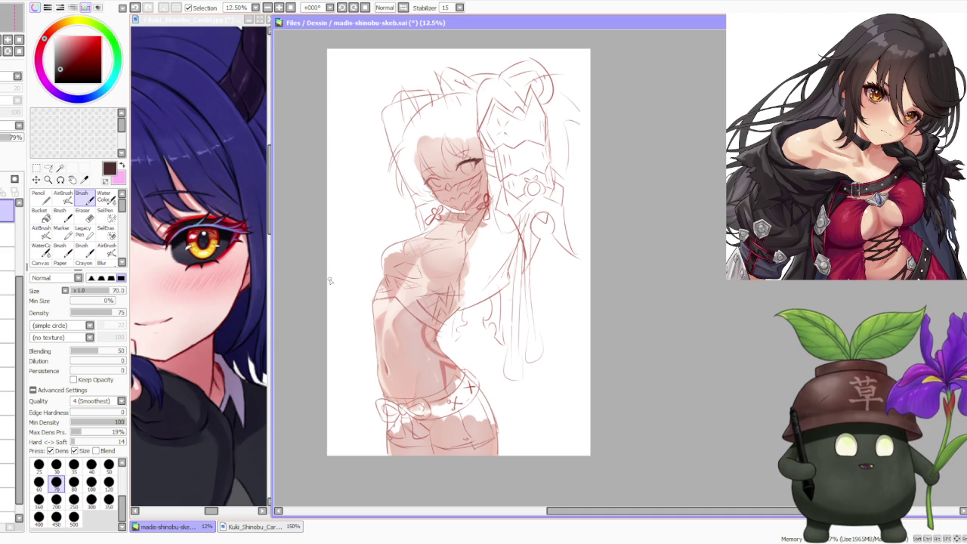
Step: Zoom out over the whole figure and select the bottom background layer
scroll(346, 371, up, 1)
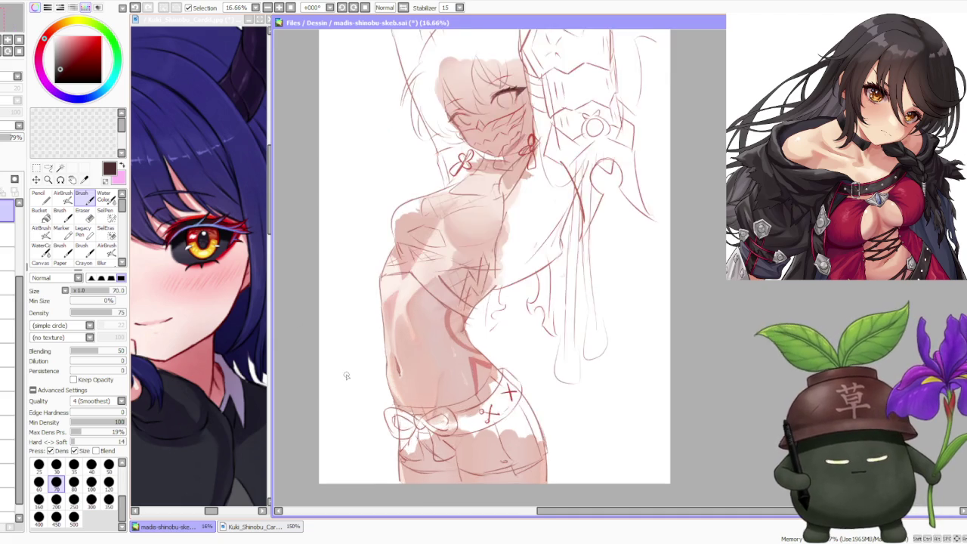
scroll(384, 347, up, 1)
scroll(384, 347, up, 1)
scroll(383, 347, down, 3)
scroll(383, 347, down, 1)
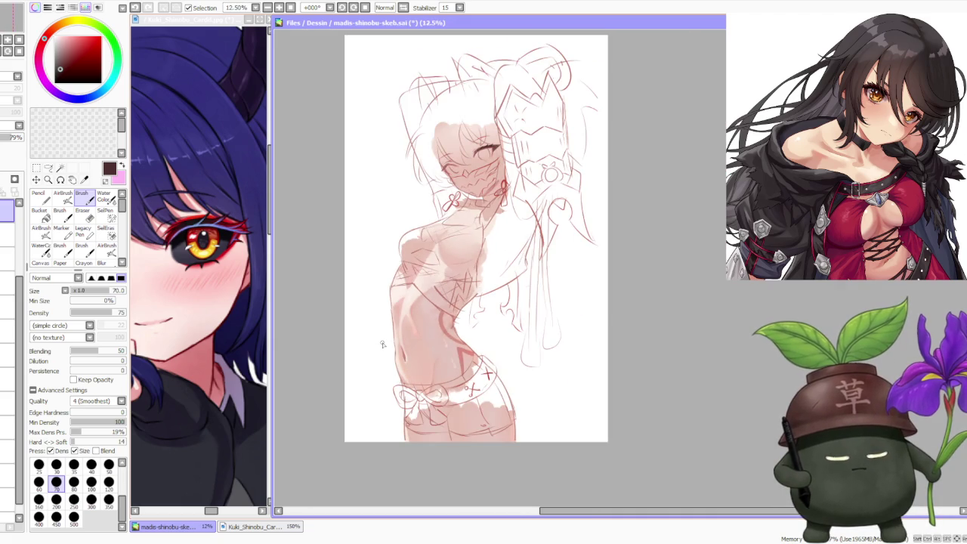
scroll(380, 334, down, 1)
scroll(394, 314, up, 1)
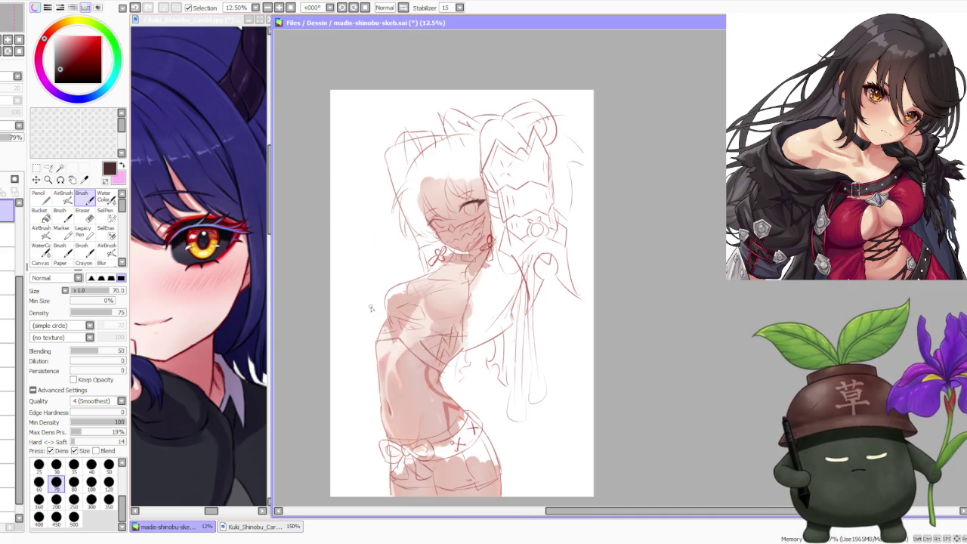
scroll(374, 318, up, 1)
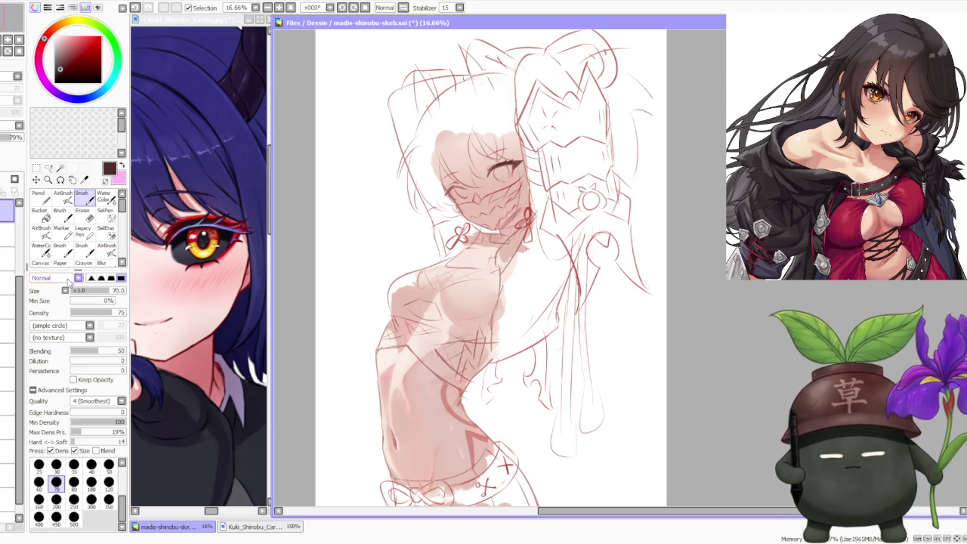
click(7, 510)
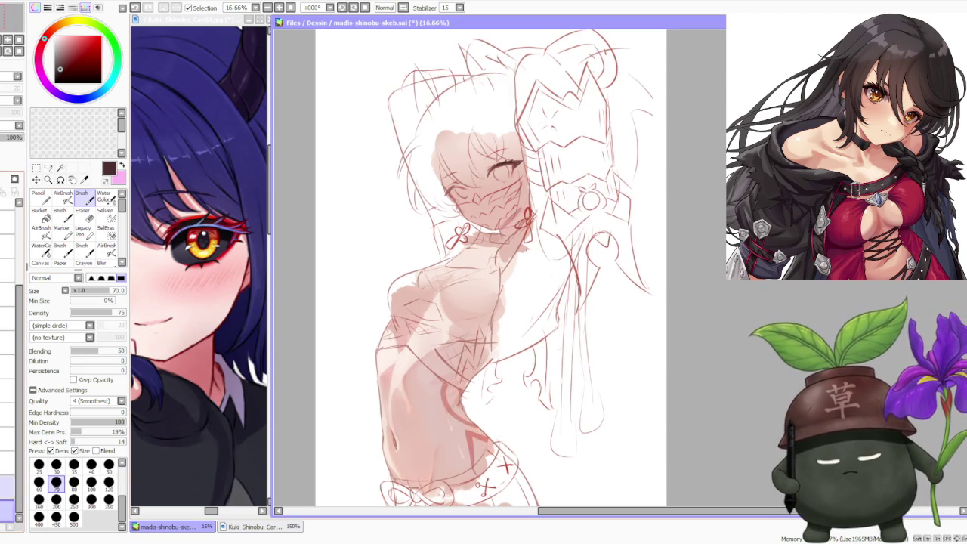
Step: Bucket-fill the white background on the bottom layer with flat grey
click(59, 56)
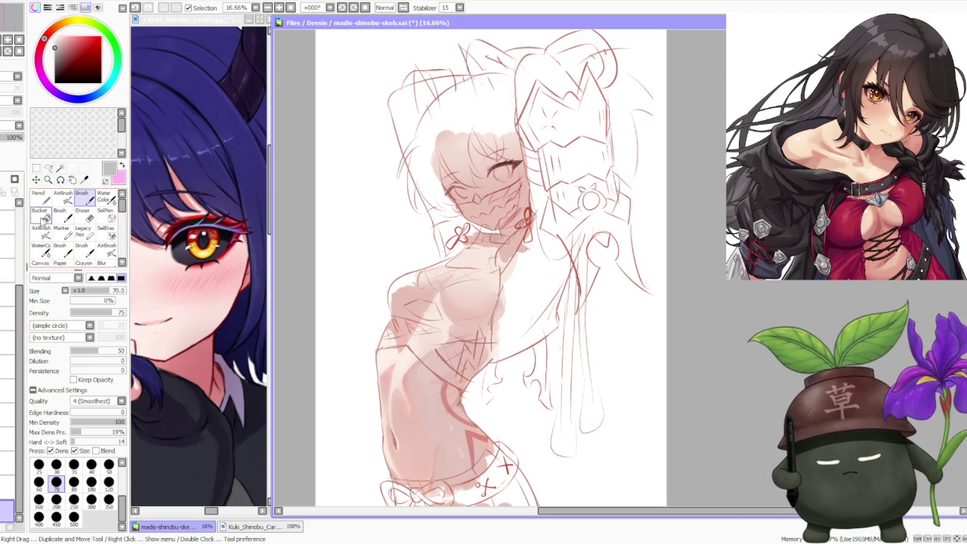
click(39, 214)
click(333, 302)
scroll(334, 342, down, 1)
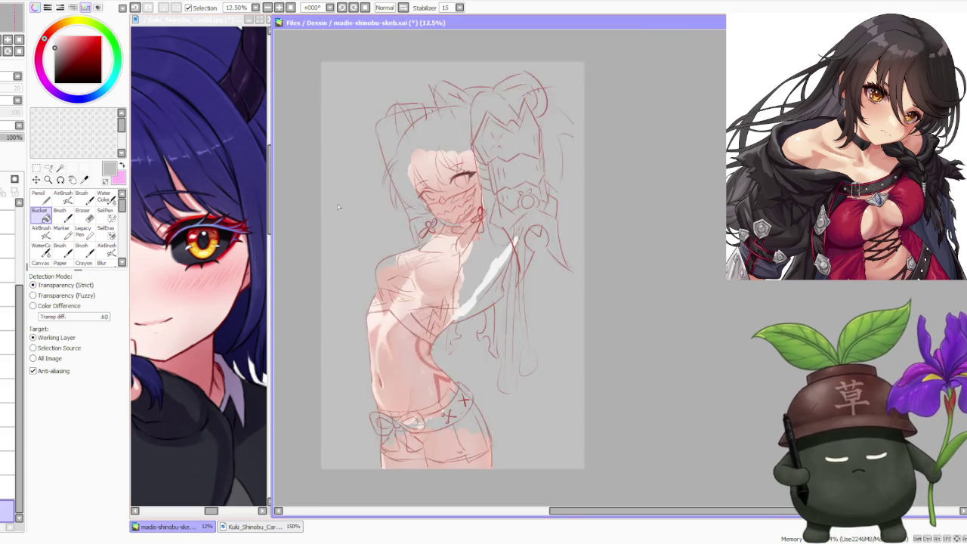
scroll(334, 343, down, 1)
scroll(334, 343, up, 2)
scroll(332, 304, up, 1)
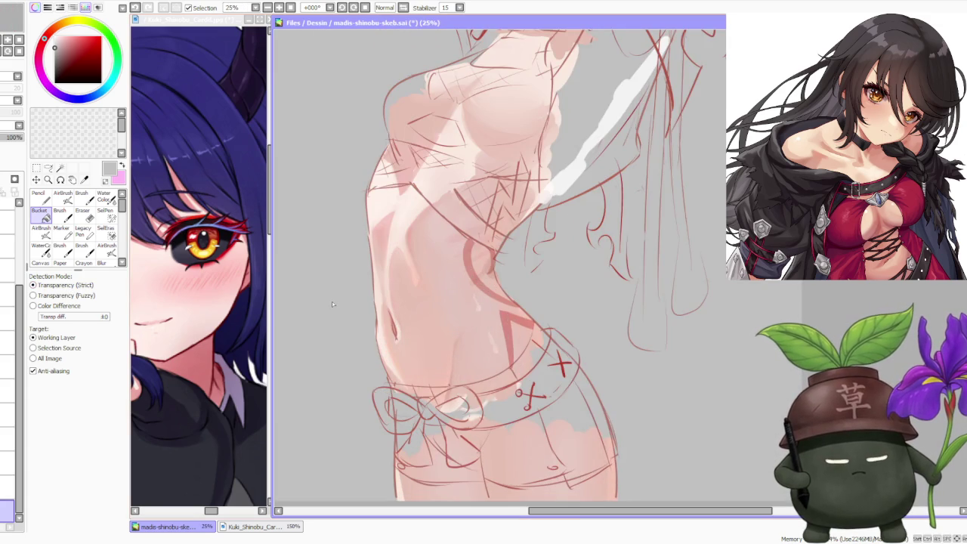
scroll(332, 304, up, 1)
scroll(331, 305, down, 3)
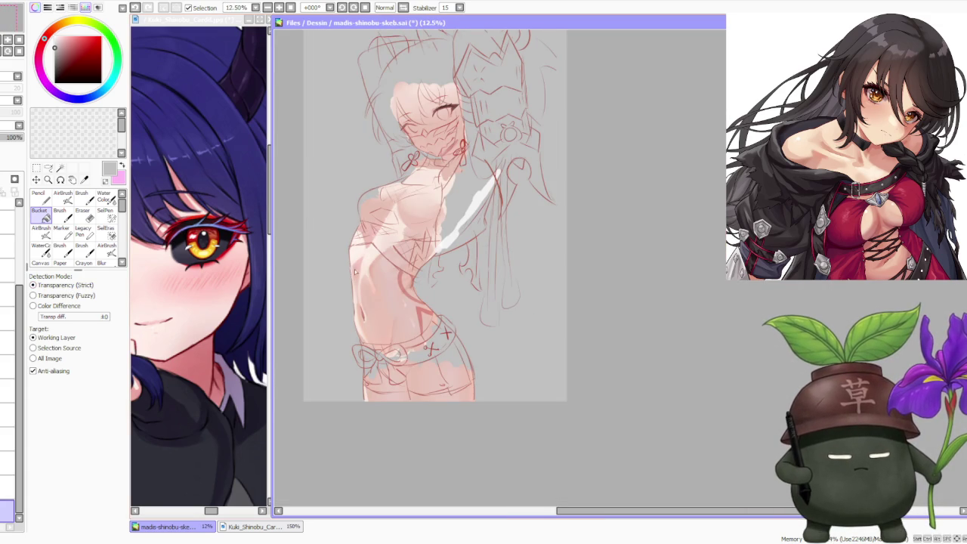
scroll(375, 217, up, 1)
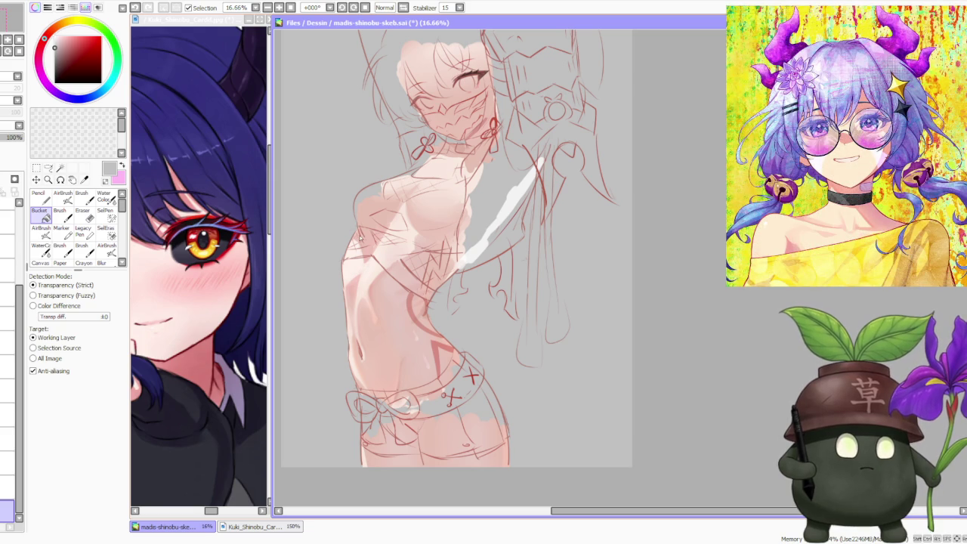
Step: Inspect the canvas, then undo the last change, which removes the bow sketches
scroll(423, 187, down, 2)
scroll(444, 161, up, 2)
scroll(444, 160, up, 1)
scroll(423, 173, up, 1)
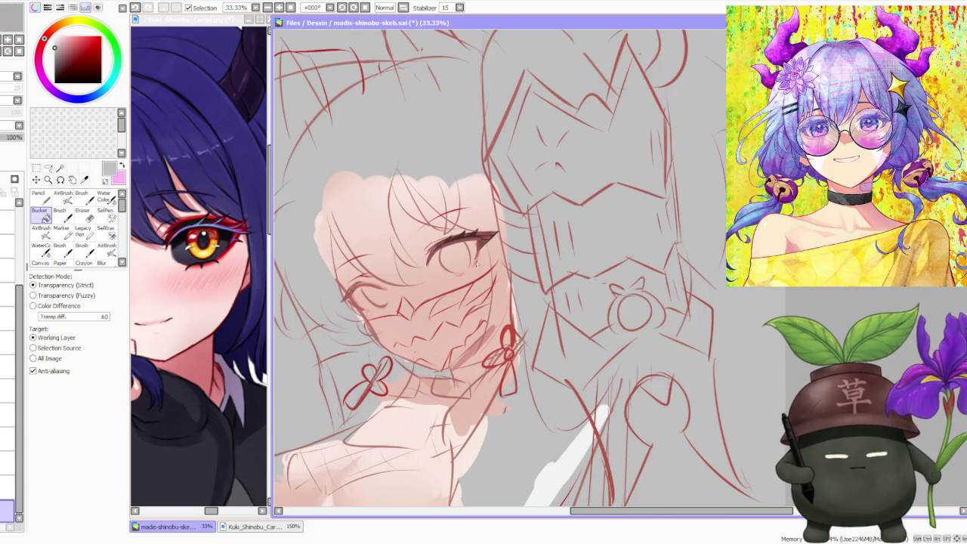
scroll(469, 216, up, 1)
scroll(469, 217, up, 2)
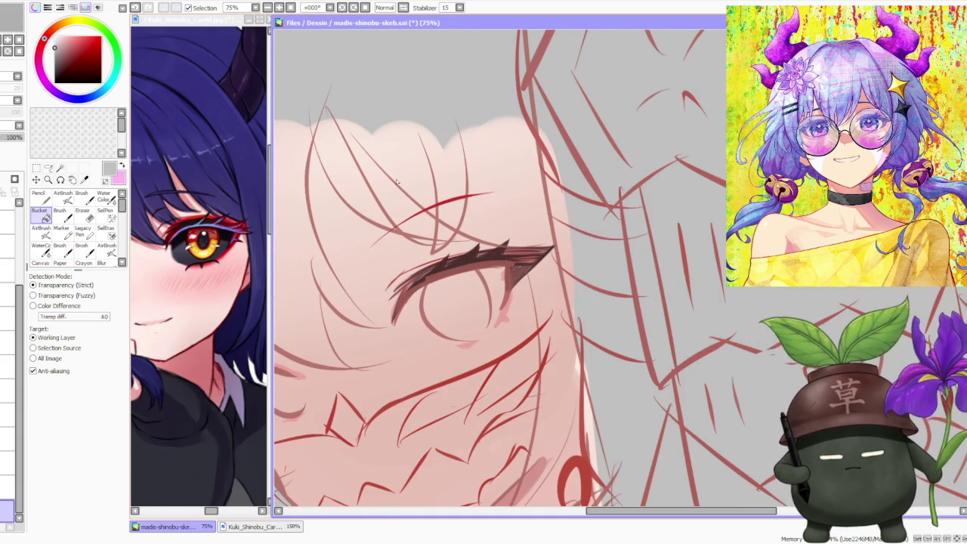
scroll(396, 181, down, 2)
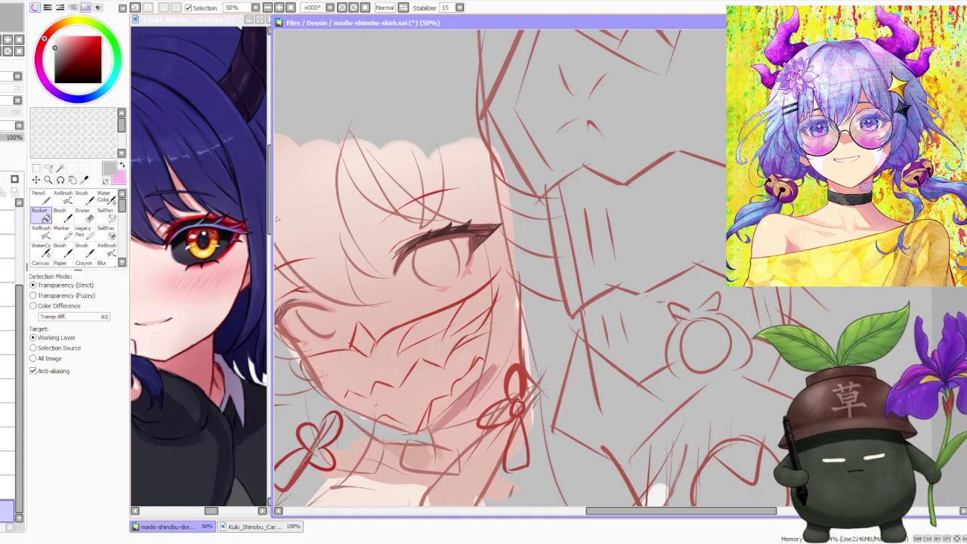
key(ctrl+z)
Step: Redo to restore the bow sketches and fade the red sketch layer to about 8% opacity
key(ctrl+y)
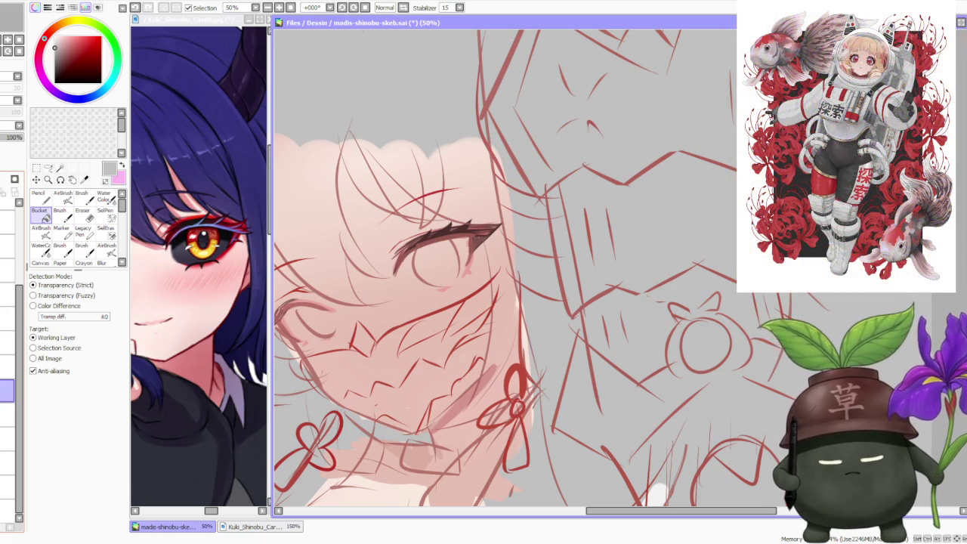
drag(23, 136, 6, 137)
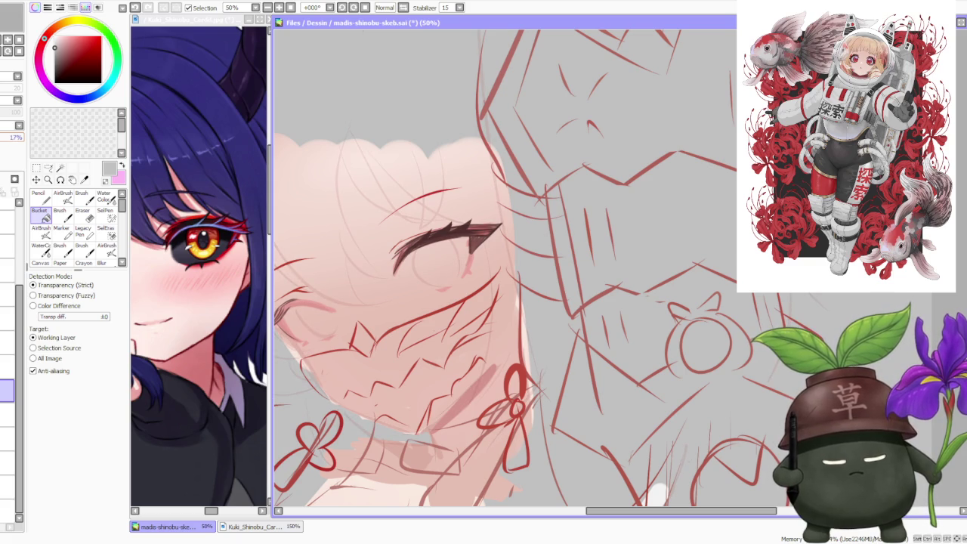
scroll(583, 201, down, 2)
scroll(582, 201, down, 2)
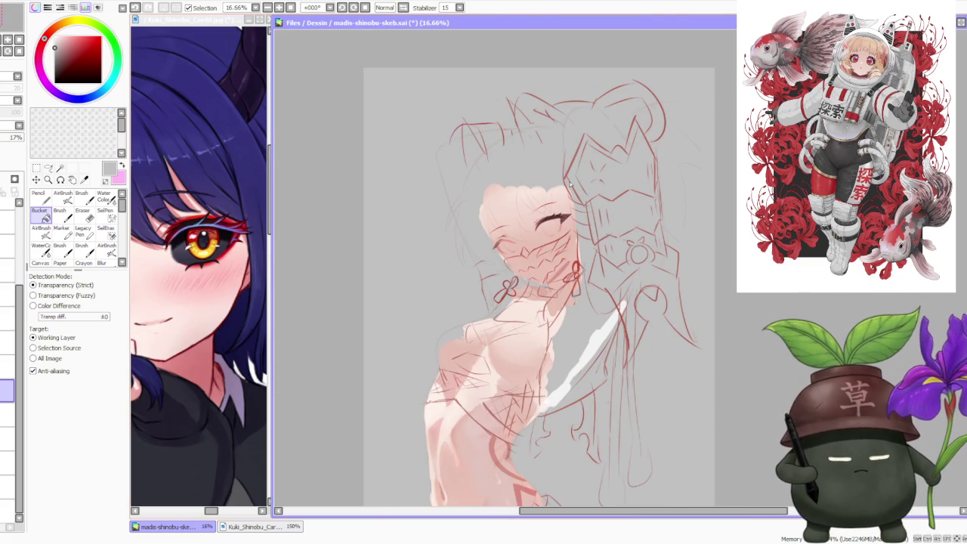
scroll(571, 184, up, 3)
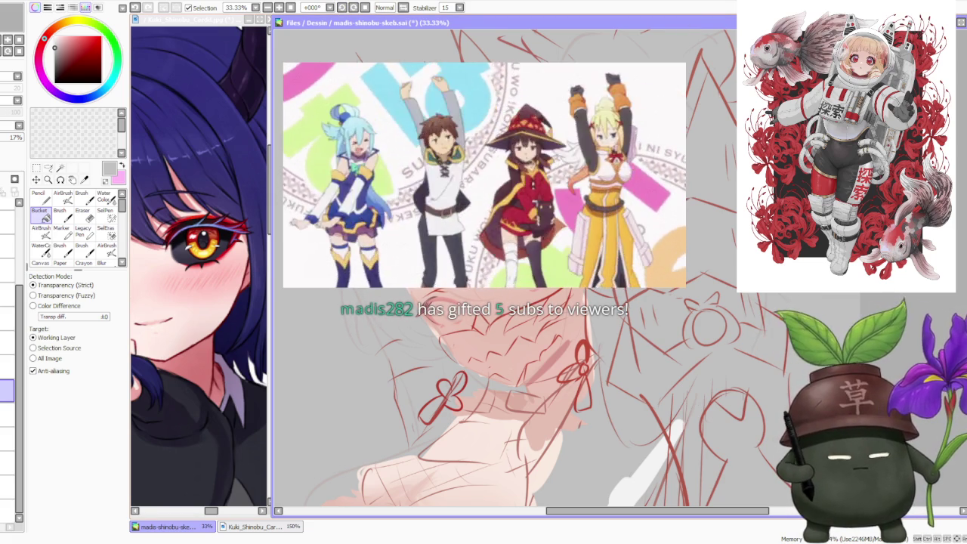
click(25, 138)
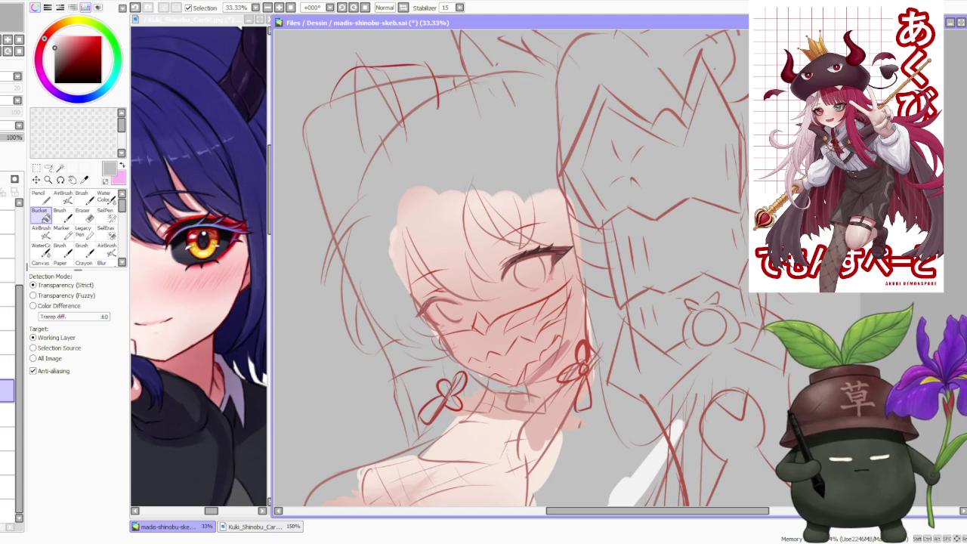
scroll(334, 230, down, 2)
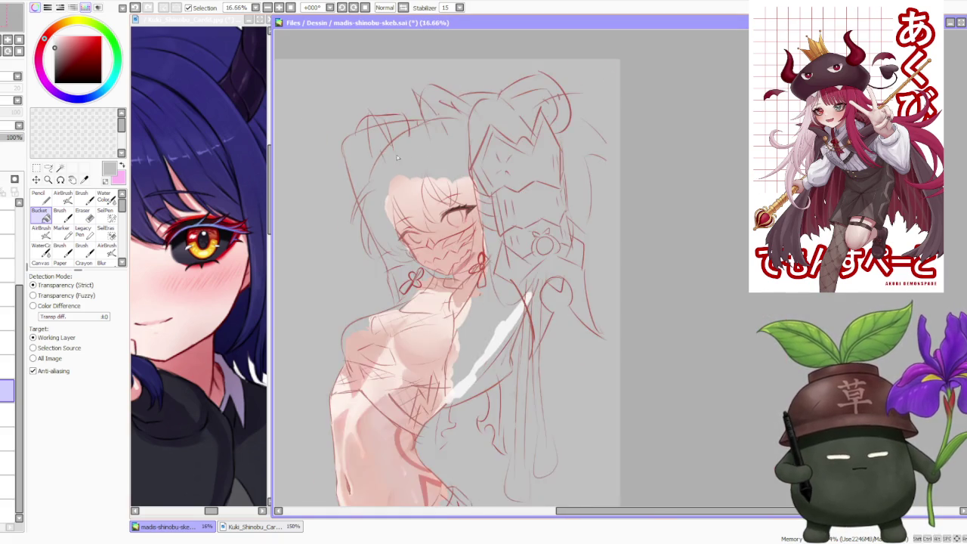
Step: Zoom in on the eye to inspect the lash over the sketch
scroll(365, 212, down, 2)
scroll(383, 224, up, 1)
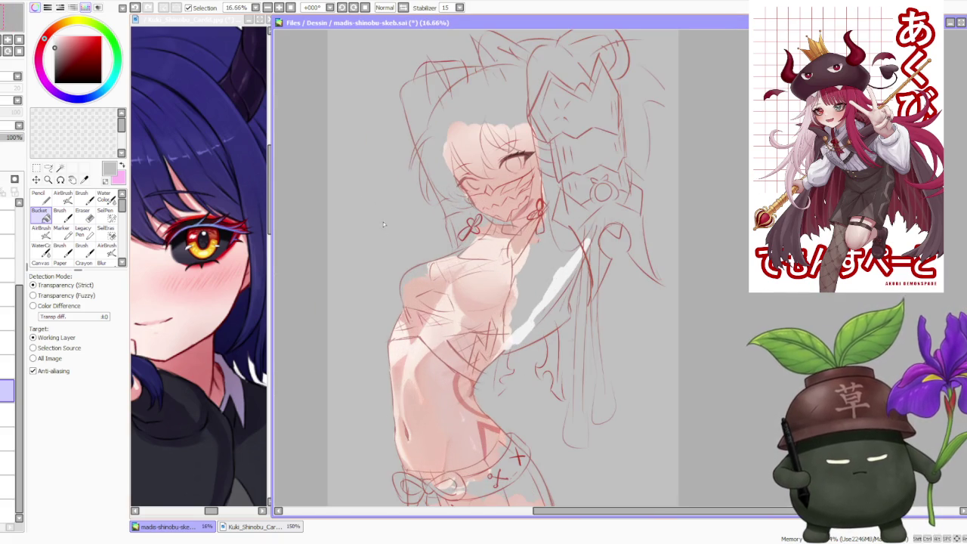
scroll(408, 237, up, 1)
scroll(414, 229, down, 1)
scroll(415, 229, down, 2)
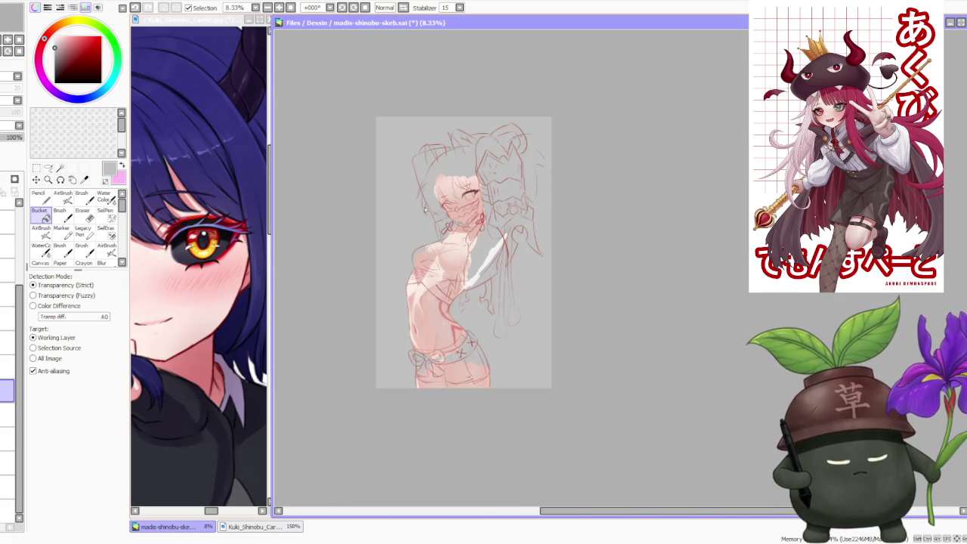
scroll(447, 164, up, 2)
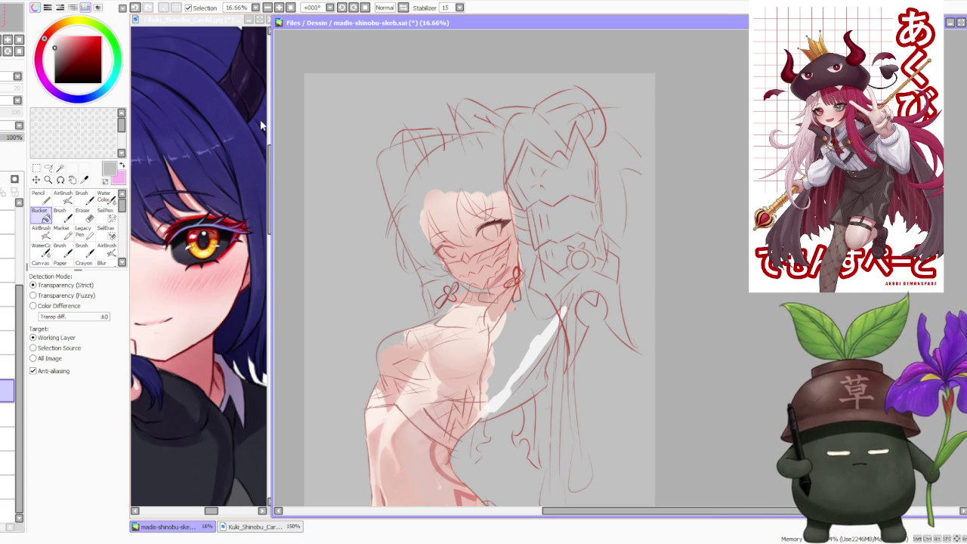
scroll(520, 223, down, 1)
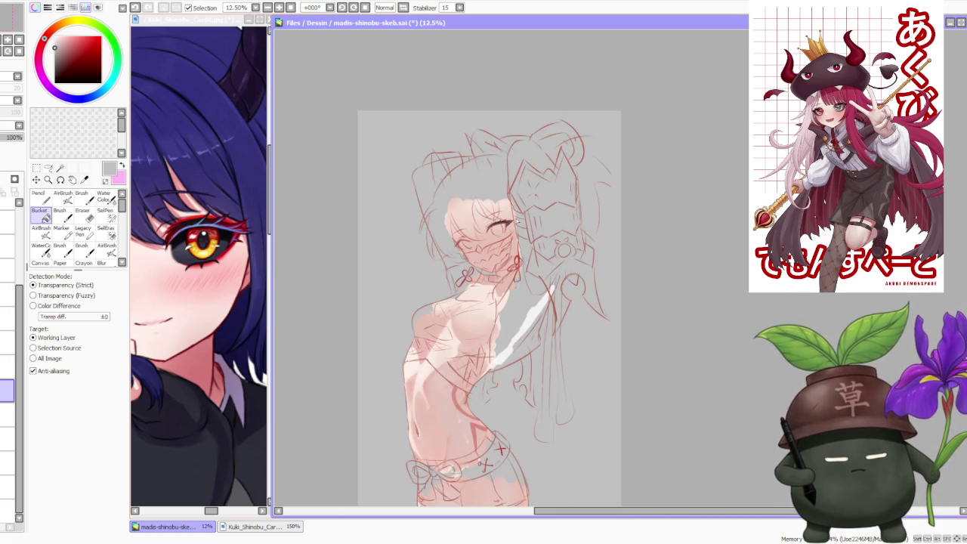
scroll(492, 175, up, 1)
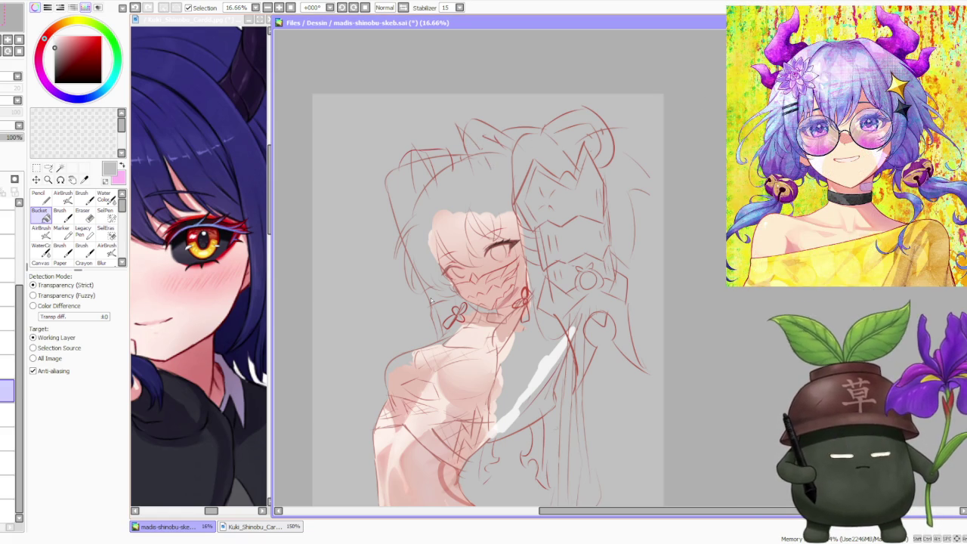
Step: Fade the second sketch layer to about 24% opacity
scroll(487, 272, up, 2)
scroll(491, 257, up, 1)
scroll(494, 246, up, 2)
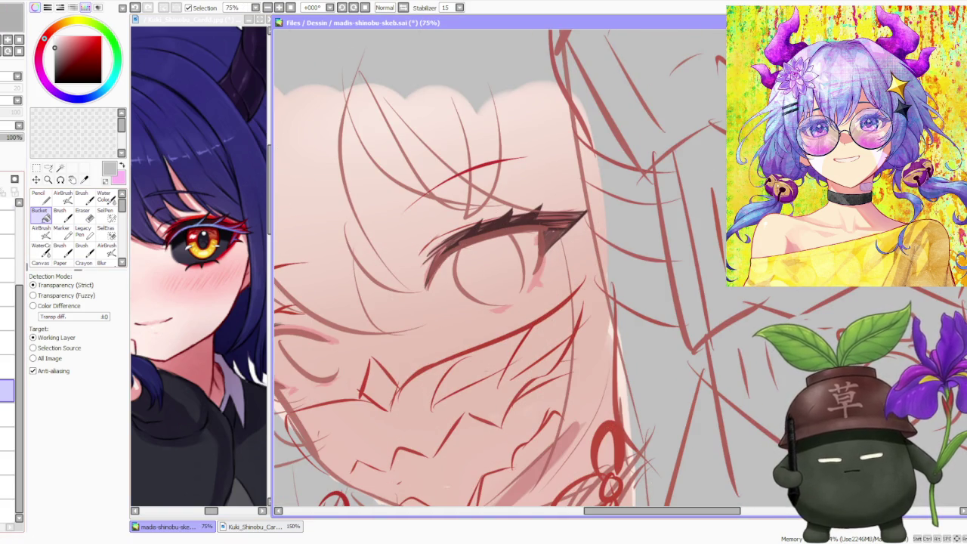
drag(23, 136, 7, 137)
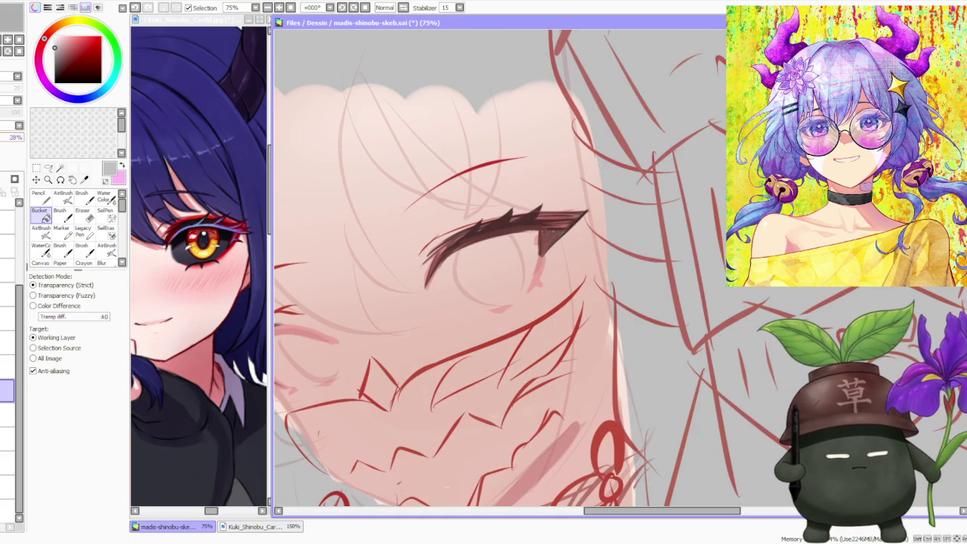
scroll(513, 234, down, 2)
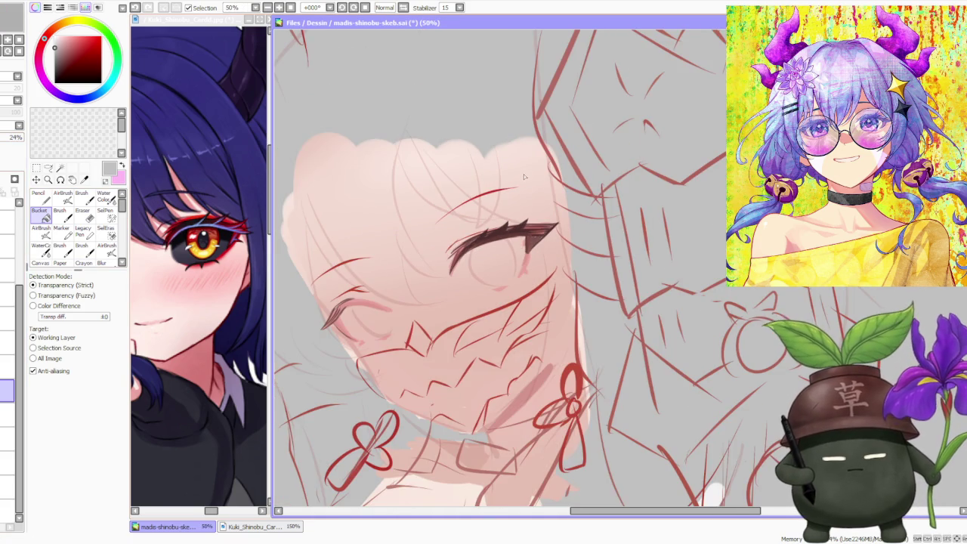
scroll(522, 187, down, 1)
scroll(525, 260, up, 1)
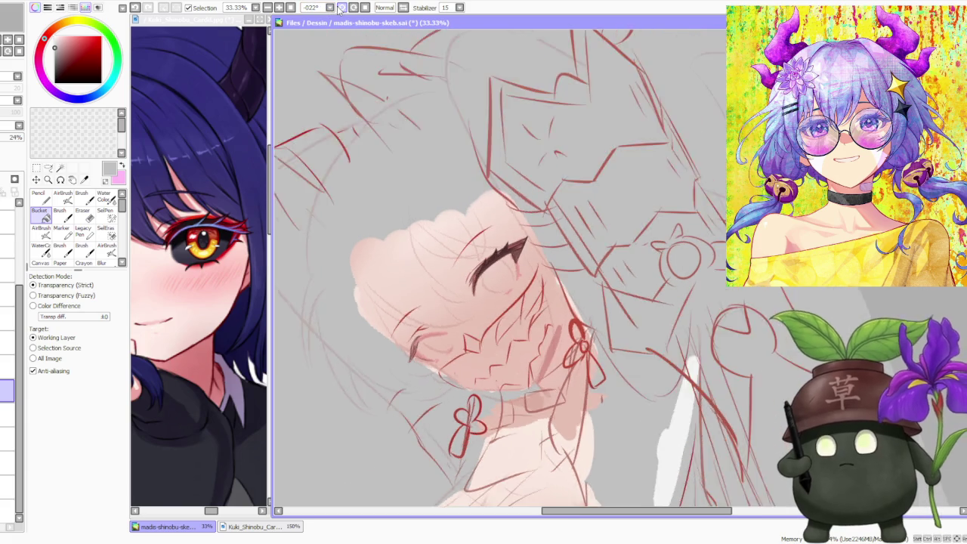
scroll(524, 260, up, 1)
scroll(524, 260, up, 1)
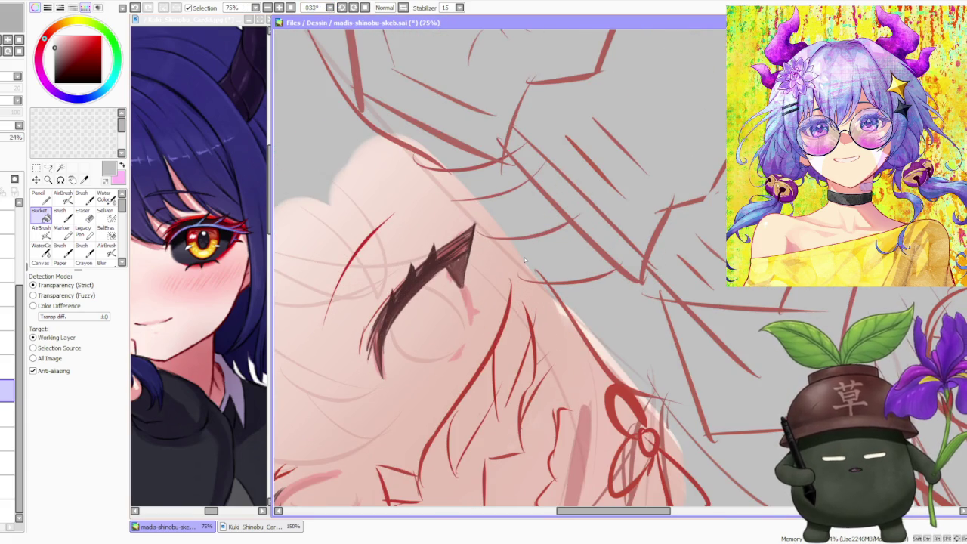
Step: Eyedrop a light blue from the reference image's eye and switch to the Brush
alt+click(524, 260)
alt+click(217, 230)
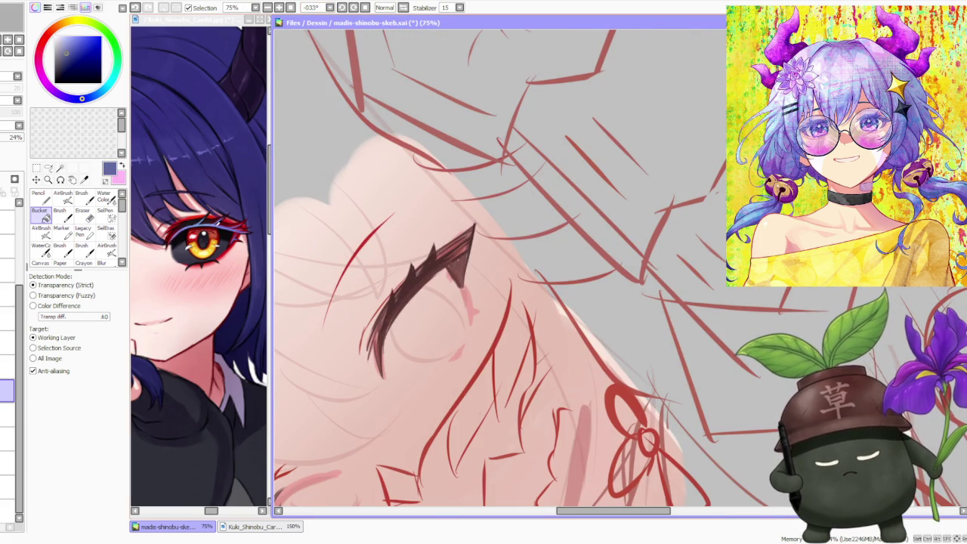
alt+click(215, 229)
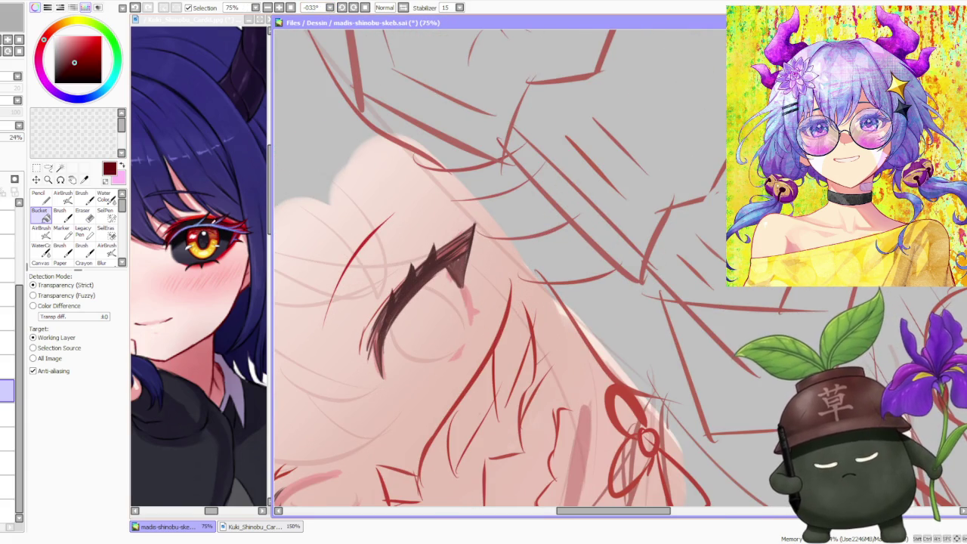
alt+click(214, 231)
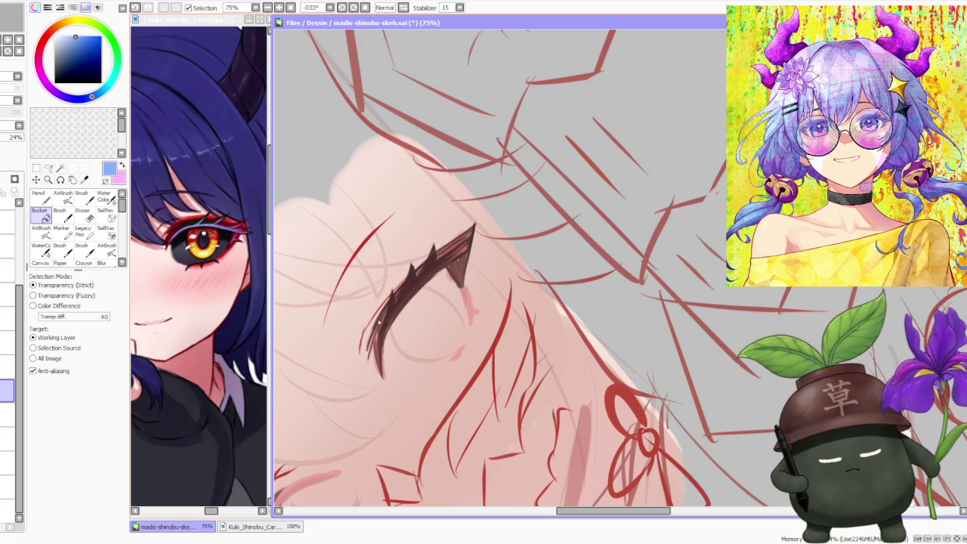
key(b)
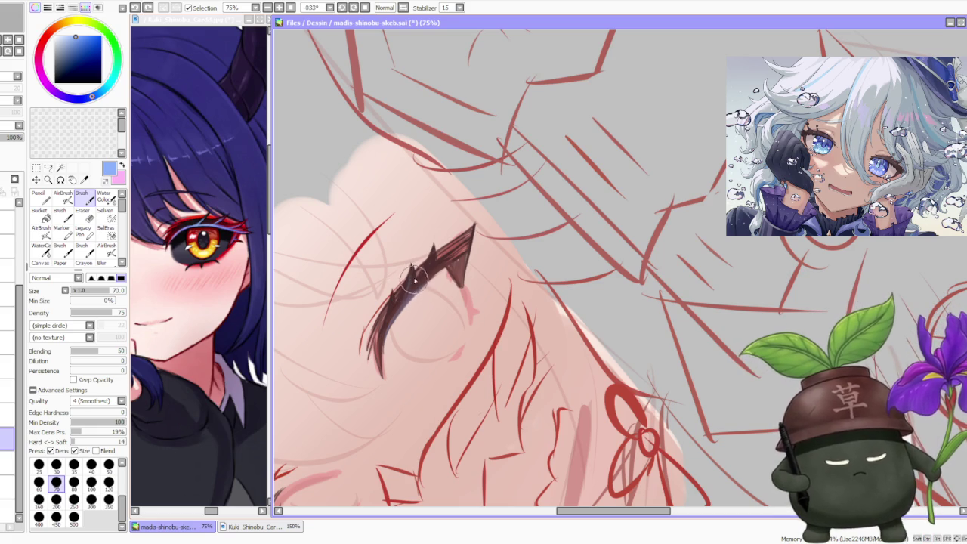
Step: Paint a thin light-blue reflection line along the lash's underside
mouse_move(414, 287)
mouse_down()
mouse_move(412, 296)
mouse_move(438, 253)
mouse_move(426, 280)
mouse_up()
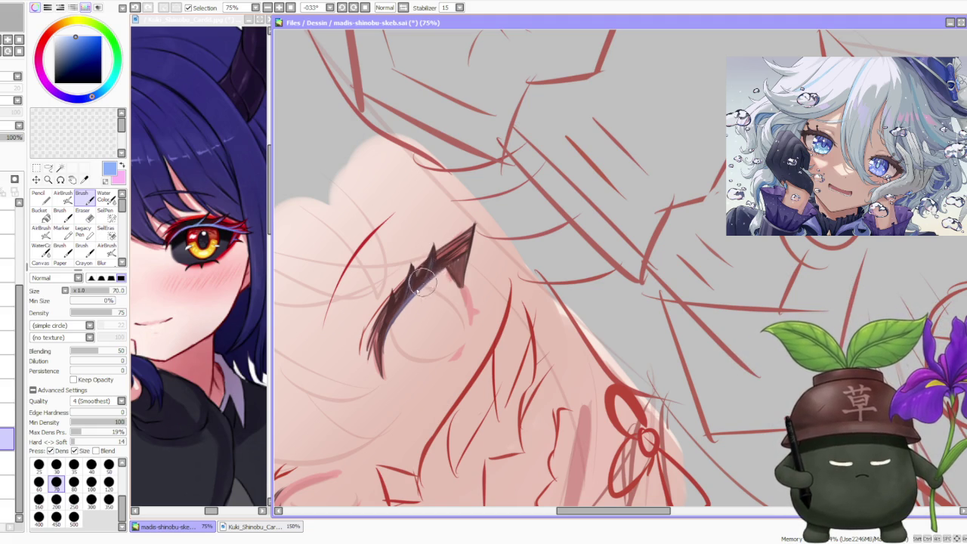
drag(456, 262, 441, 259)
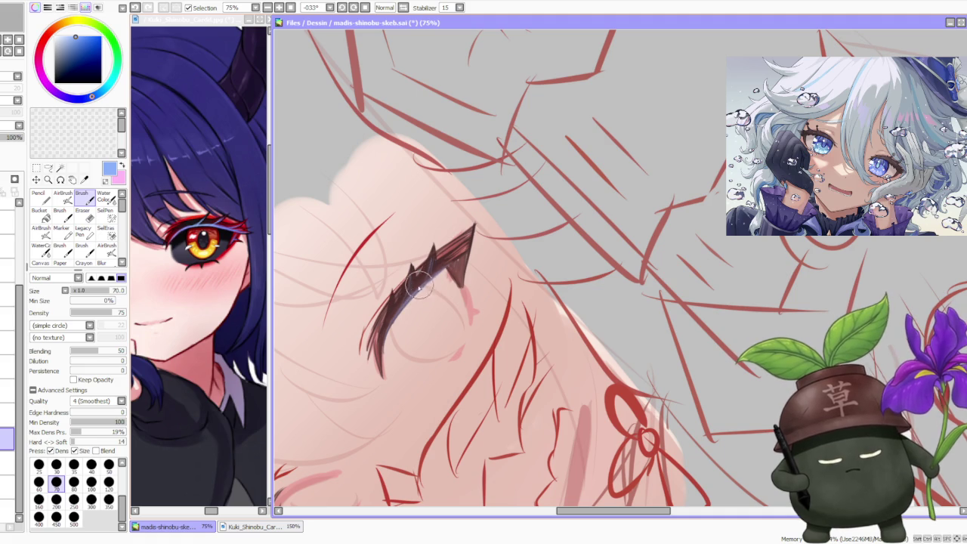
drag(403, 295, 384, 321)
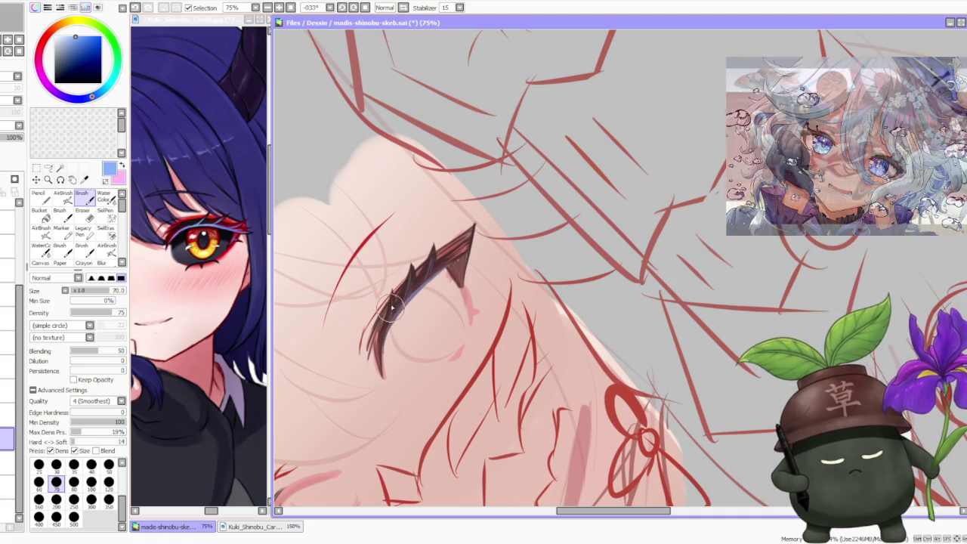
scroll(389, 321, down, 2)
scroll(389, 325, up, 3)
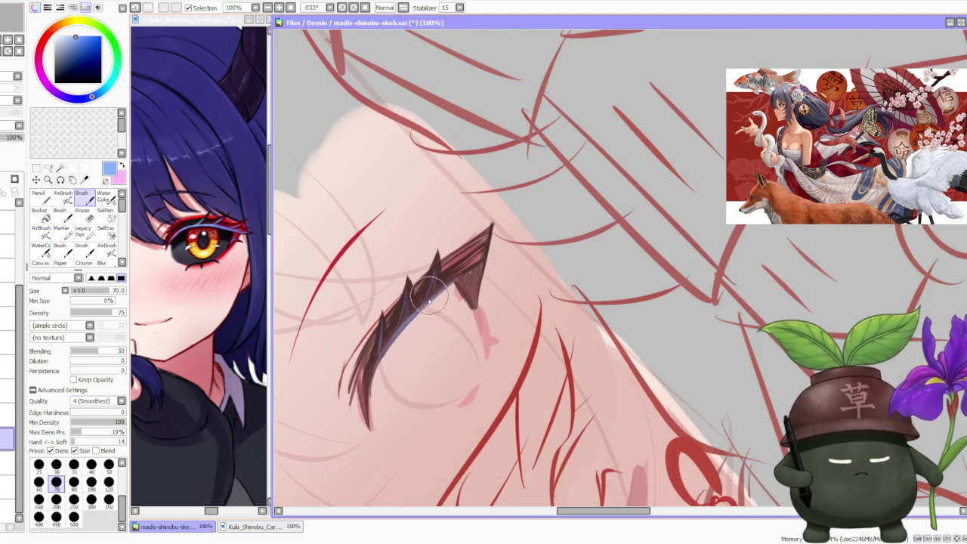
mouse_move(387, 344)
mouse_down()
mouse_move(457, 257)
mouse_move(468, 277)
mouse_up()
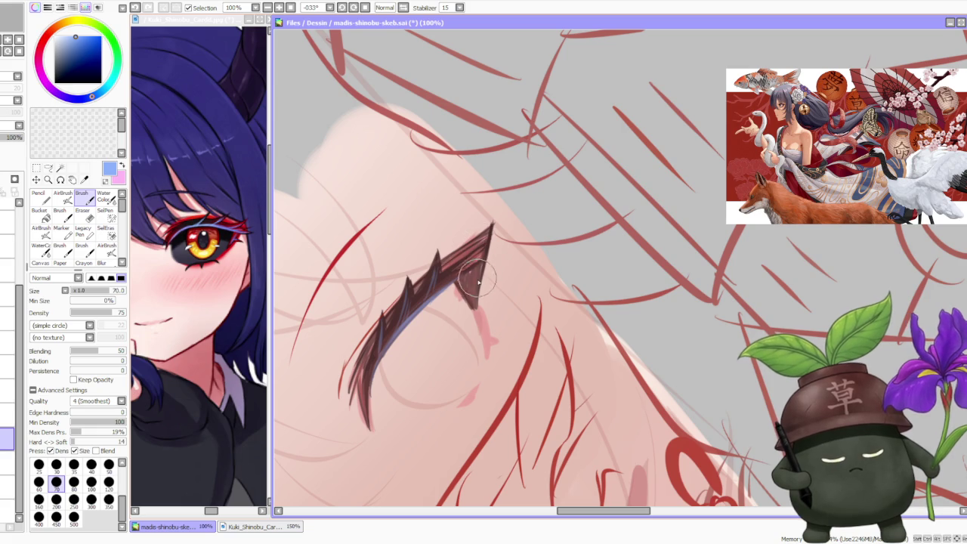
Step: Darken and extend the lash tip in dark brown, sampling red-brown shades
alt+click(457, 265)
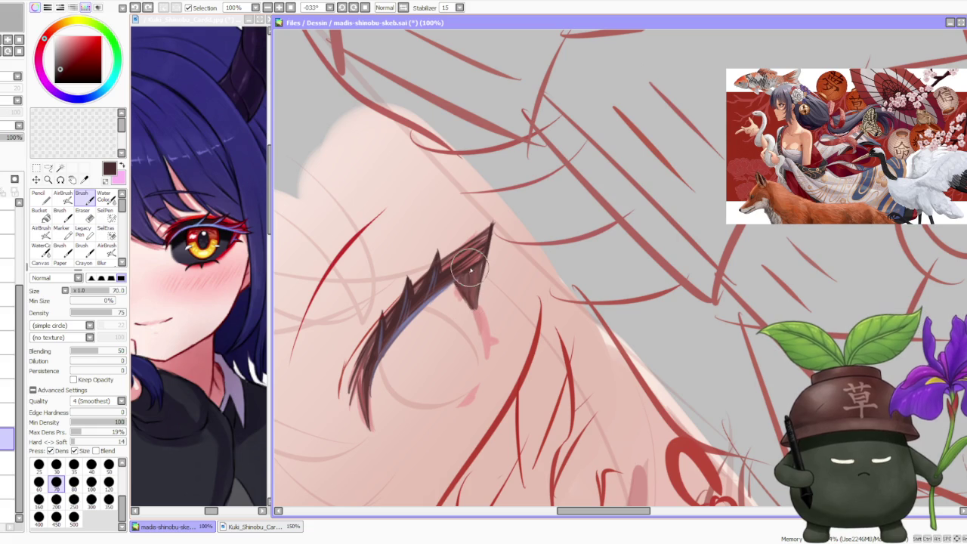
drag(487, 253, 472, 306)
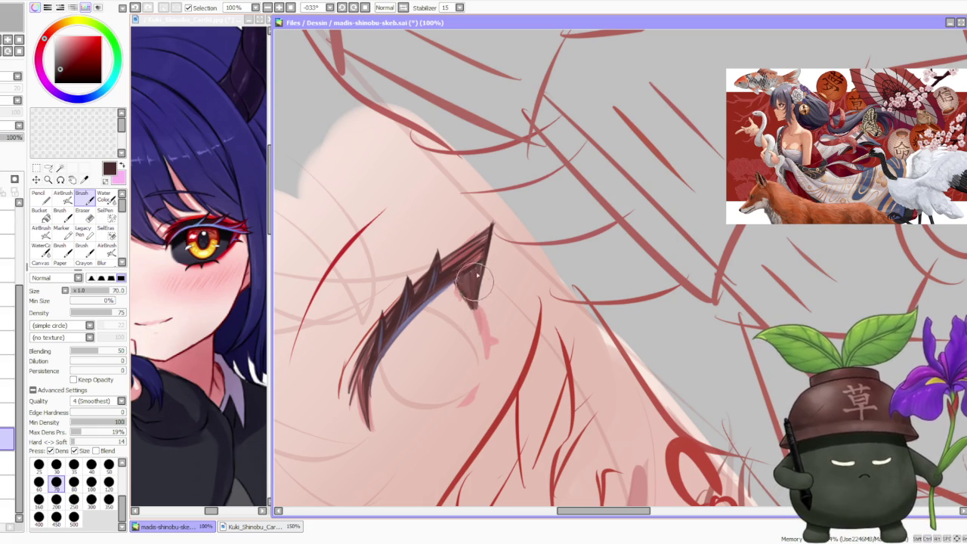
alt+click(472, 294)
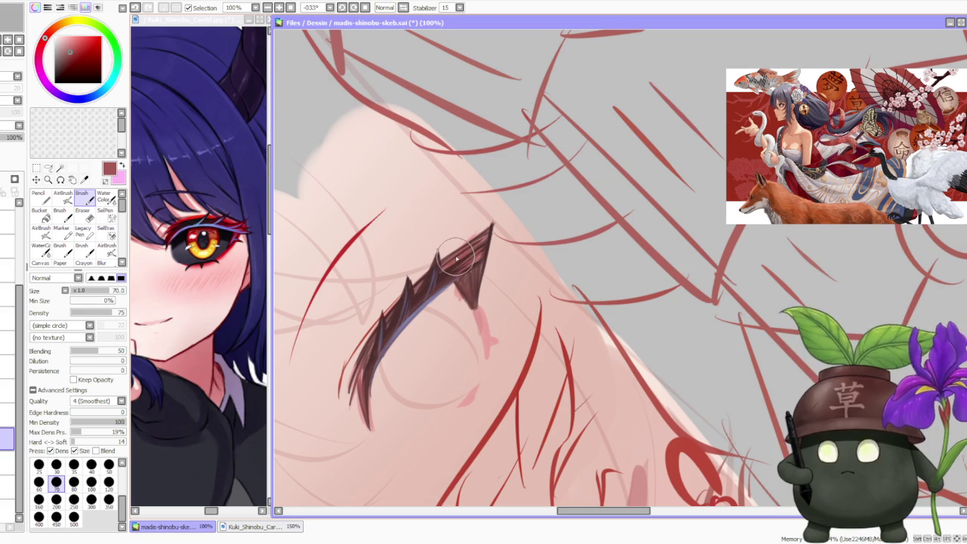
alt+click(453, 264)
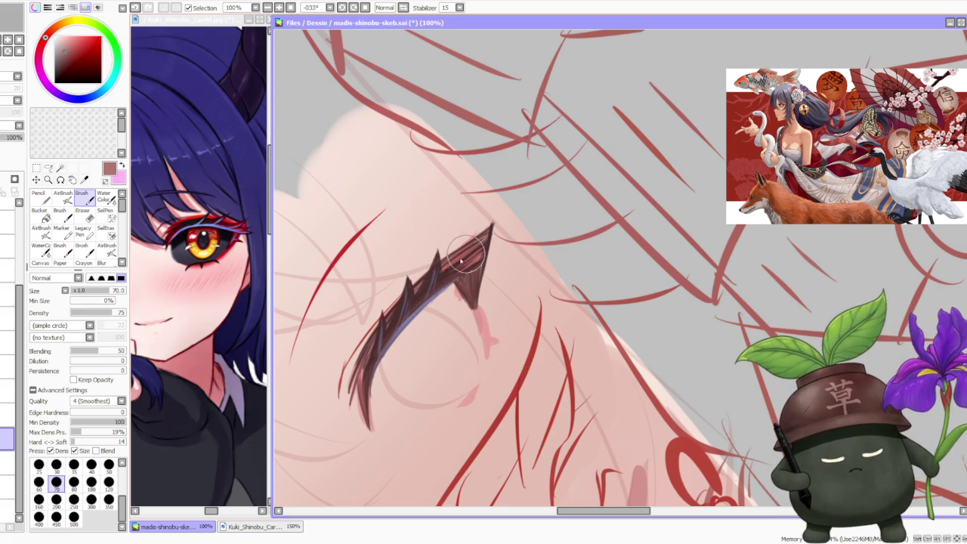
alt+click(458, 282)
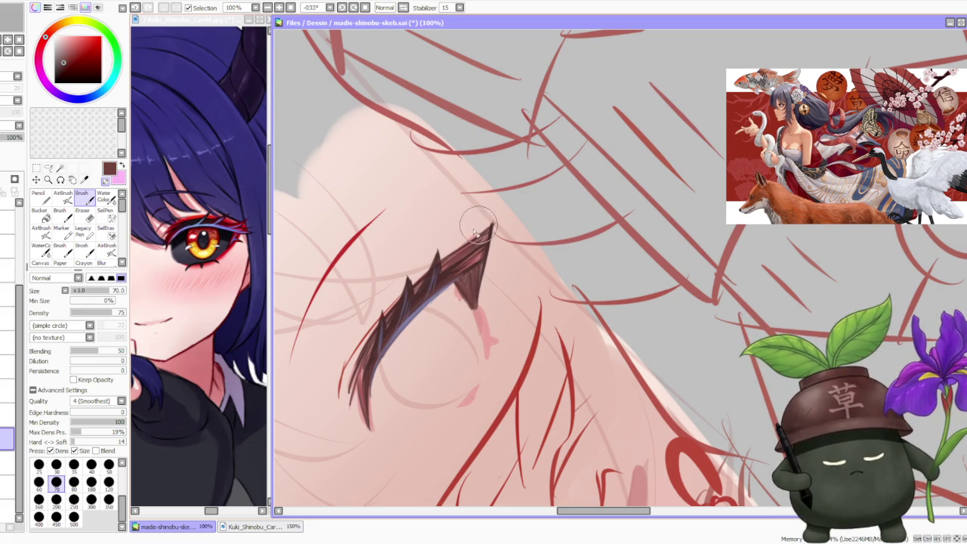
scroll(476, 235, down, 3)
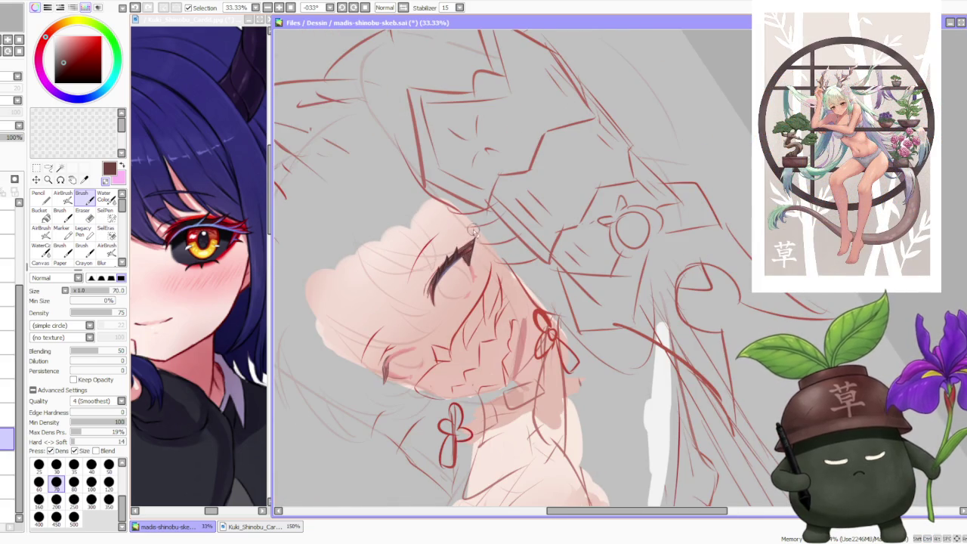
Step: Paint dark brown spiky strokes along the lash's upper edge, sampling lighter and darker browns
scroll(474, 232, up, 1)
scroll(474, 232, up, 1)
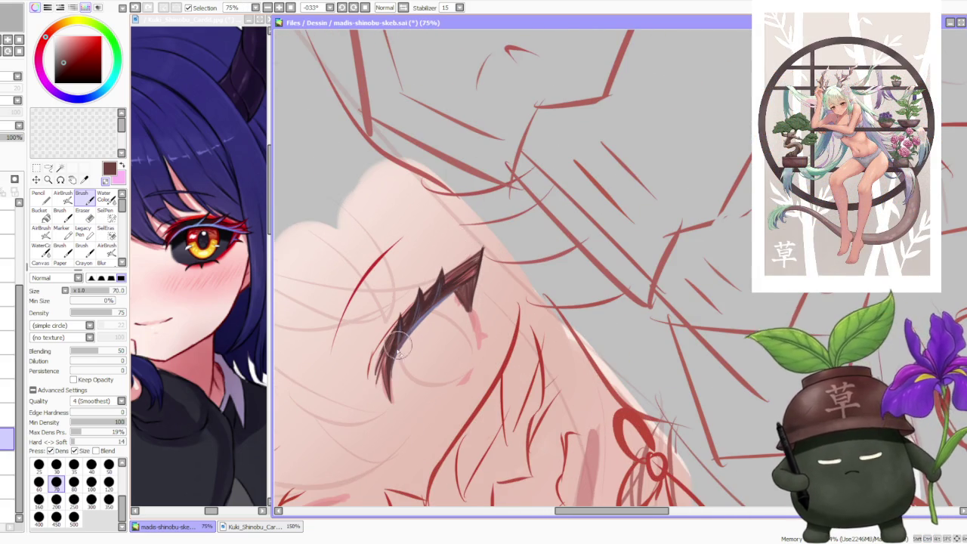
scroll(400, 344, up, 1)
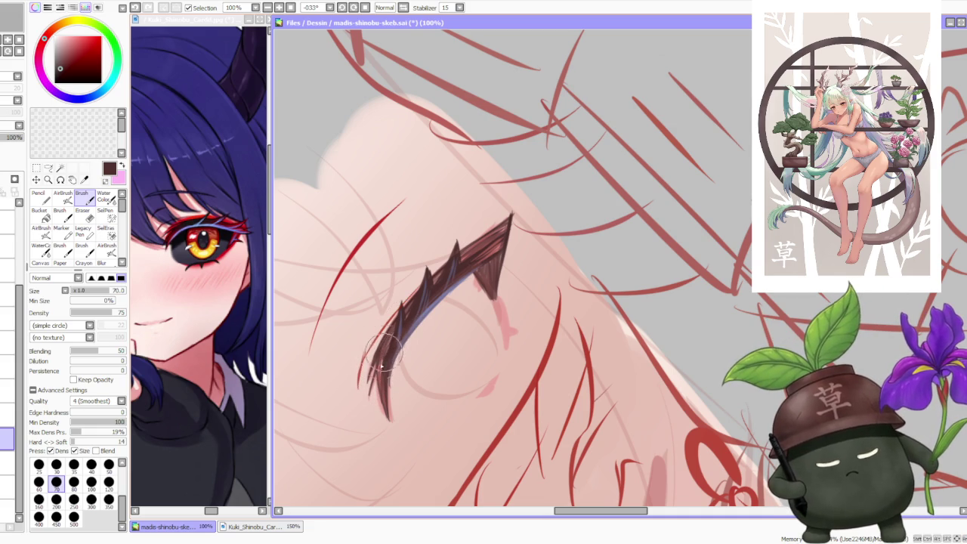
alt+click(411, 306)
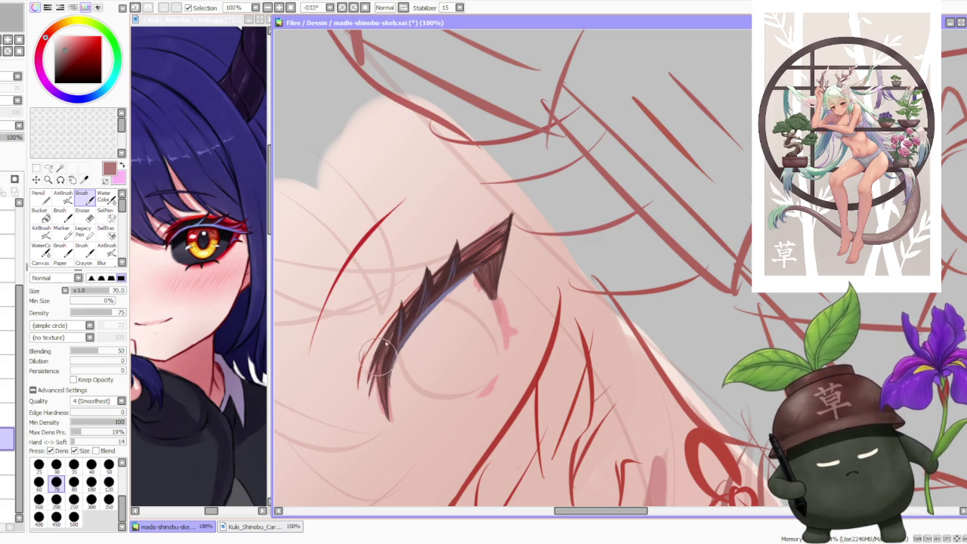
alt+click(386, 365)
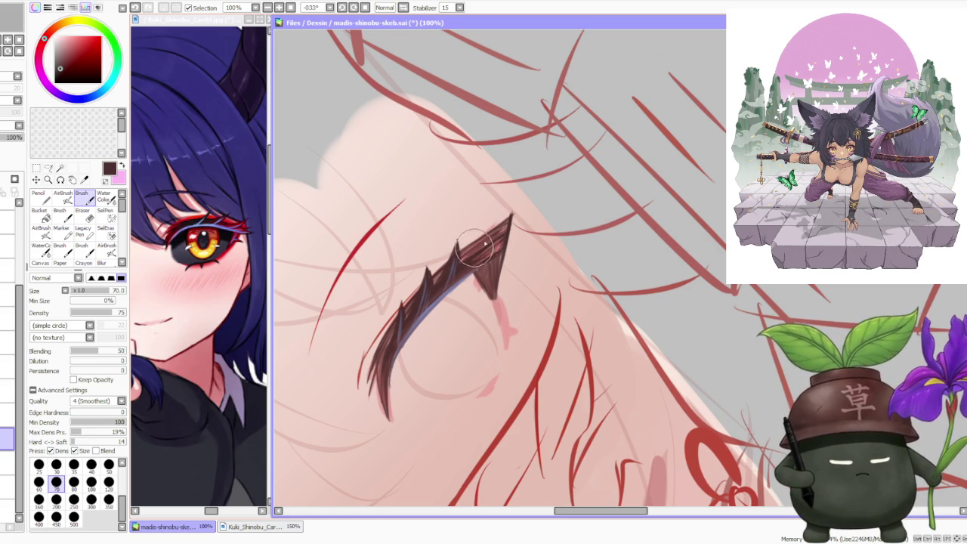
drag(474, 252, 486, 238)
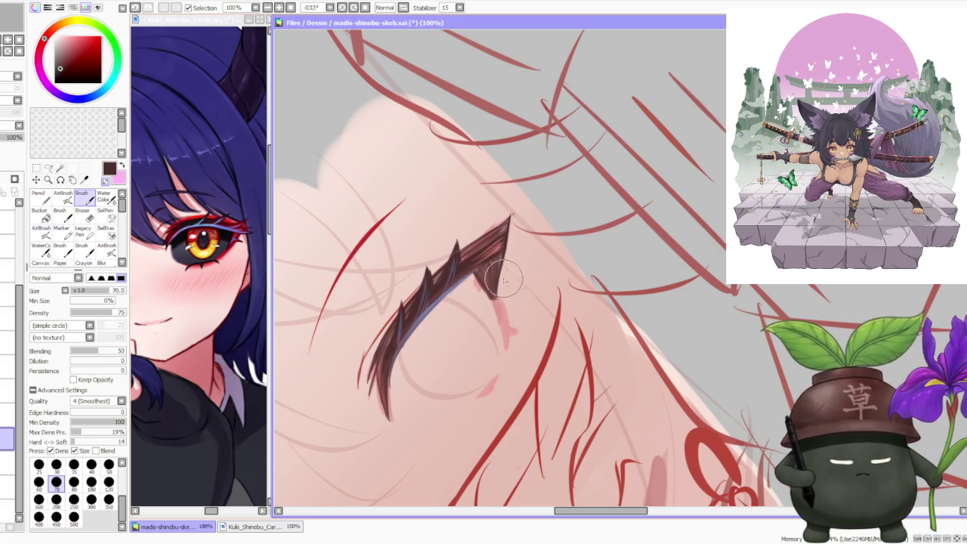
alt+click(469, 265)
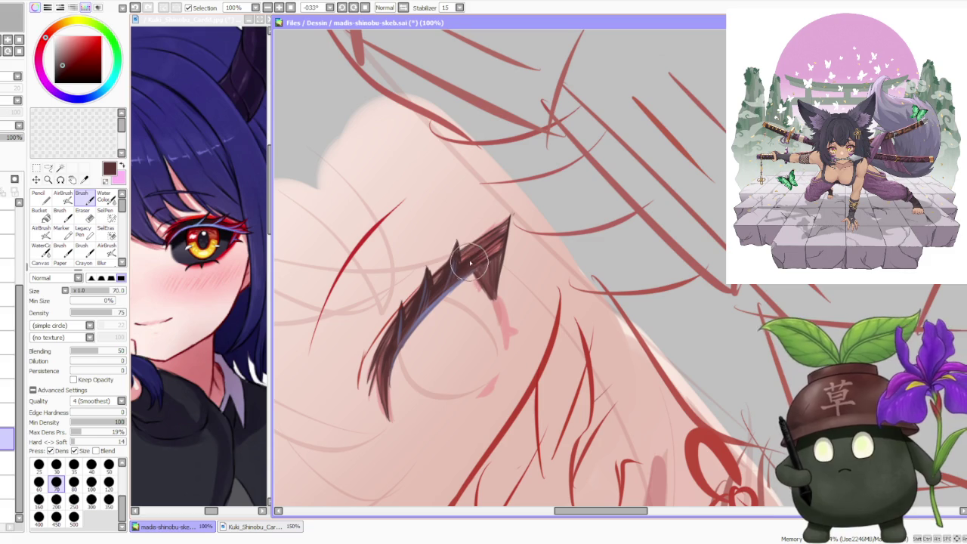
alt+click(467, 263)
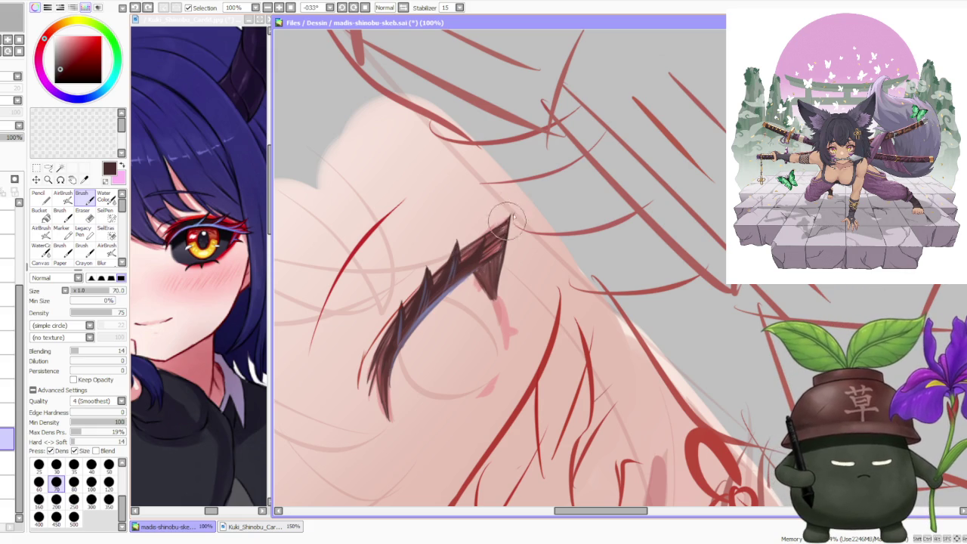
Step: Darken the lash's upper tip and taper a reddish-brown stroke down from it
drag(510, 220, 492, 249)
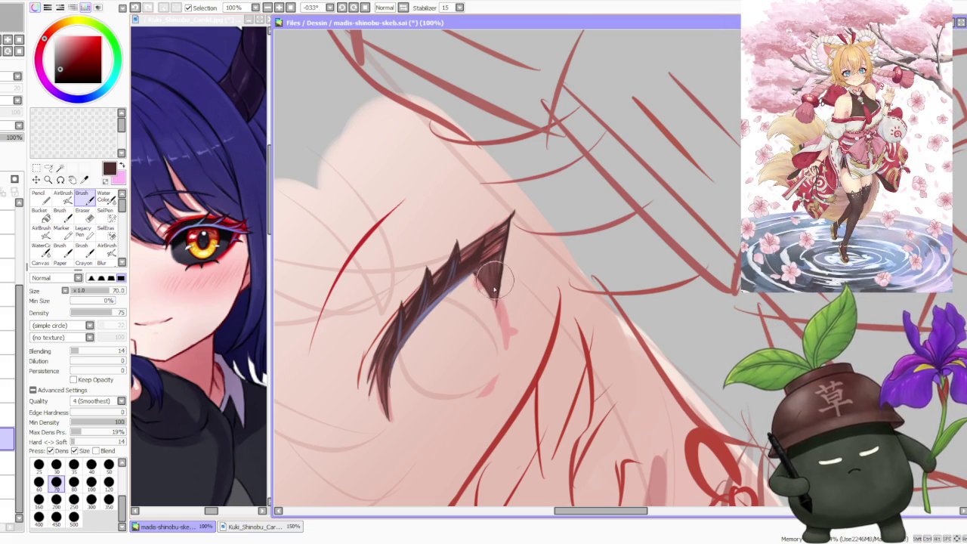
alt+click(499, 321)
drag(499, 325, 504, 338)
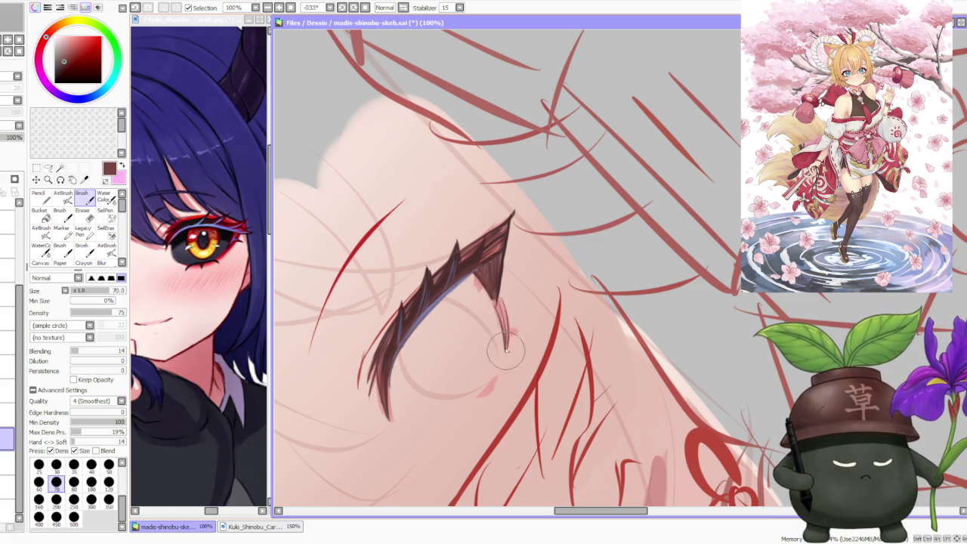
drag(504, 338, 503, 304)
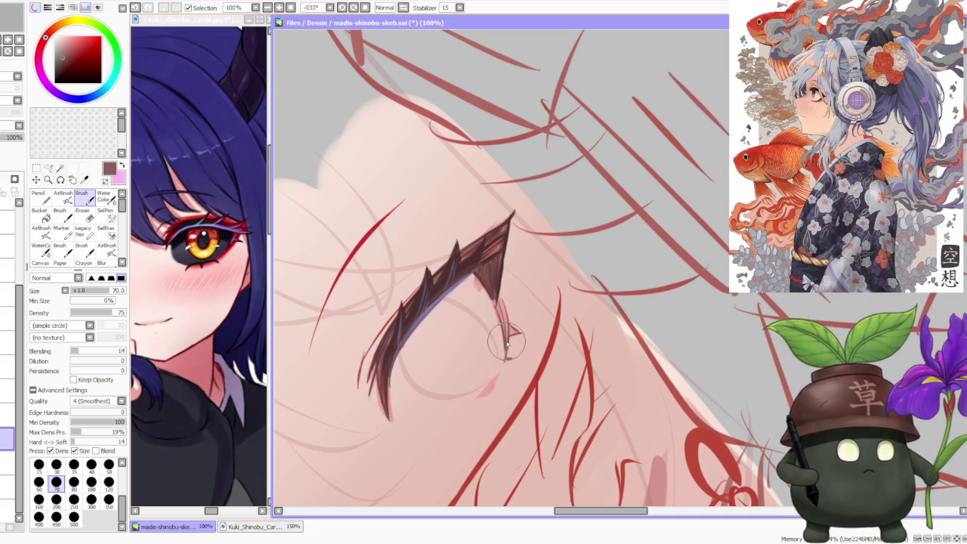
scroll(506, 344, down, 1)
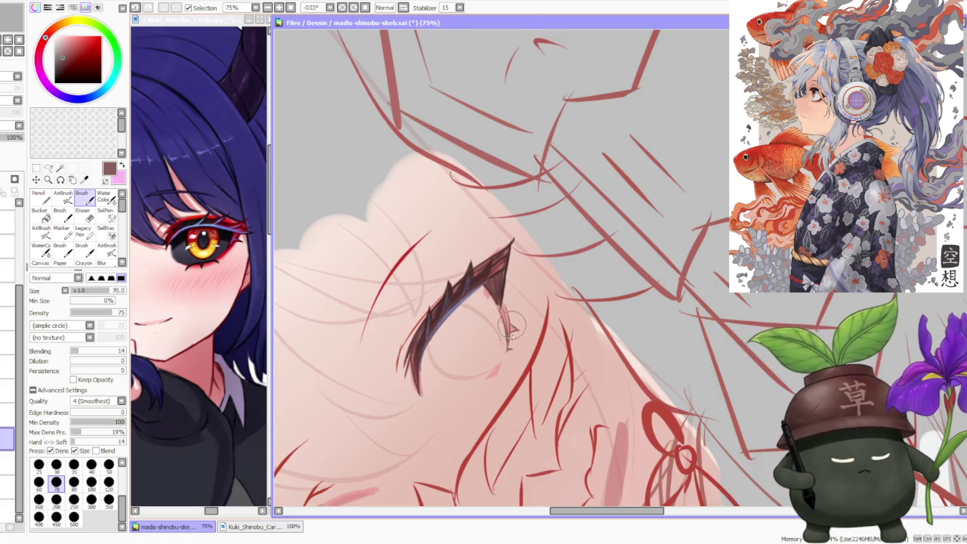
scroll(486, 355, up, 2)
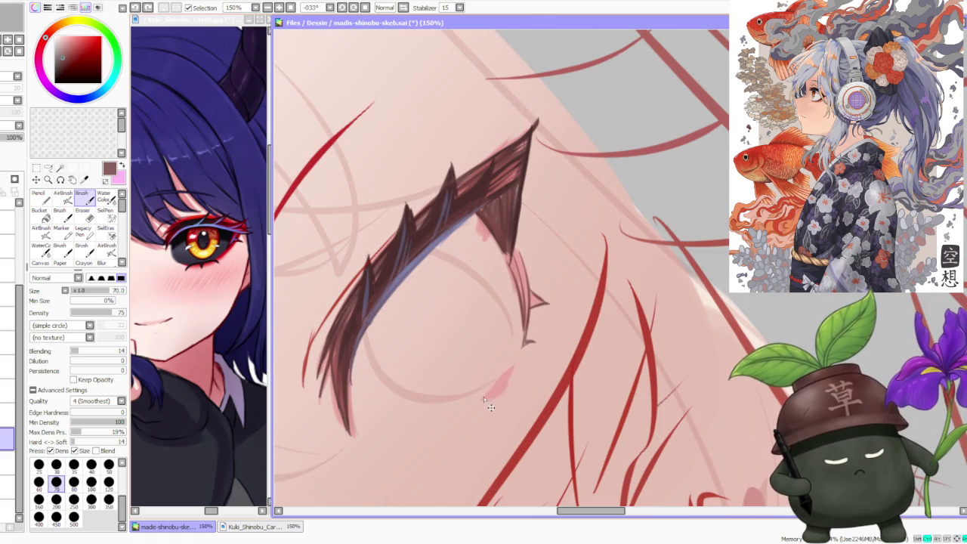
Step: Redraw the small pink stroke below the lash tip darker and longer, undoing the last attempt
drag(505, 367, 483, 402)
drag(506, 370, 484, 399)
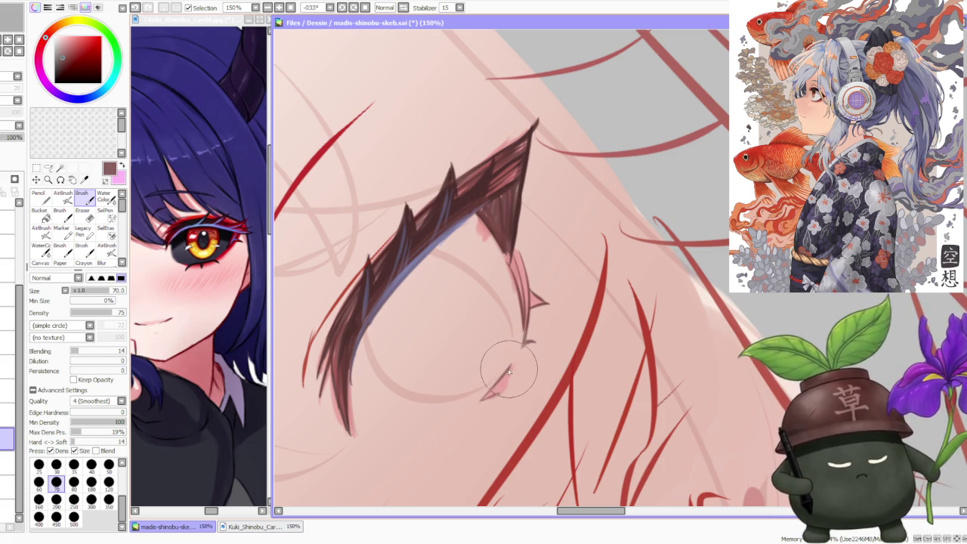
mouse_move(503, 400)
mouse_down()
mouse_move(505, 370)
mouse_move(485, 403)
mouse_up()
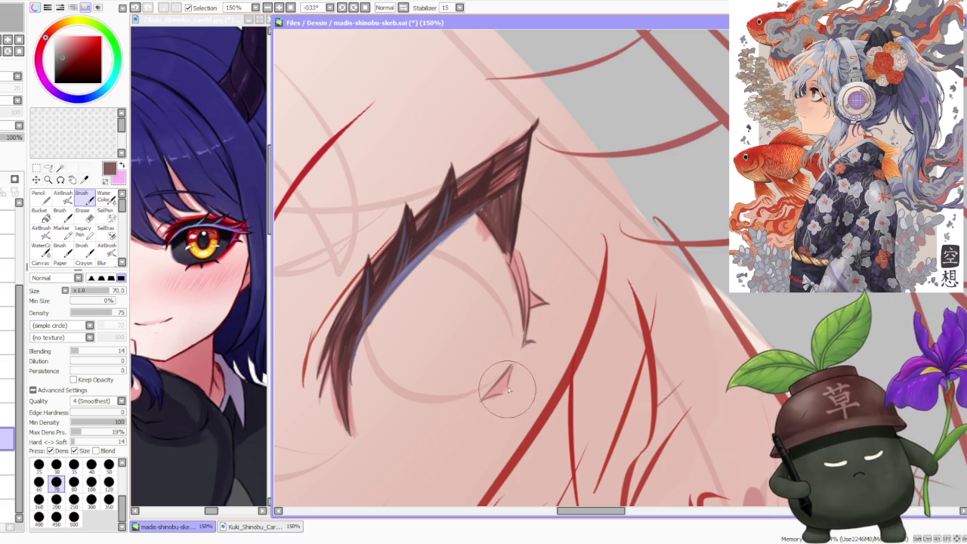
mouse_move(504, 391)
mouse_down()
mouse_move(508, 371)
mouse_move(508, 390)
mouse_move(497, 387)
mouse_move(508, 376)
mouse_move(501, 384)
mouse_up()
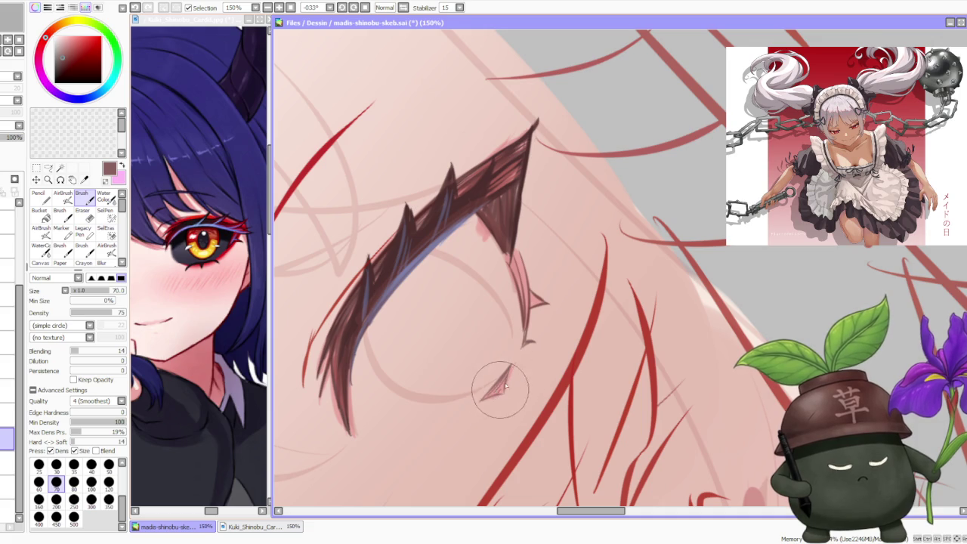
key(ctrl+z)
key(ctrl+z)
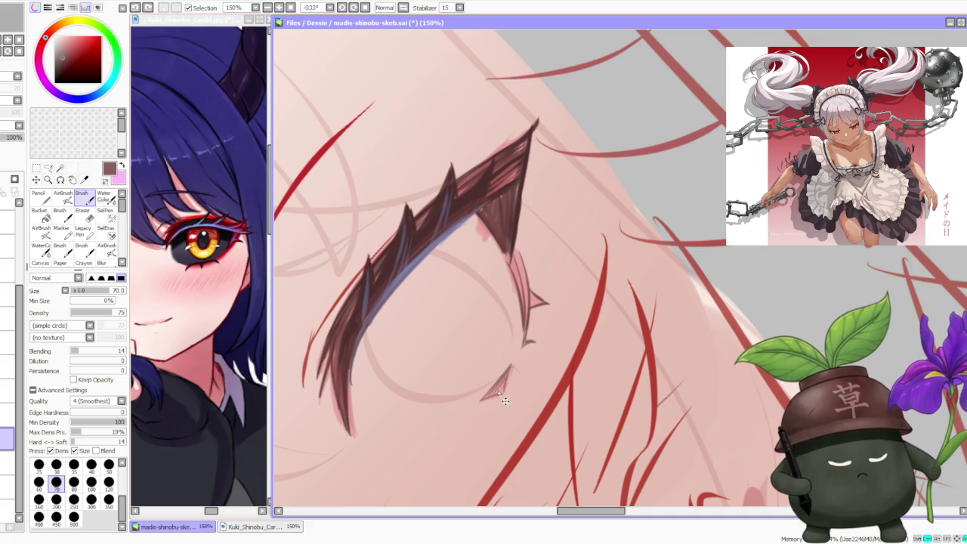
Step: Repaint the small spike below the lash as a sharp dark point and sample the lash colour
scroll(506, 385, down, 1)
scroll(538, 275, down, 2)
scroll(538, 274, up, 1)
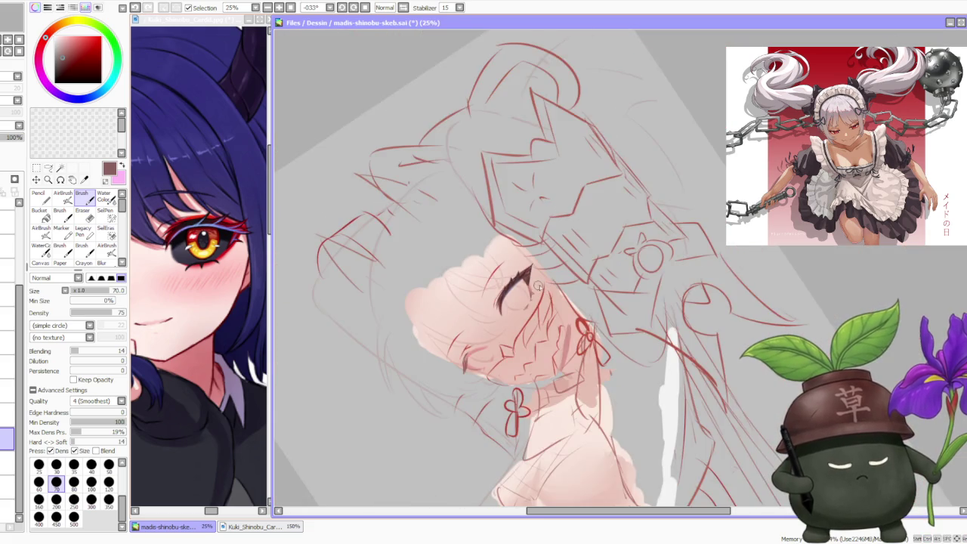
scroll(529, 287, up, 1)
scroll(522, 303, up, 1)
scroll(509, 340, up, 1)
mouse_move(508, 340)
mouse_down()
mouse_move(464, 345)
mouse_move(464, 388)
mouse_up()
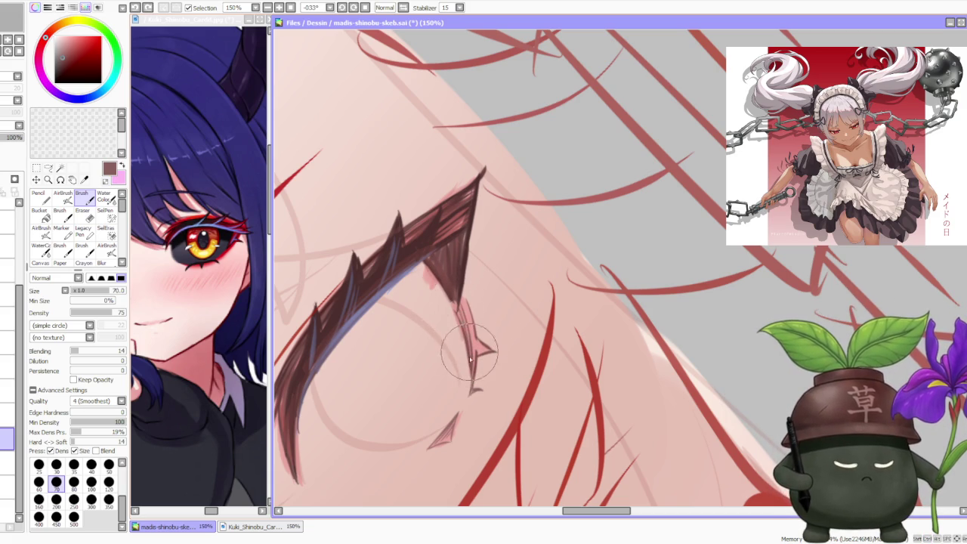
alt+click(452, 281)
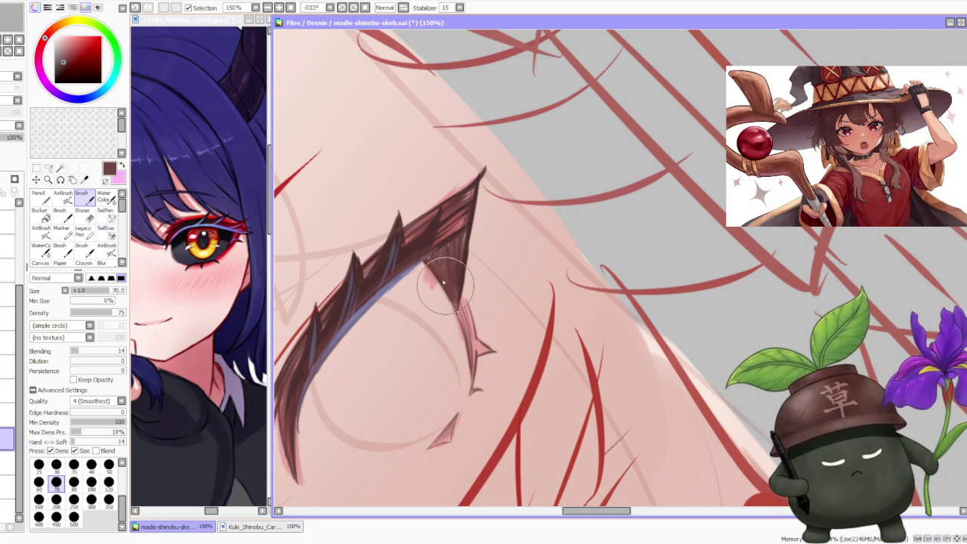
scroll(469, 257, down, 3)
scroll(493, 233, down, 2)
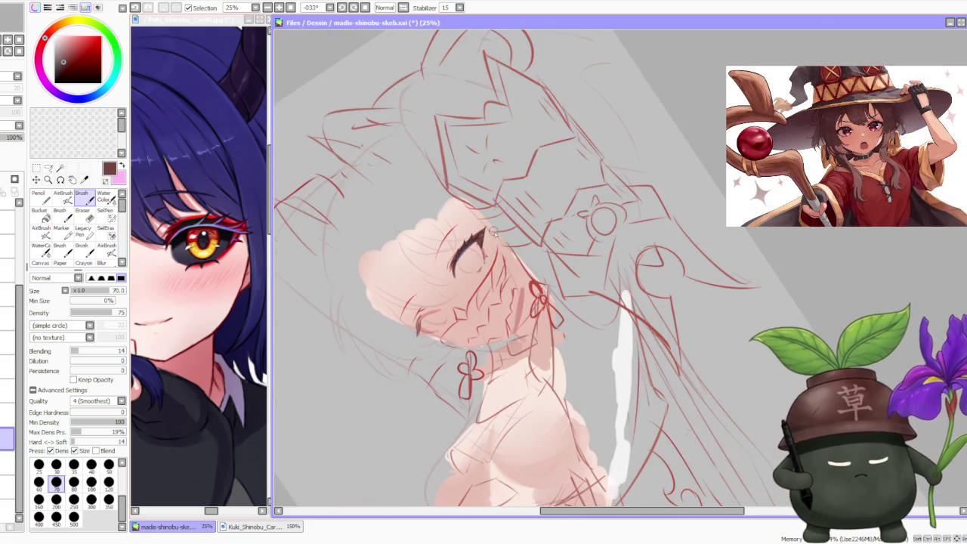
scroll(492, 233, up, 2)
scroll(487, 227, up, 2)
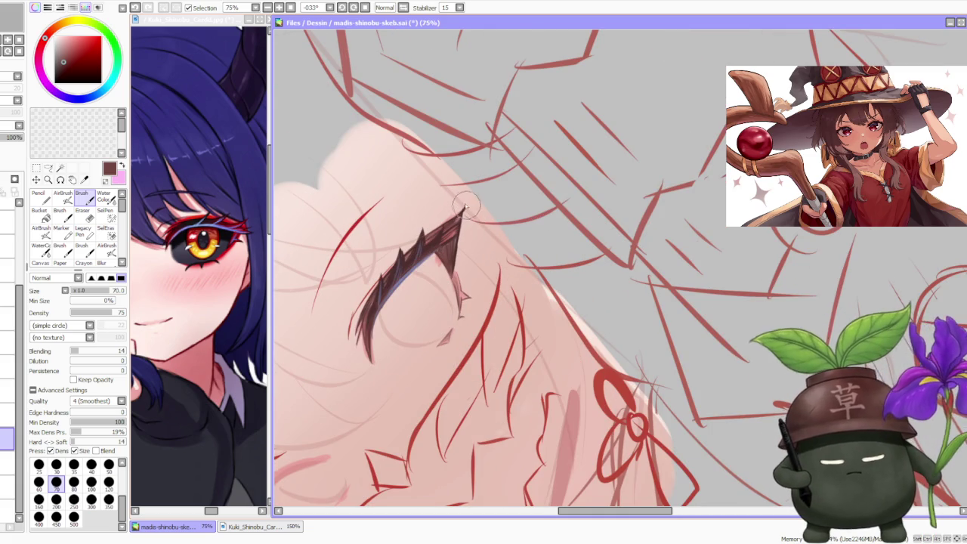
scroll(468, 209, up, 2)
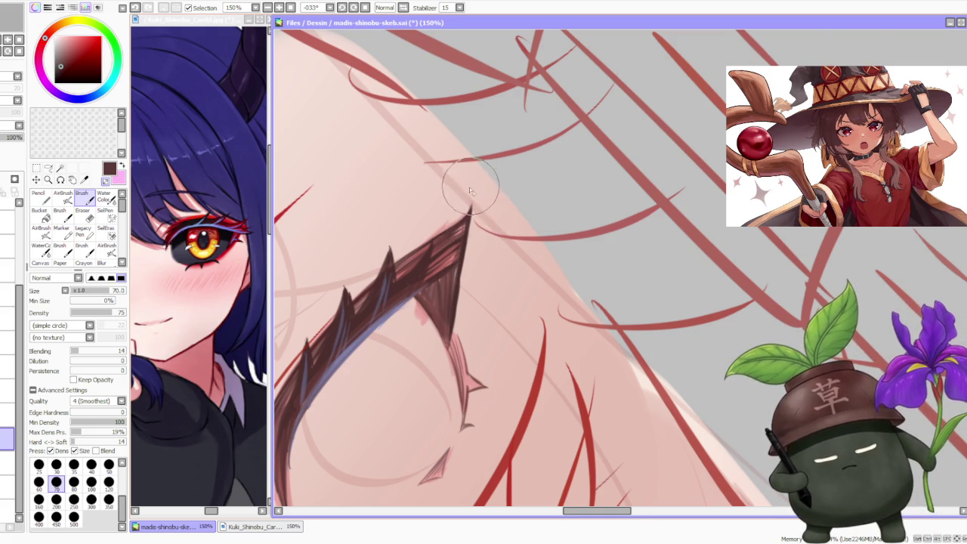
scroll(470, 193, down, 2)
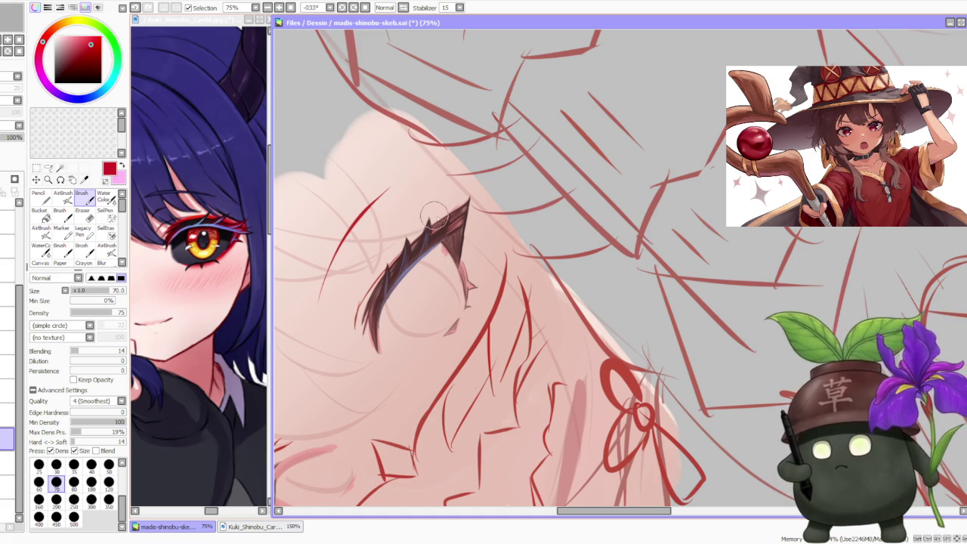
Step: Extend the lower lash tip downward and fill the upper lash tip in dark brown
scroll(389, 268, up, 1)
drag(383, 304, 372, 376)
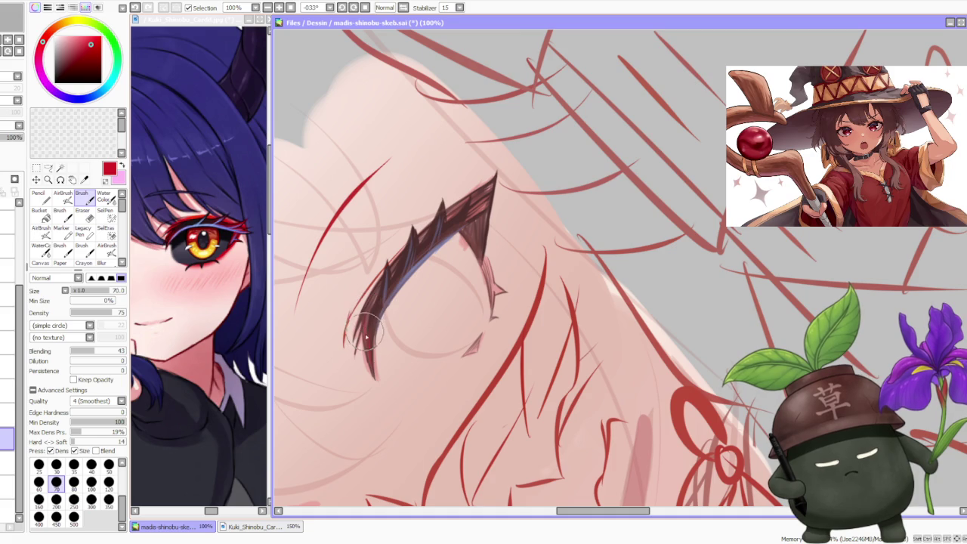
drag(477, 206, 452, 226)
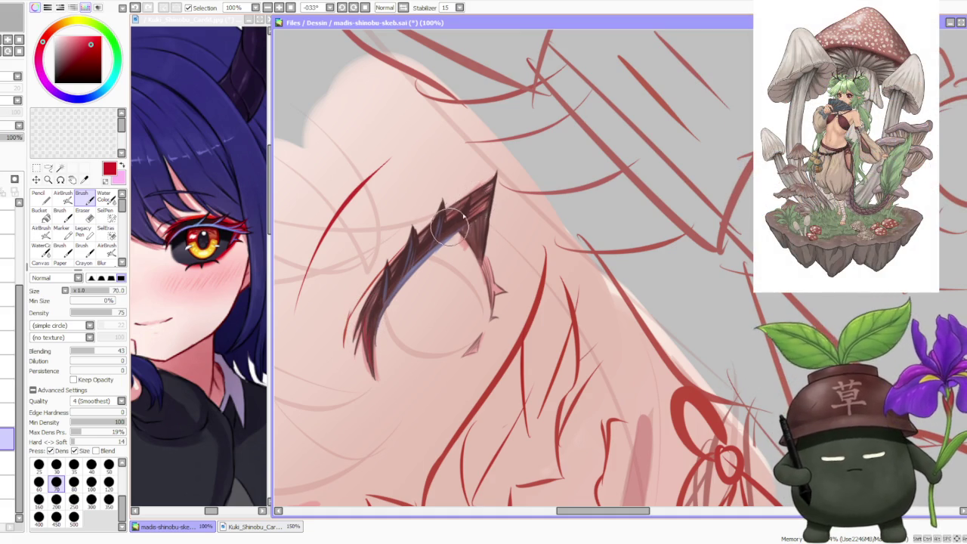
drag(489, 190, 474, 203)
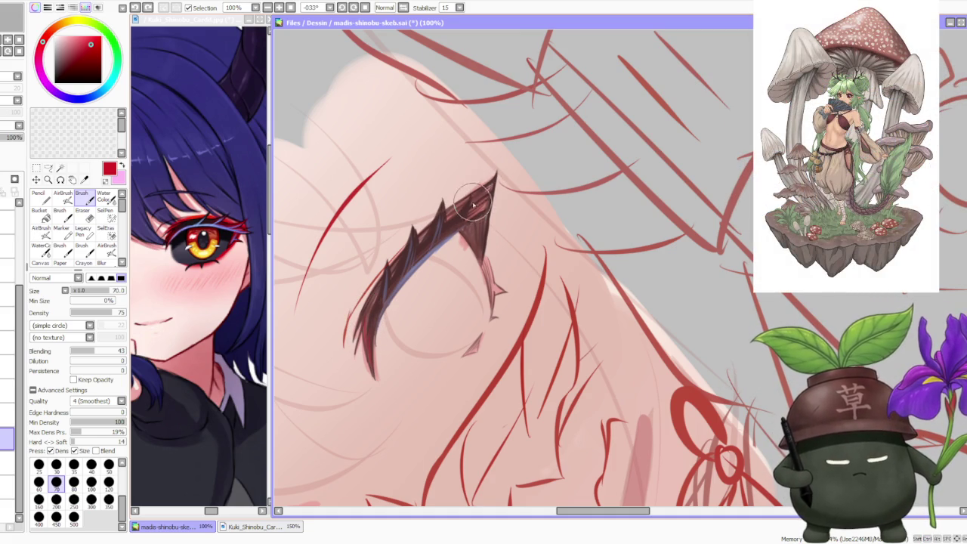
mouse_move(475, 198)
mouse_down()
mouse_move(489, 189)
mouse_move(479, 252)
mouse_move(496, 290)
mouse_up()
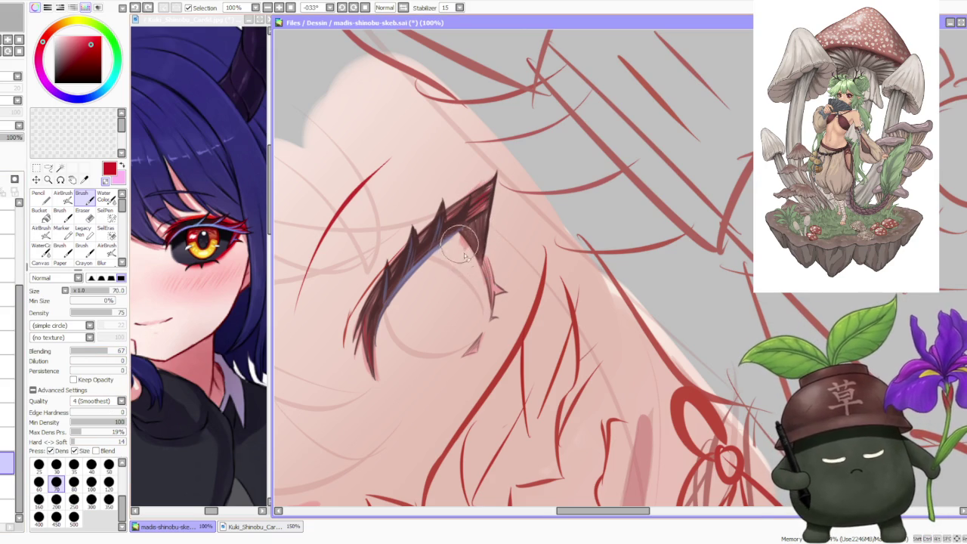
Step: Paint the lash's lower point and thicken its tail in dark brown, adding a stroke on a higher layer
drag(463, 245, 484, 273)
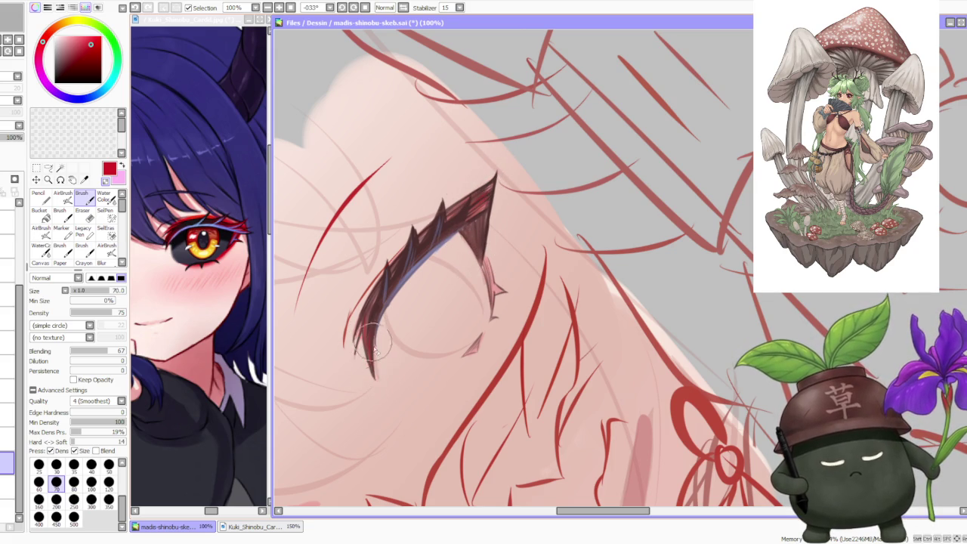
drag(360, 333, 487, 184)
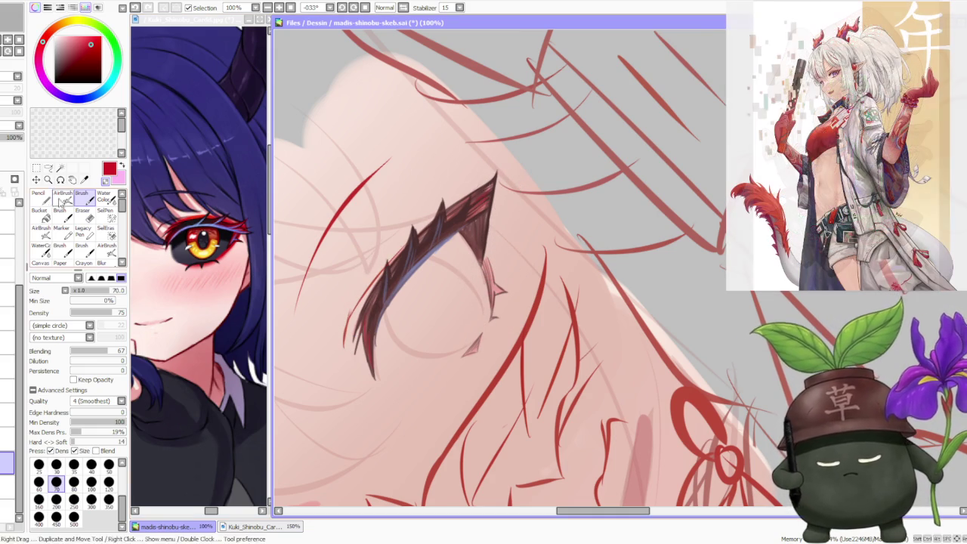
click(4, 438)
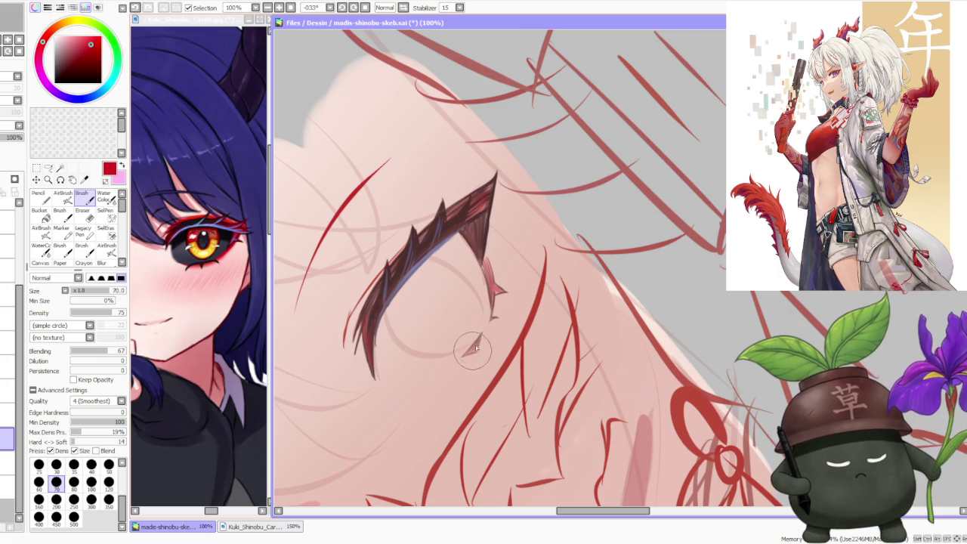
scroll(473, 352, down, 4)
scroll(509, 225, up, 1)
scroll(495, 257, up, 1)
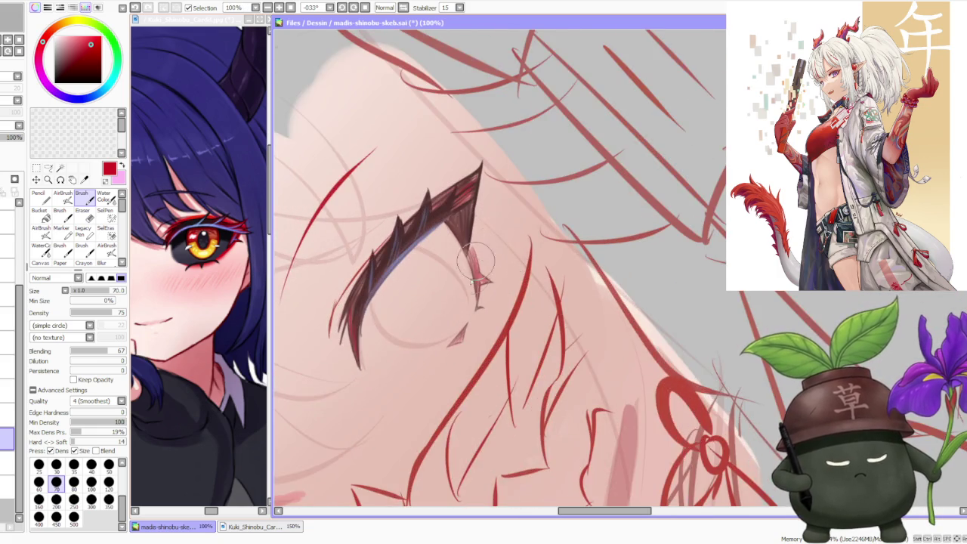
scroll(472, 298, up, 1)
drag(462, 341, 450, 354)
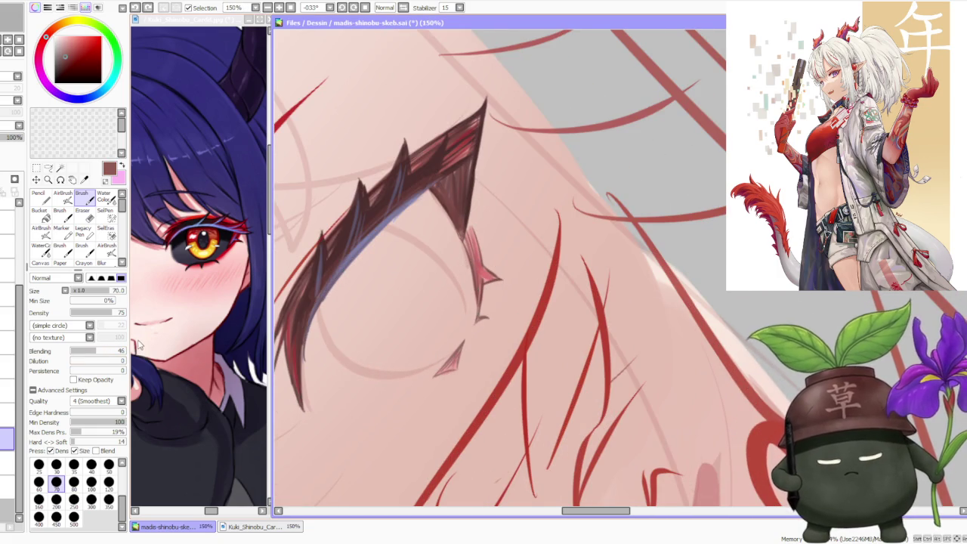
Step: Deepen the dark shading along the lash's inner edge with a darker brown
drag(460, 347, 449, 370)
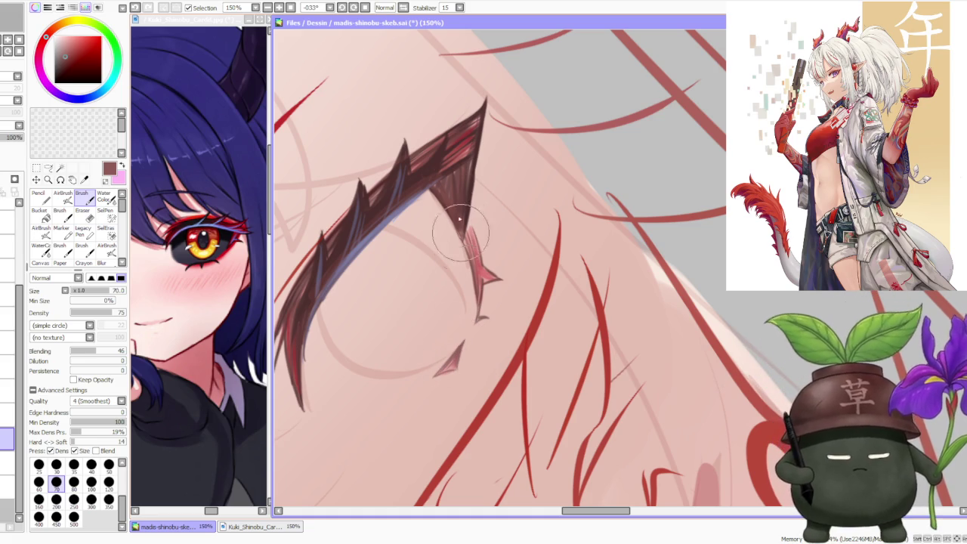
drag(443, 198, 469, 231)
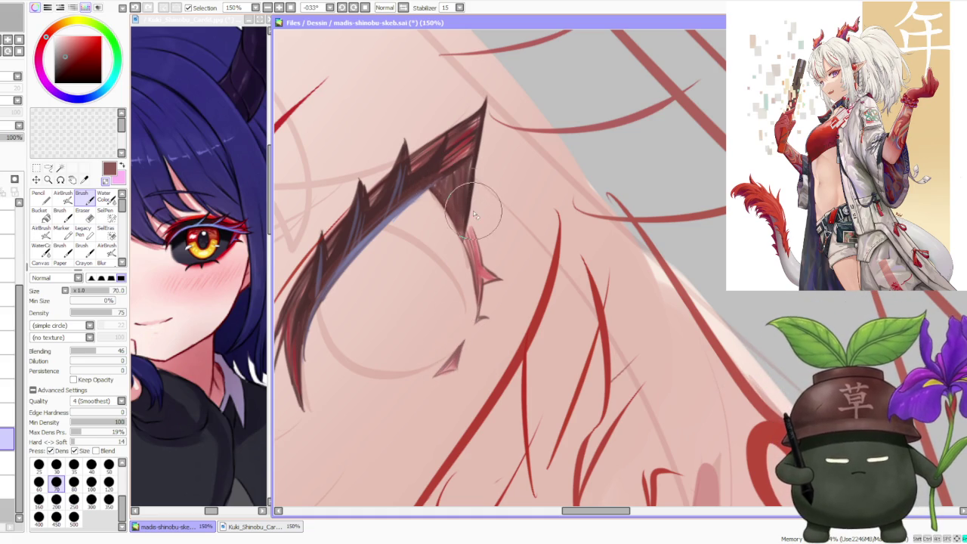
mouse_move(478, 167)
mouse_down()
mouse_move(468, 229)
mouse_move(478, 151)
mouse_move(460, 190)
mouse_move(457, 151)
mouse_move(453, 168)
mouse_move(464, 144)
mouse_up()
alt+click(452, 170)
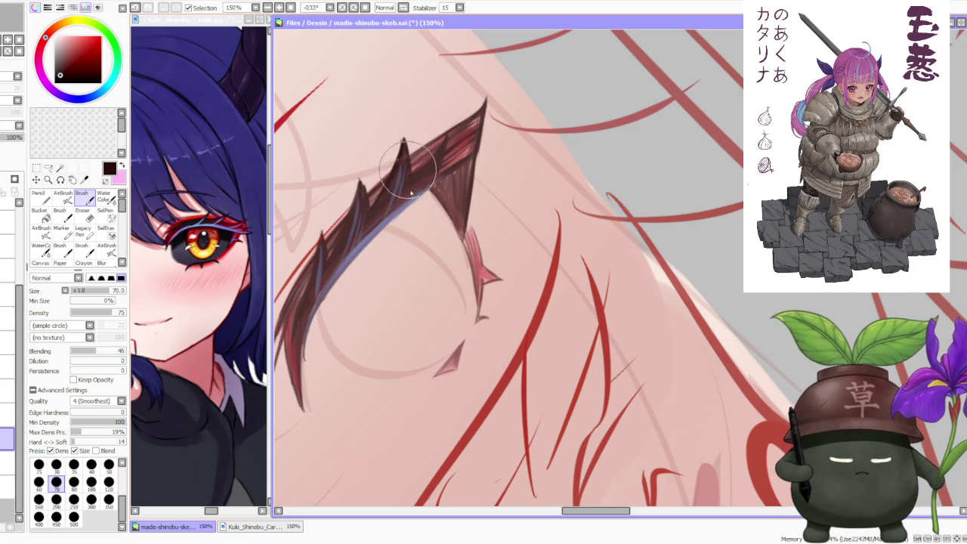
key(ctrl+z)
Step: Add red highlights along the lash's upper edge and darken its lower end and tip
mouse_move(447, 159)
mouse_down()
mouse_move(472, 130)
mouse_move(468, 159)
mouse_move(442, 170)
mouse_up()
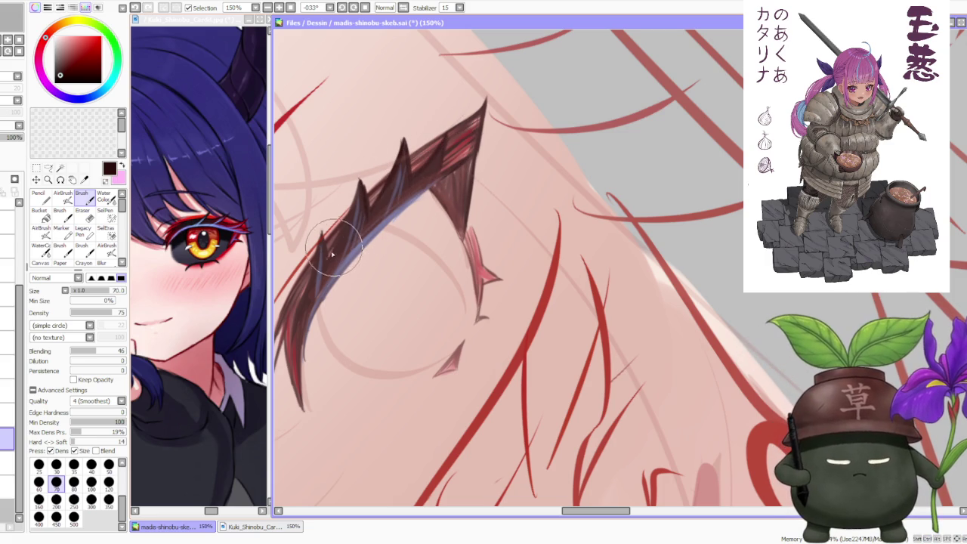
drag(336, 249, 361, 180)
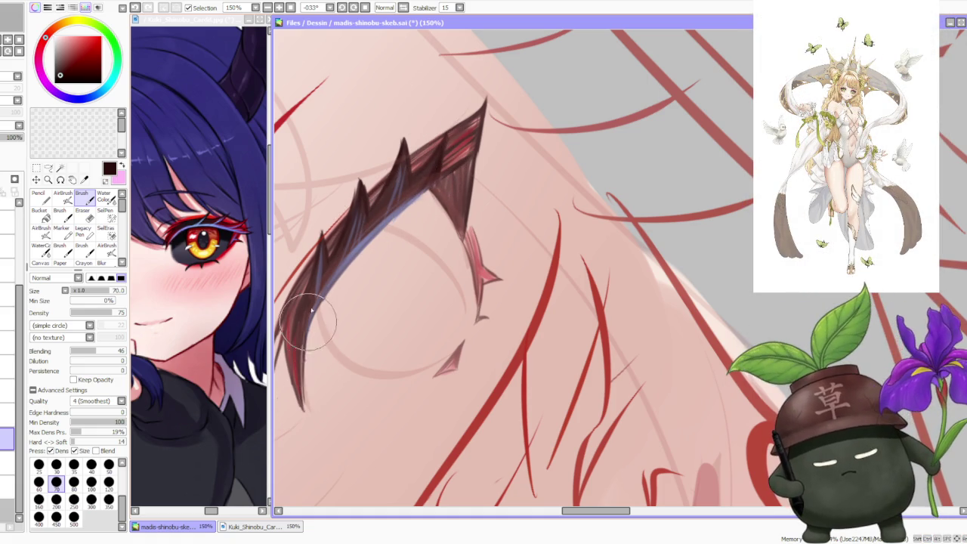
drag(308, 406, 308, 356)
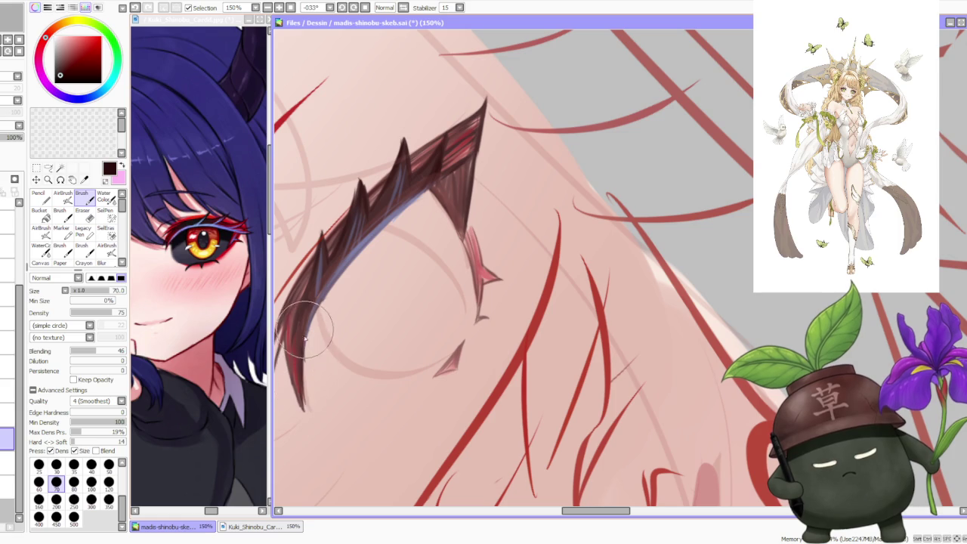
mouse_move(311, 303)
mouse_down()
mouse_move(291, 349)
mouse_move(319, 253)
mouse_up()
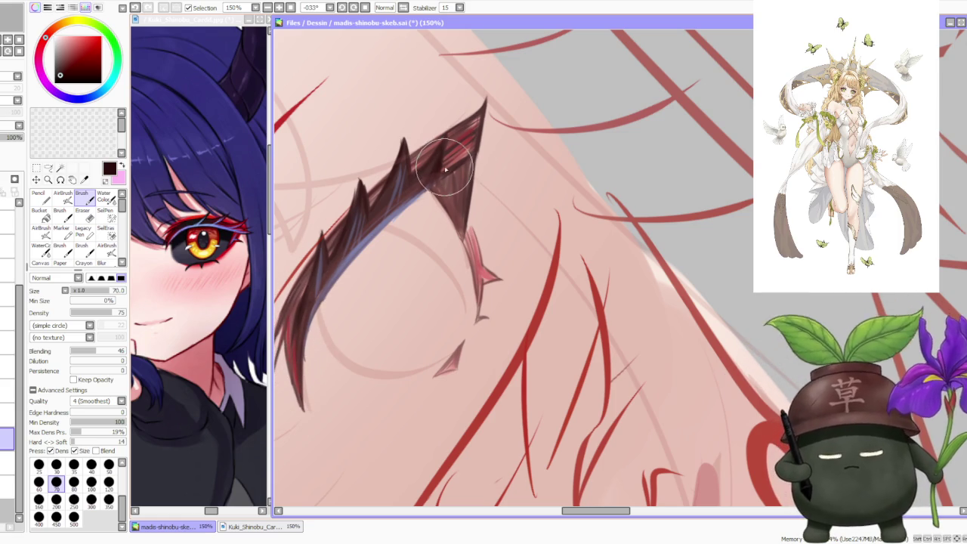
mouse_move(451, 165)
mouse_down()
mouse_move(471, 119)
mouse_move(400, 161)
mouse_move(507, 129)
mouse_move(463, 150)
mouse_move(453, 144)
mouse_move(461, 159)
mouse_up()
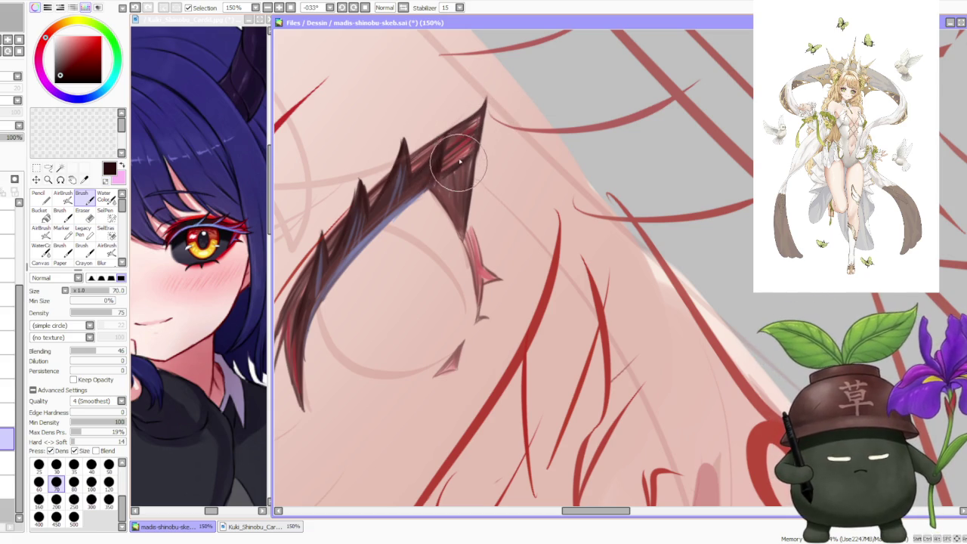
alt+click(446, 163)
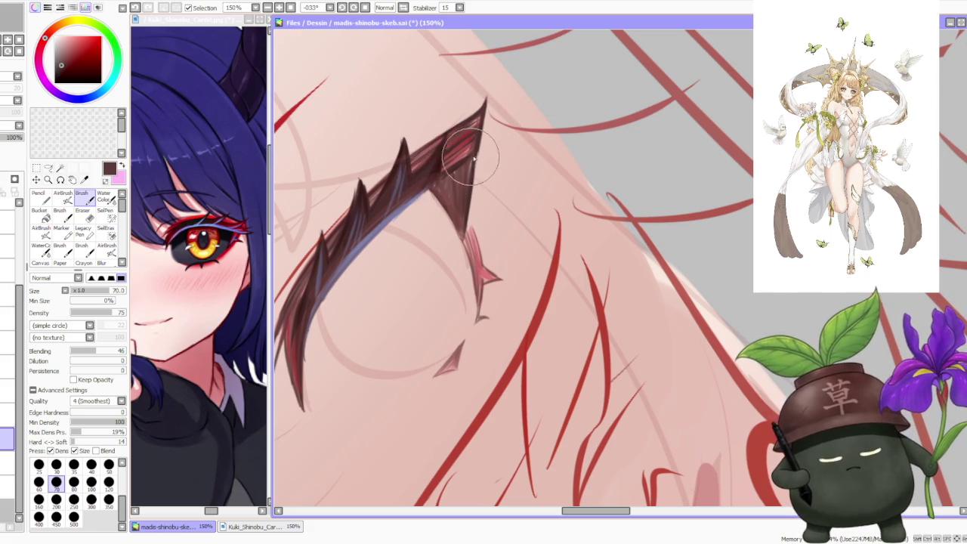
mouse_move(454, 158)
mouse_down()
mouse_move(452, 168)
mouse_move(495, 120)
mouse_up()
scroll(496, 115, down, 3)
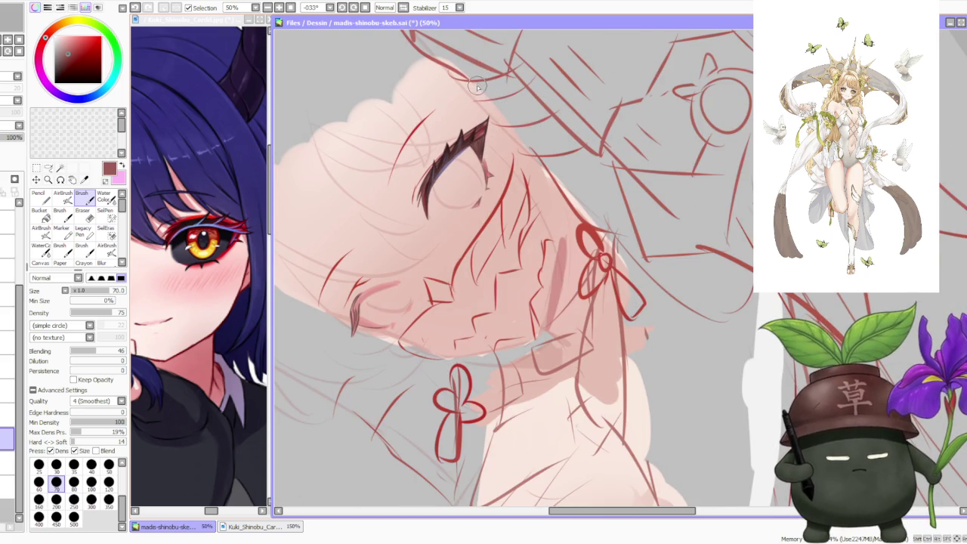
Step: Zoom out to view the whole canvas, zoom back in and lightly repaint the lash spike's top edge
scroll(487, 99, down, 1)
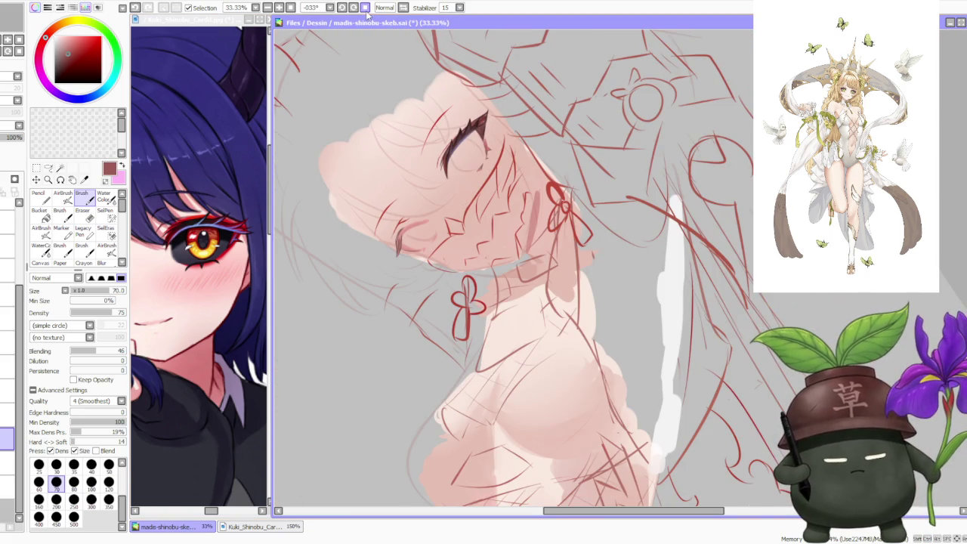
scroll(529, 90, down, 1)
scroll(592, 106, down, 1)
scroll(592, 107, down, 1)
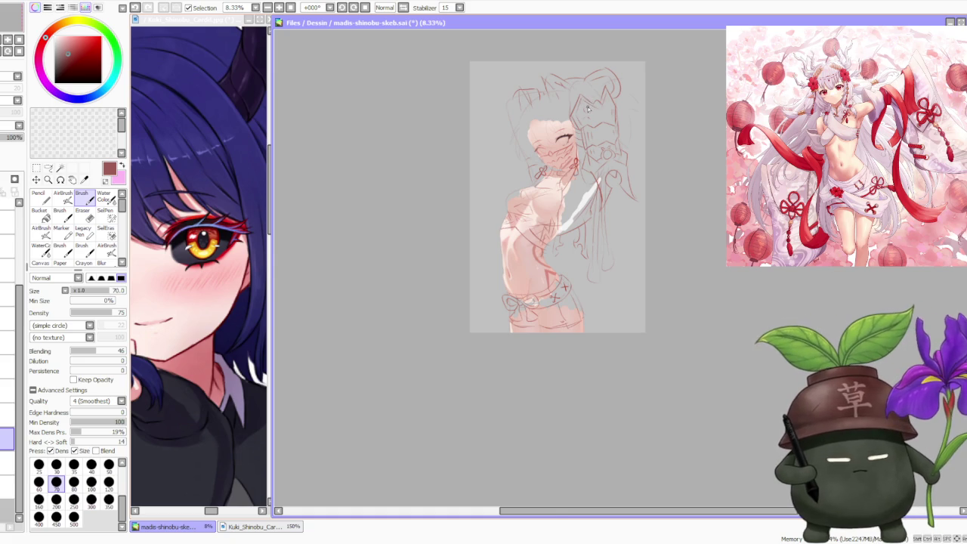
scroll(588, 108, up, 3)
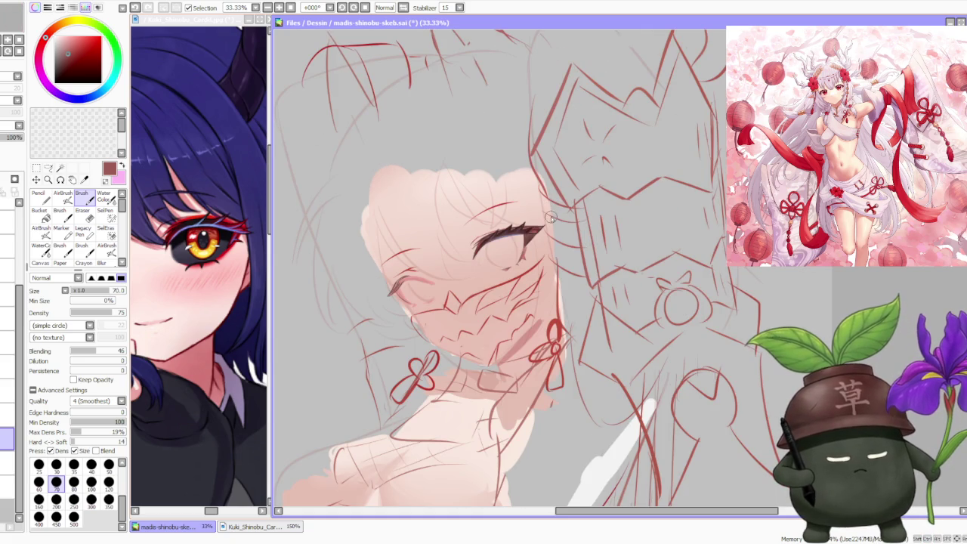
scroll(552, 217, up, 2)
scroll(563, 211, up, 1)
scroll(456, 255, up, 1)
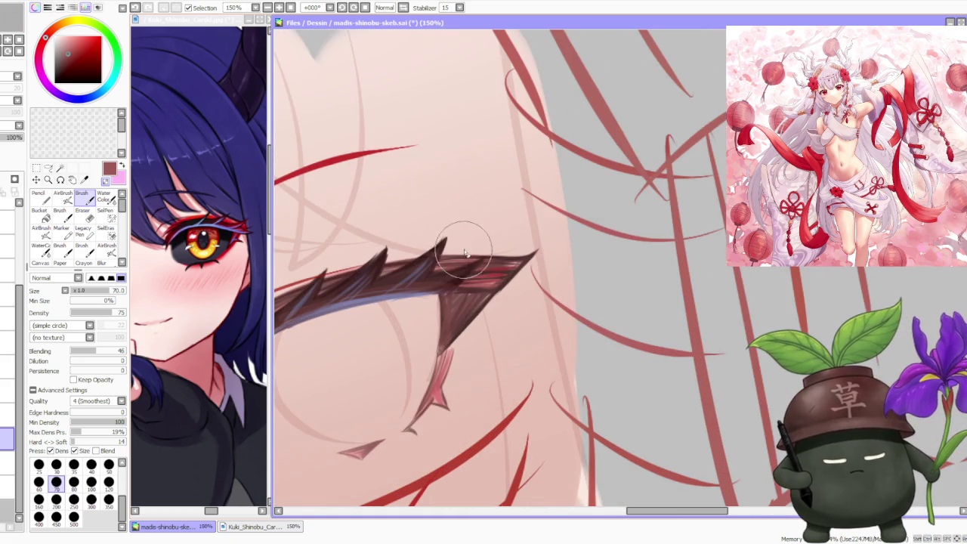
drag(447, 246, 505, 256)
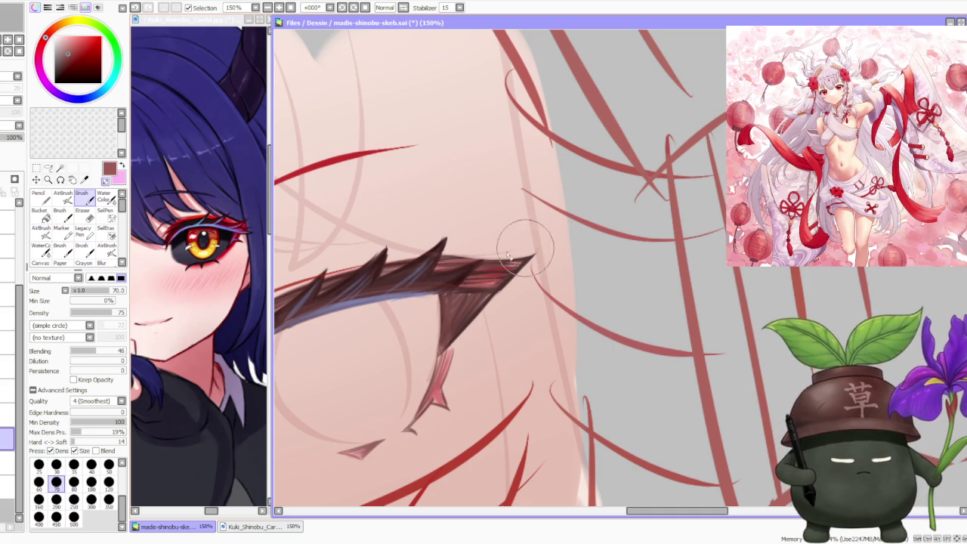
drag(447, 259, 520, 255)
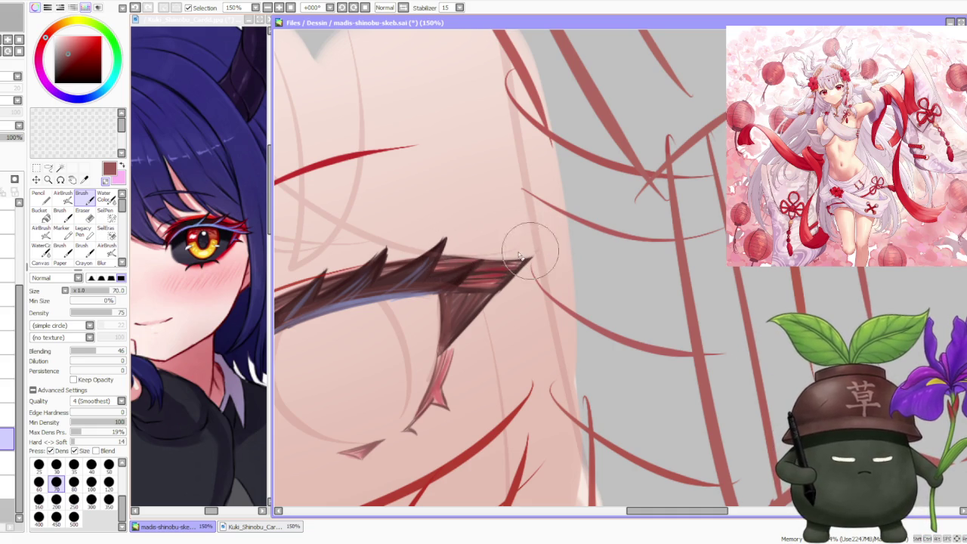
Step: Eyedrop the dark brown from the lash spike and repaint the lash tip with it
alt+click(448, 262)
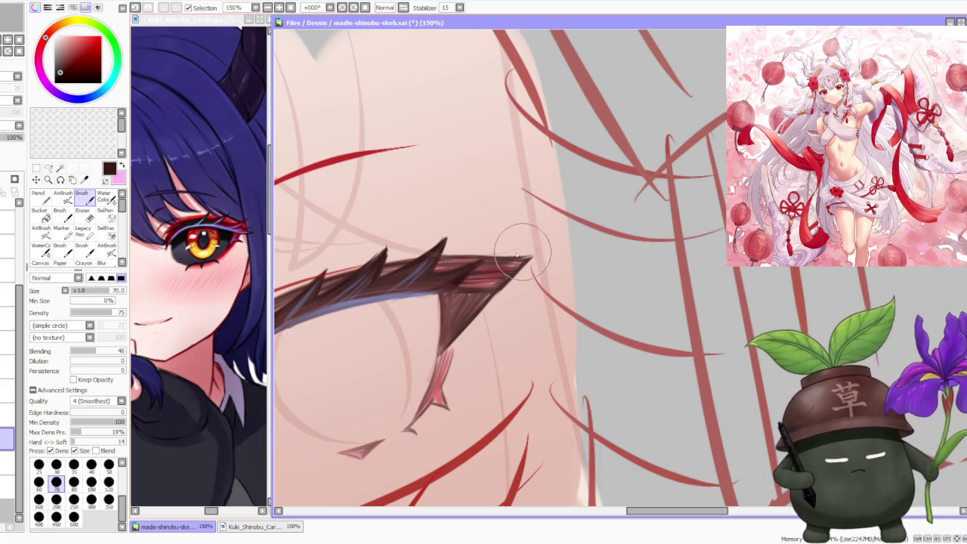
drag(481, 262, 509, 260)
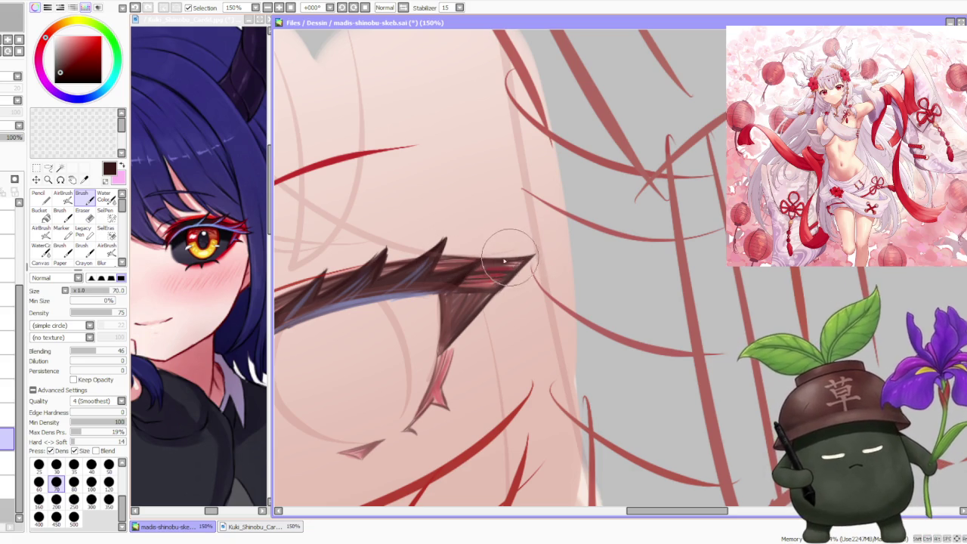
drag(428, 245, 389, 249)
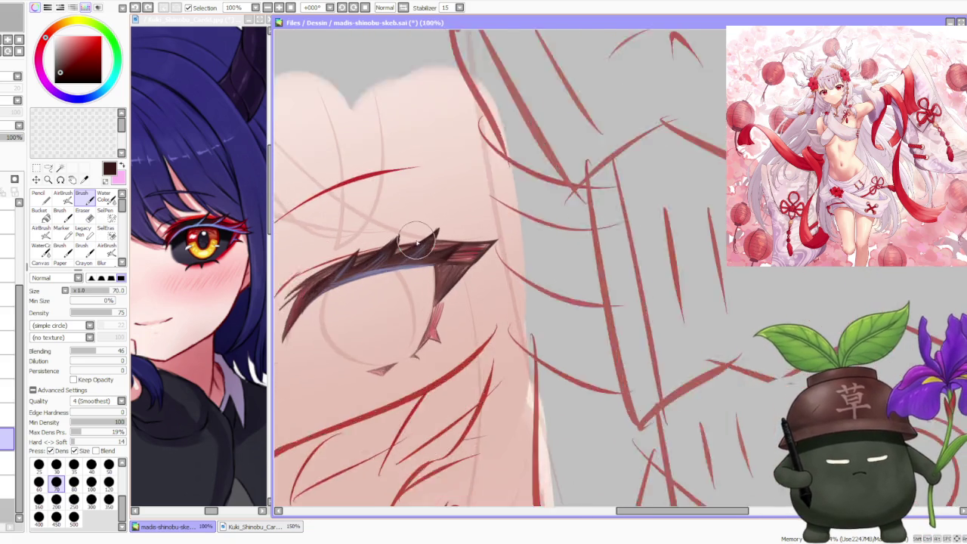
scroll(391, 248, up, 1)
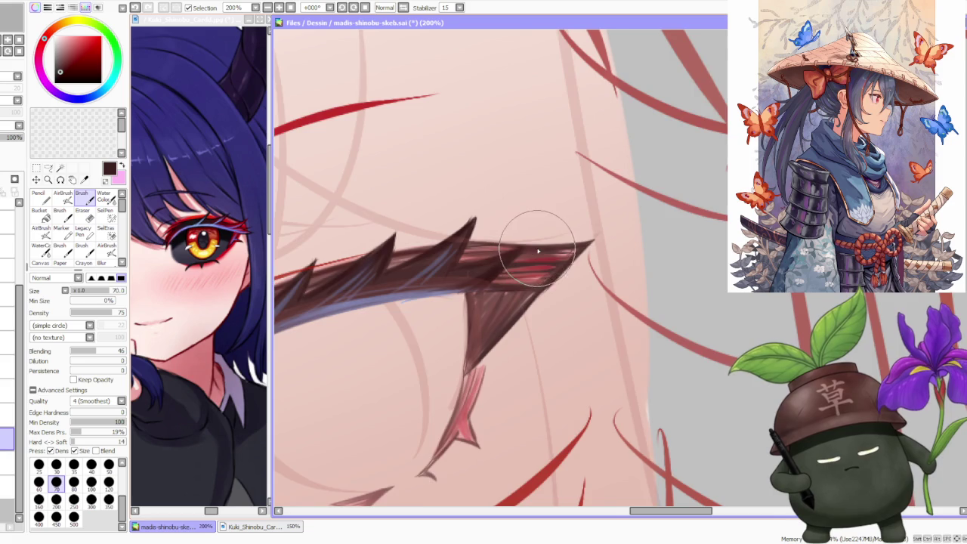
scroll(529, 253, down, 1)
scroll(496, 276, down, 3)
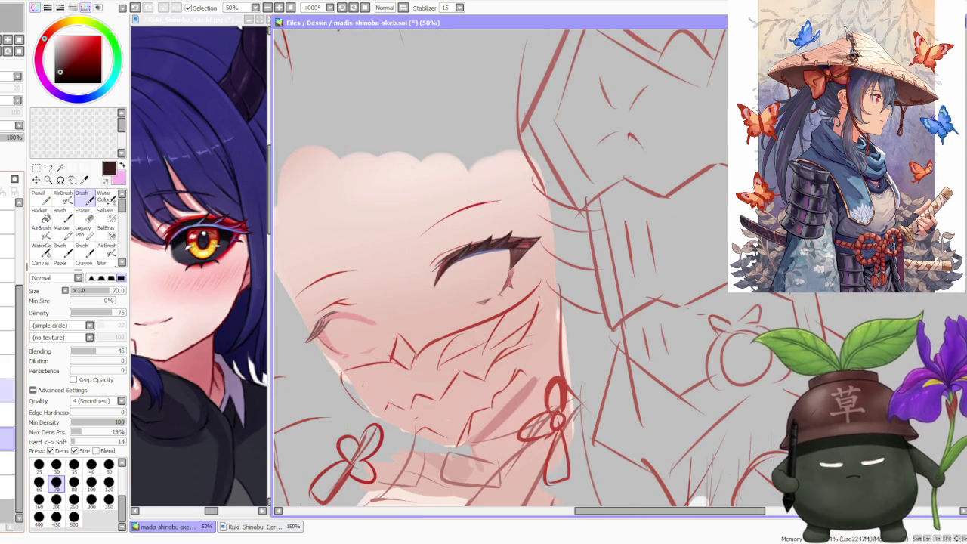
scroll(454, 218, down, 1)
scroll(469, 213, down, 2)
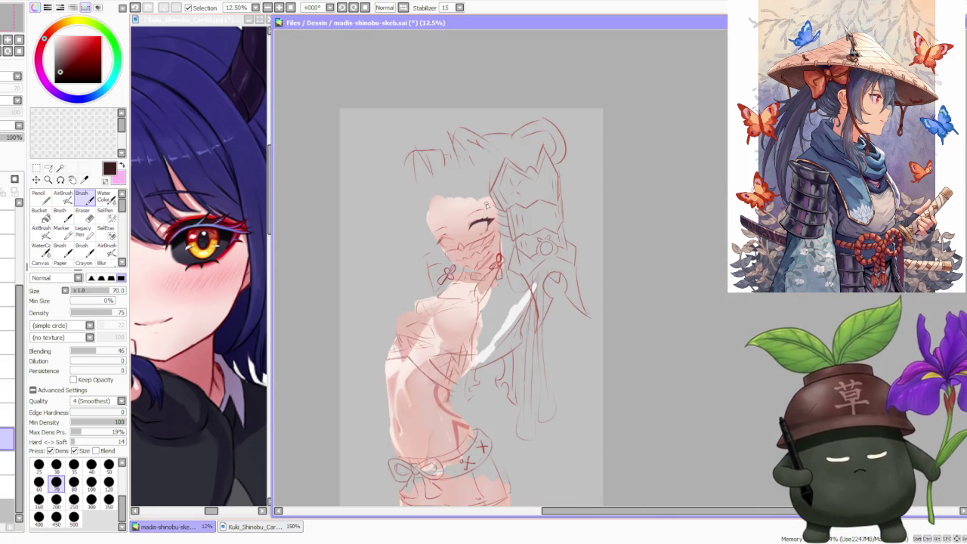
scroll(487, 205, down, 2)
scroll(487, 205, up, 2)
scroll(487, 205, up, 3)
scroll(487, 205, up, 2)
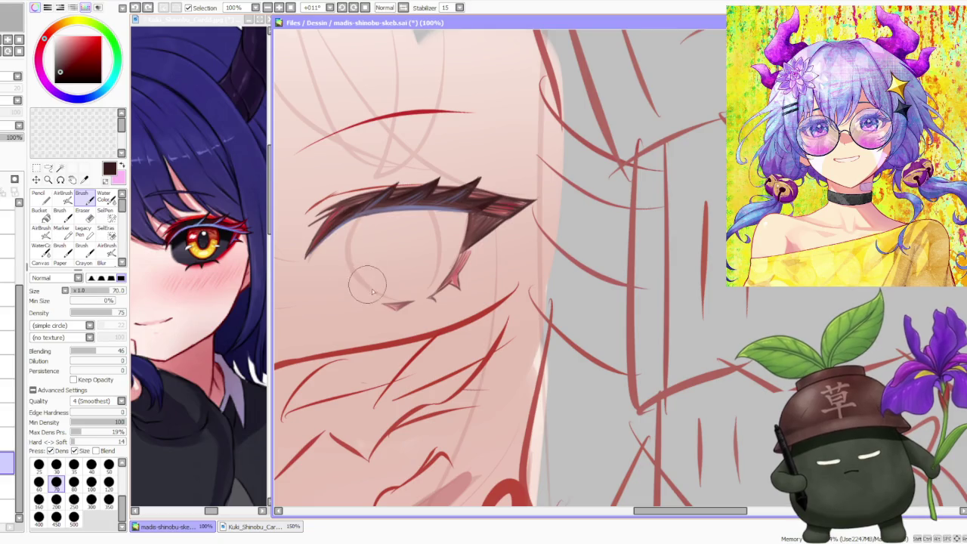
Step: Trace the iris's dark left edge below the lashes, retrying the stroke several times
drag(371, 291, 365, 217)
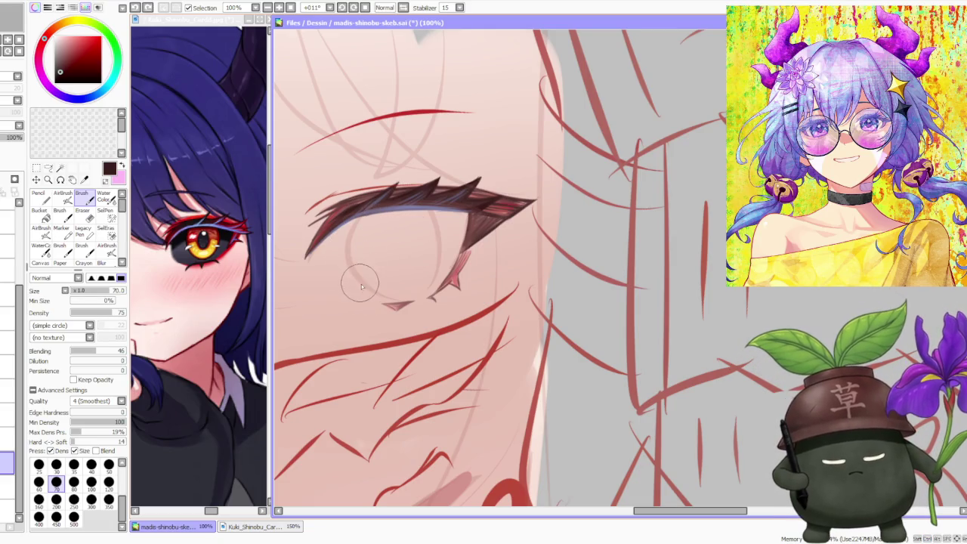
drag(364, 230, 360, 274)
key(ctrl+z)
drag(361, 224, 355, 291)
key(ctrl+z)
key(ctrl+z)
drag(363, 224, 372, 292)
key(ctrl+z)
drag(362, 218, 393, 300)
key(ctrl+z)
mouse_move(363, 218)
mouse_down()
mouse_move(401, 301)
mouse_move(421, 276)
mouse_move(438, 223)
mouse_up()
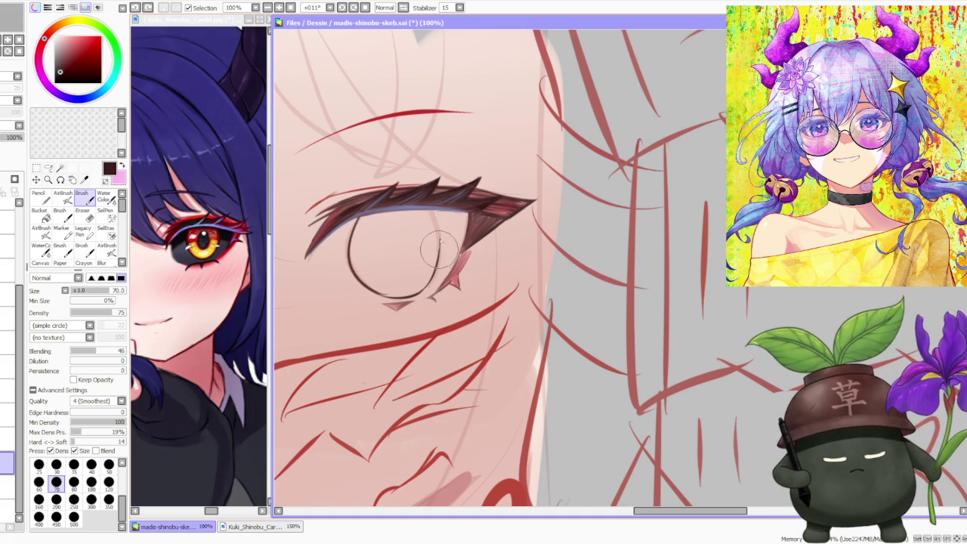
key(ctrl+z)
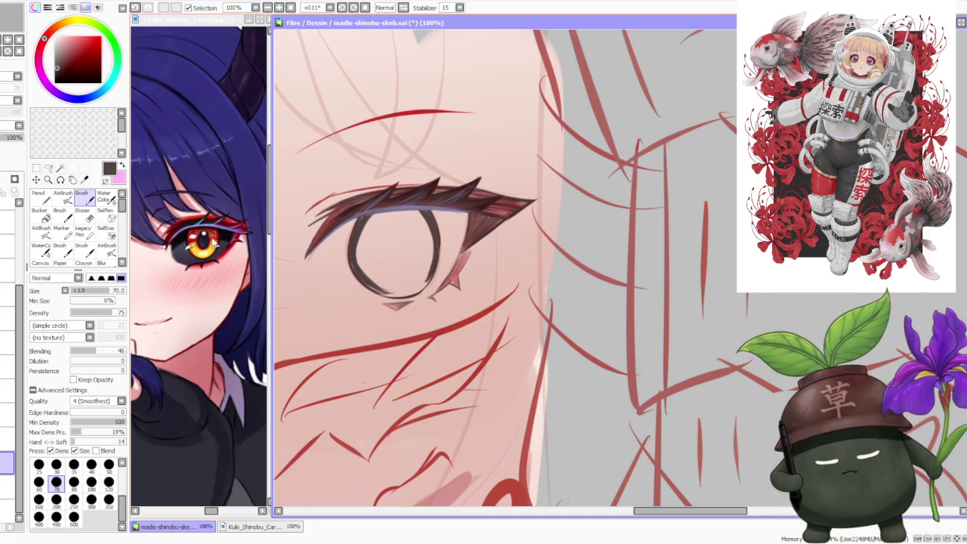
Step: Touch up the dark eye outline and start a reddish-orange iris fill sampled from the reference eye
right_click(216, 243)
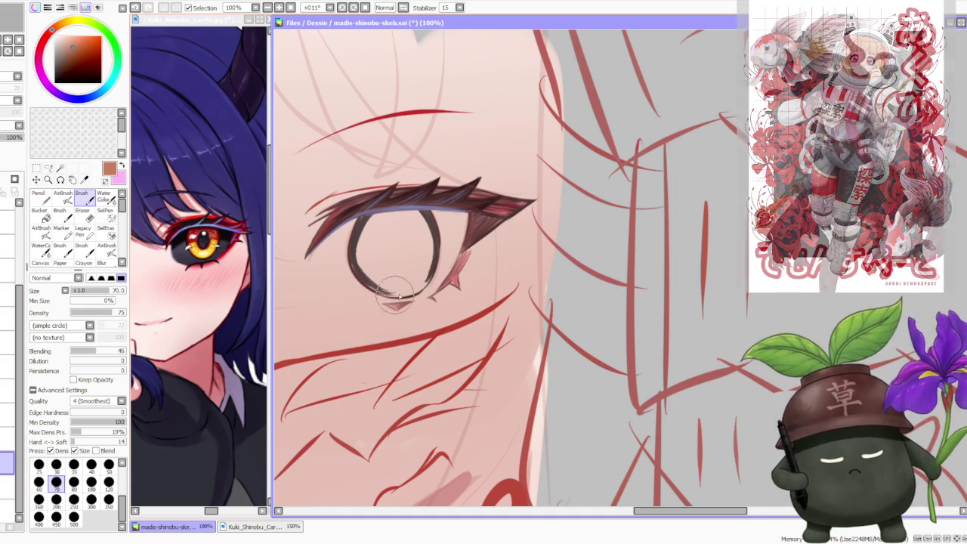
drag(399, 293, 404, 292)
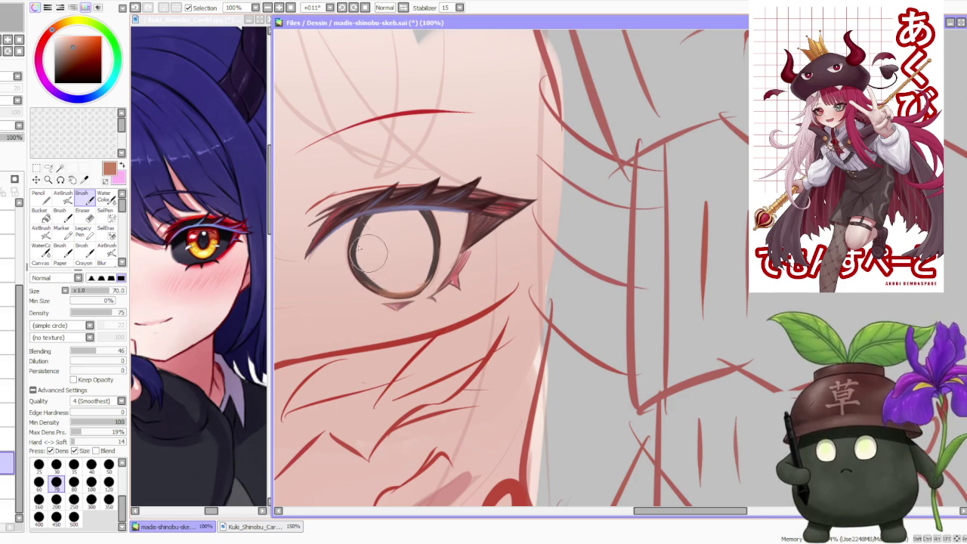
alt+click(355, 215)
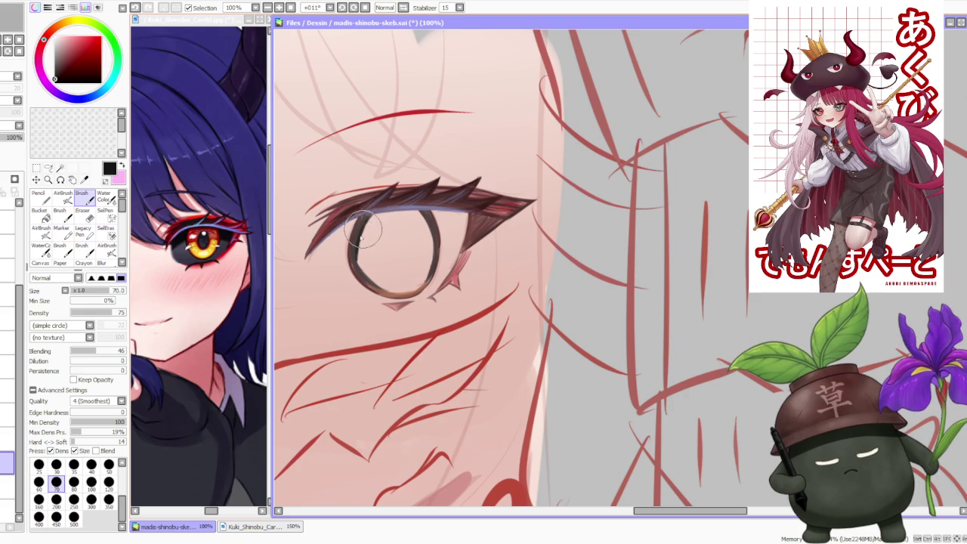
drag(412, 207, 426, 222)
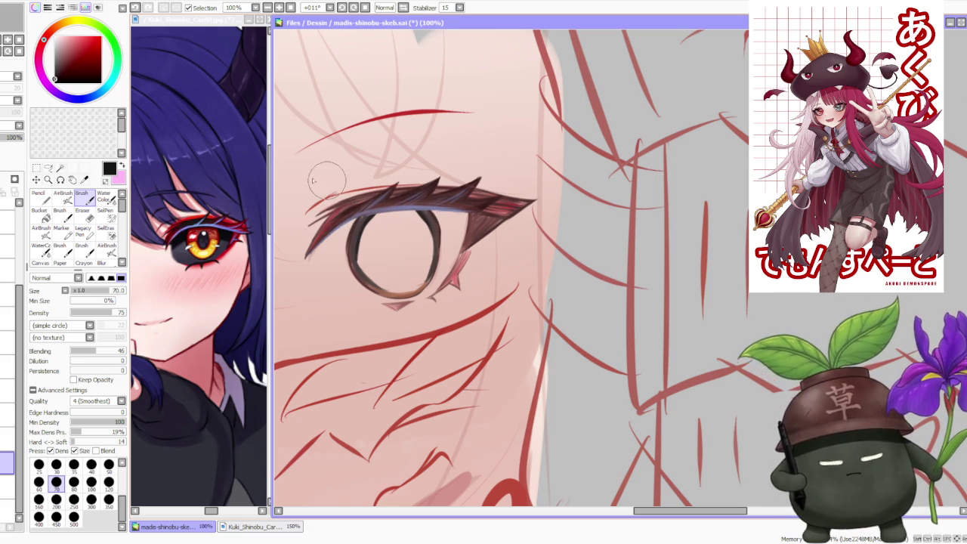
alt+click(216, 241)
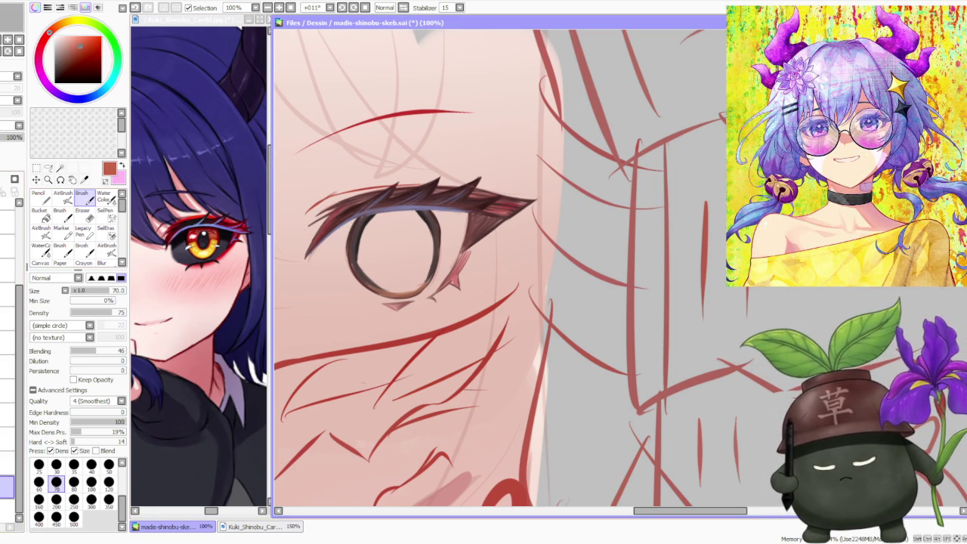
mouse_move(394, 239)
mouse_down()
mouse_move(387, 245)
mouse_move(383, 231)
mouse_up()
Step: Fill the iris with orange-brown and paint reference yellow into its lower part
mouse_move(400, 287)
mouse_down()
mouse_move(431, 249)
mouse_move(408, 245)
mouse_move(416, 227)
mouse_move(406, 218)
mouse_move(404, 245)
mouse_up()
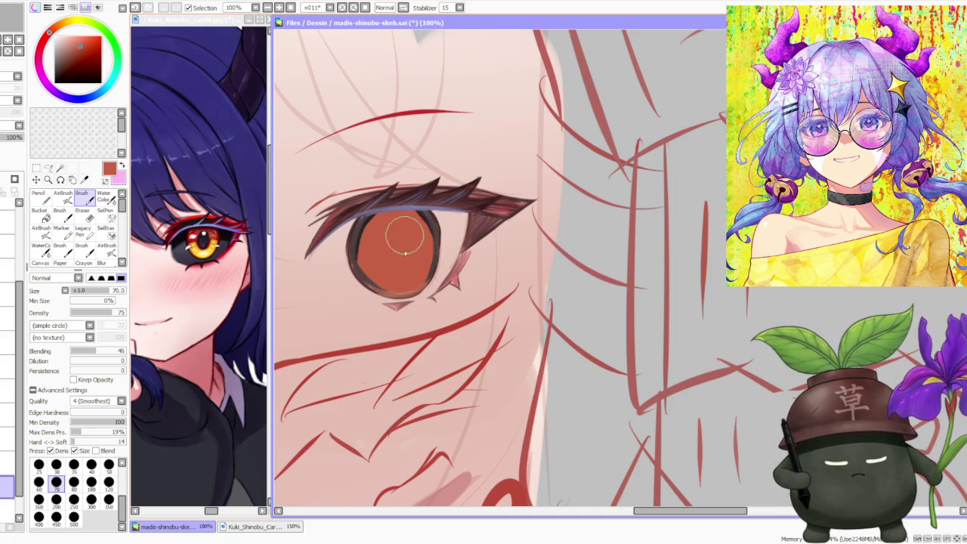
alt+click(211, 257)
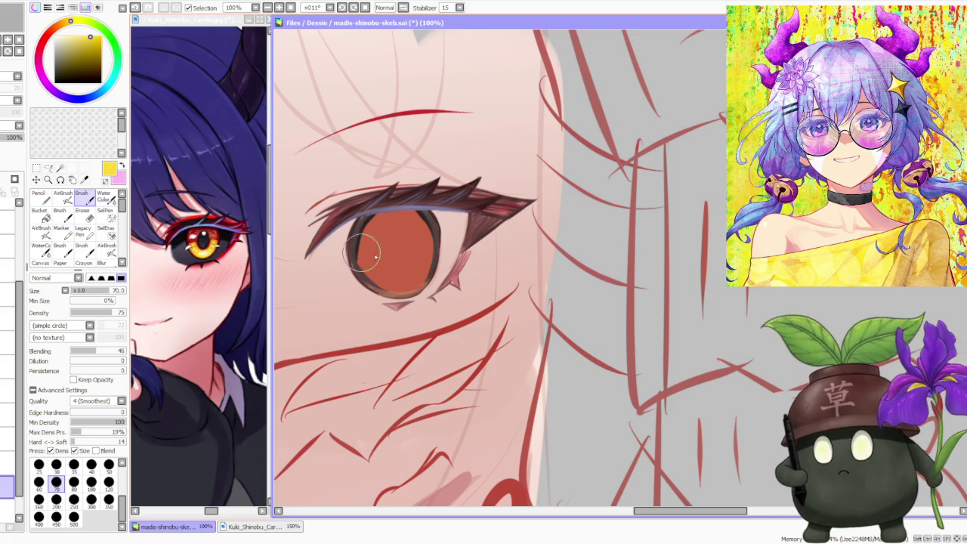
mouse_move(401, 287)
mouse_down()
mouse_move(423, 274)
mouse_move(392, 289)
mouse_up()
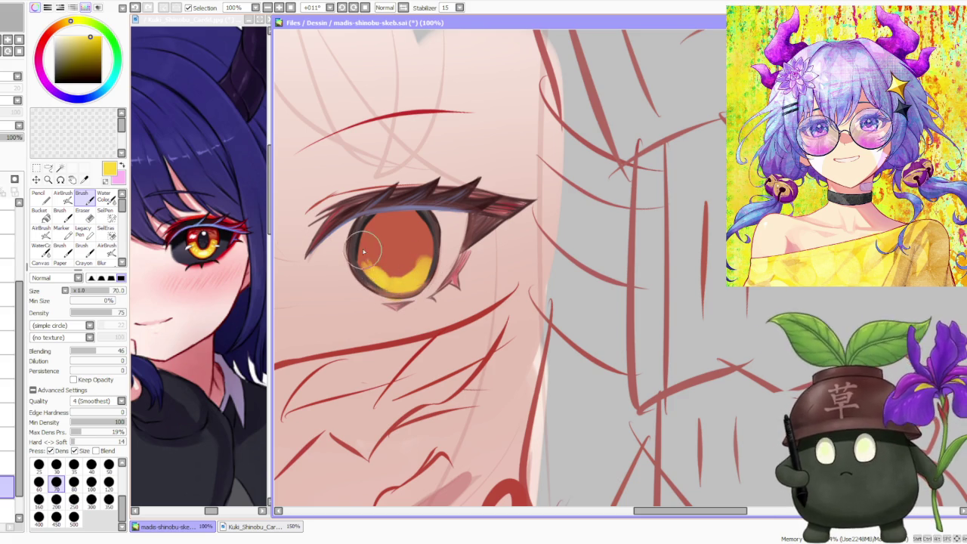
mouse_move(412, 278)
mouse_down()
mouse_move(427, 253)
mouse_move(419, 273)
mouse_move(372, 272)
mouse_move(348, 227)
mouse_up()
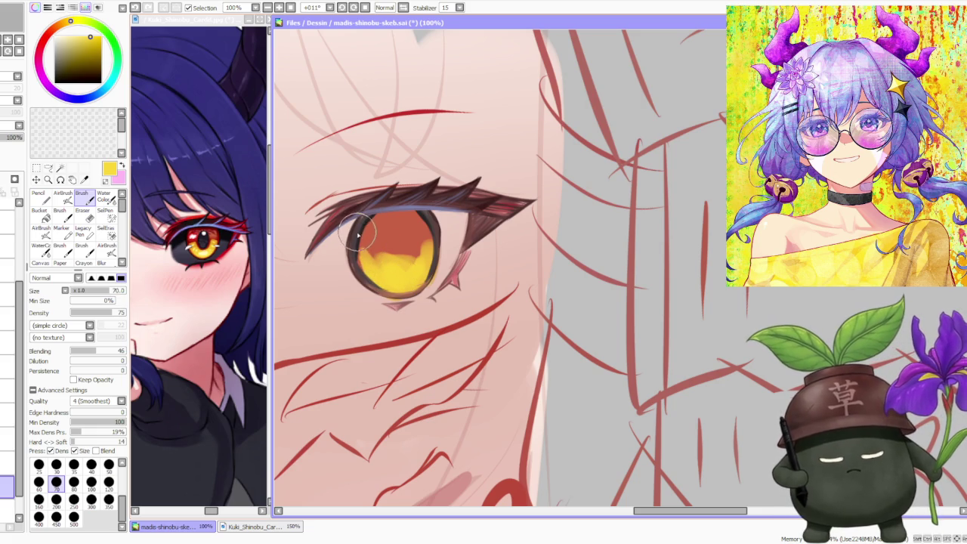
Step: Shade the top and right side of the iris dark red, darkening the upper-left near black
alt+click(217, 242)
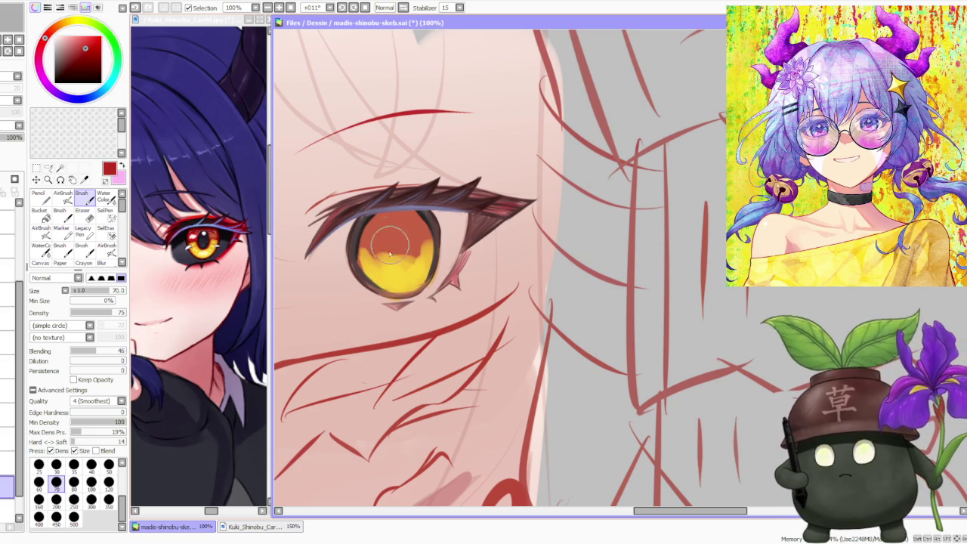
mouse_move(370, 242)
mouse_down()
mouse_move(363, 253)
mouse_move(377, 219)
mouse_move(372, 240)
mouse_up()
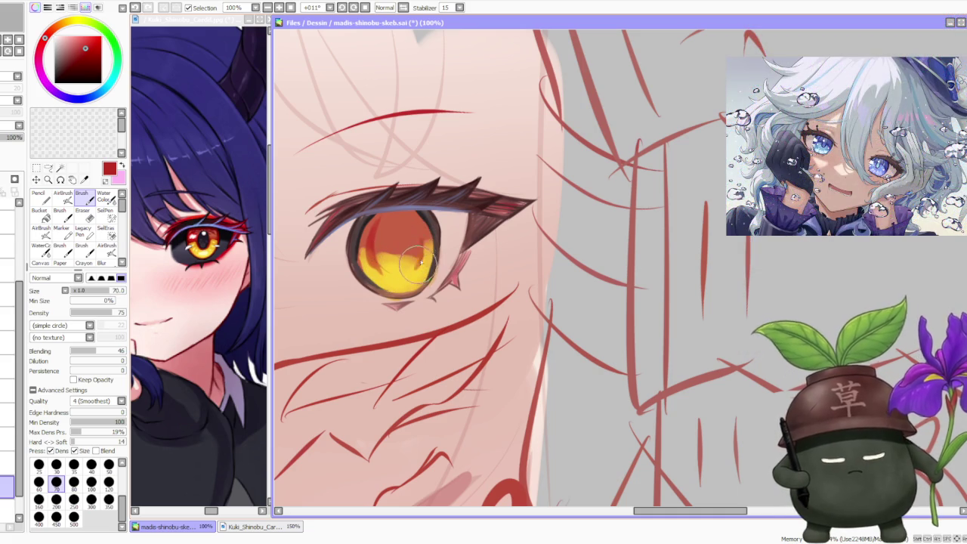
drag(419, 253, 413, 223)
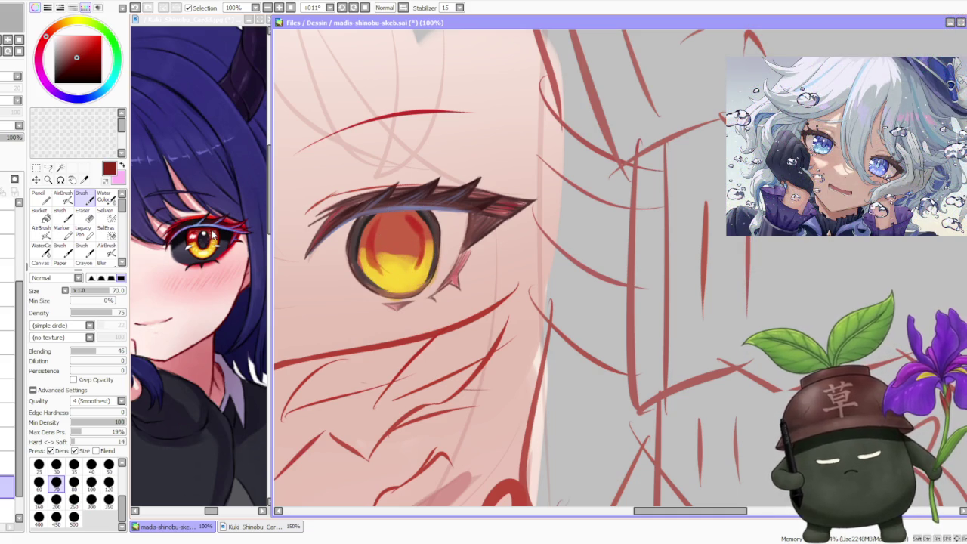
drag(366, 248, 364, 231)
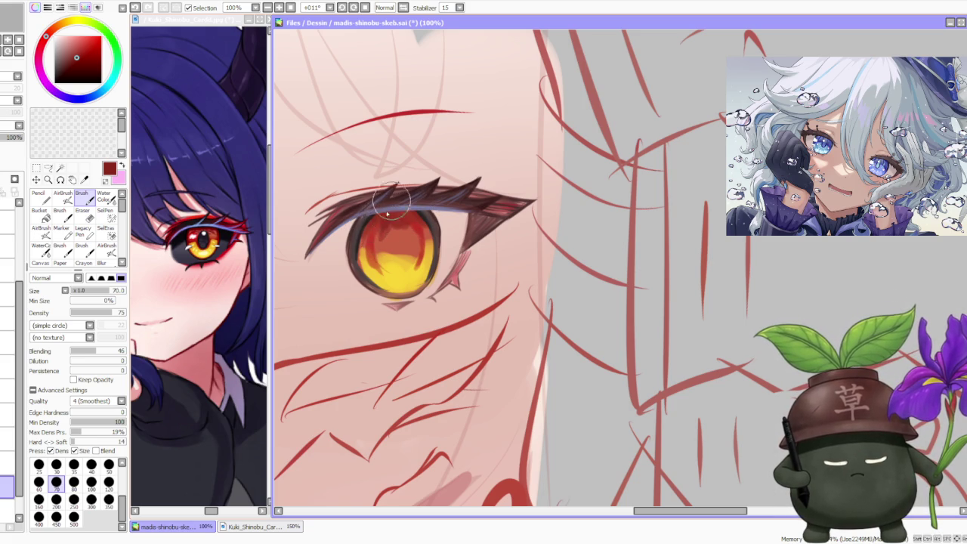
alt+click(364, 229)
mouse_move(364, 229)
mouse_down()
mouse_move(380, 258)
mouse_move(357, 238)
mouse_move(381, 222)
mouse_up()
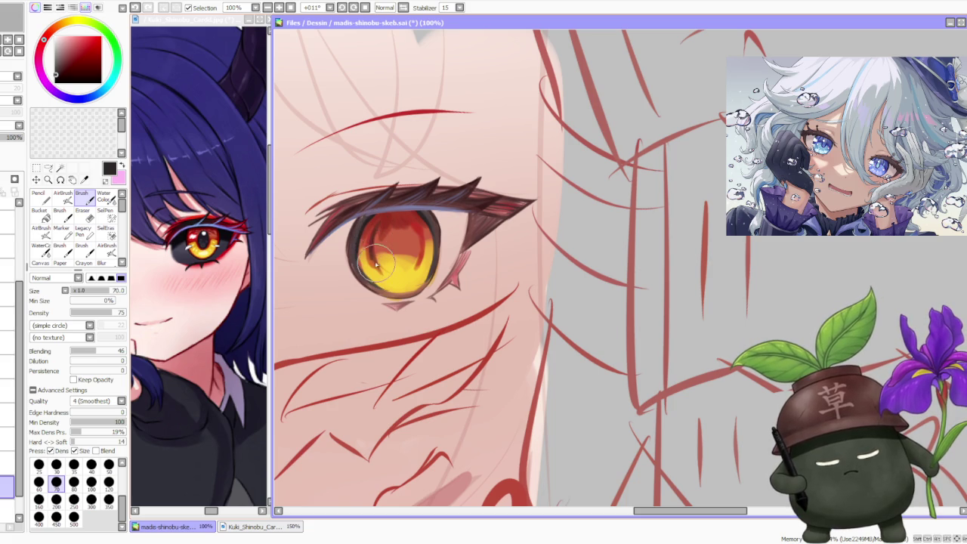
drag(429, 278, 423, 236)
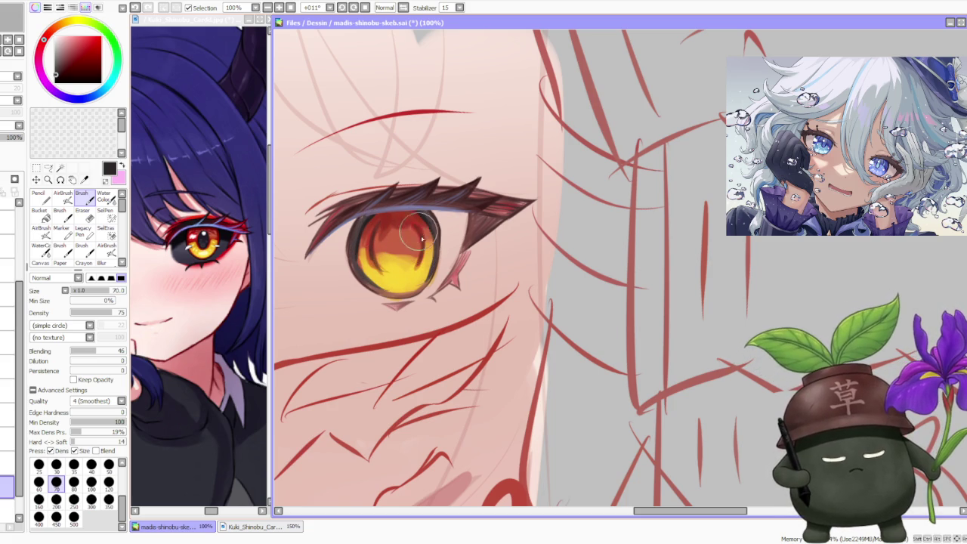
click(8, 464)
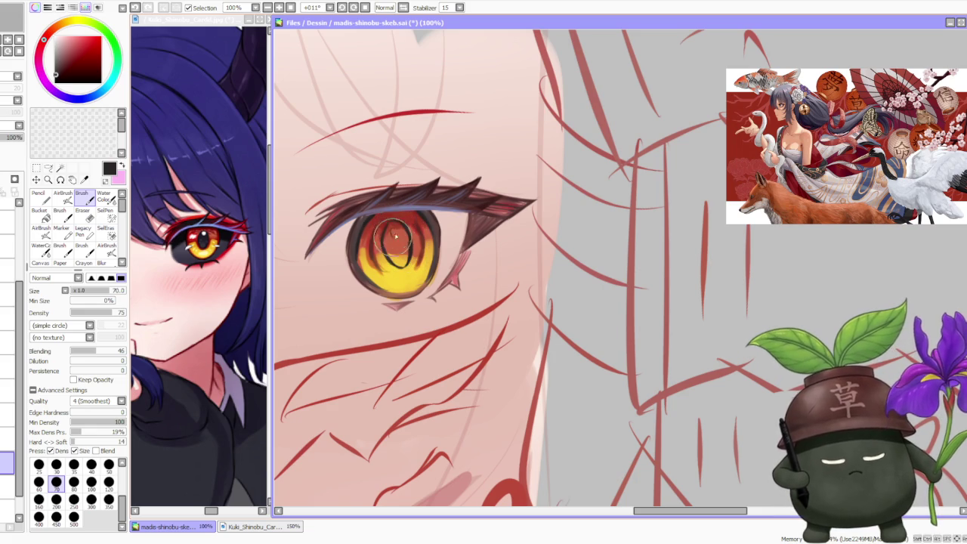
Step: Paint a light blue line along the upper eyelid edge, sampled from the drawing
alt+click(215, 238)
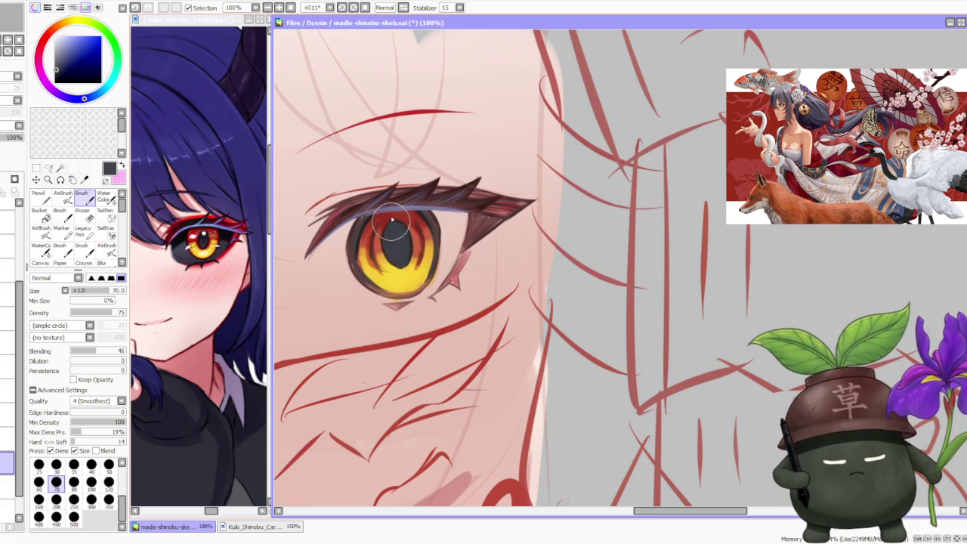
scroll(392, 223, down, 7)
scroll(432, 141, down, 5)
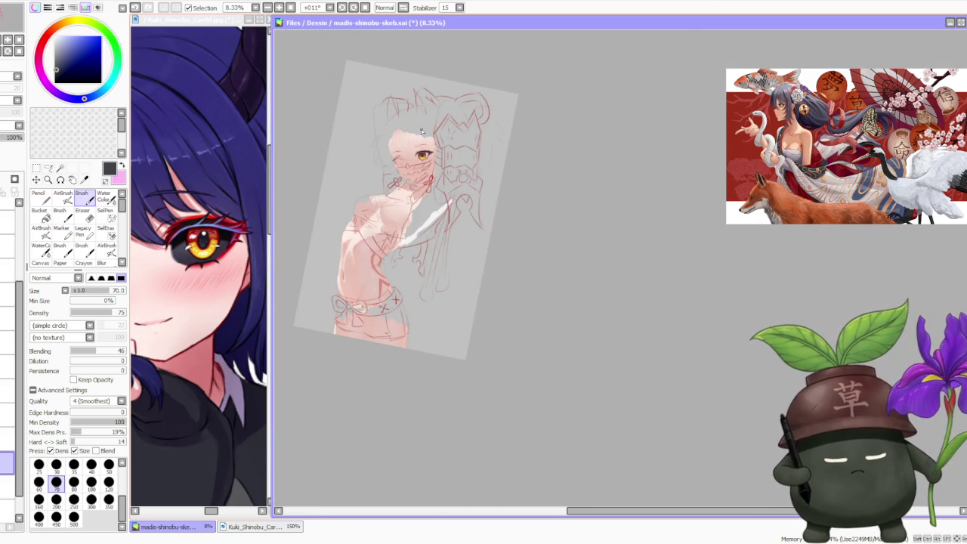
scroll(422, 132, up, 3)
scroll(408, 196, up, 3)
scroll(401, 200, up, 2)
scroll(394, 202, up, 2)
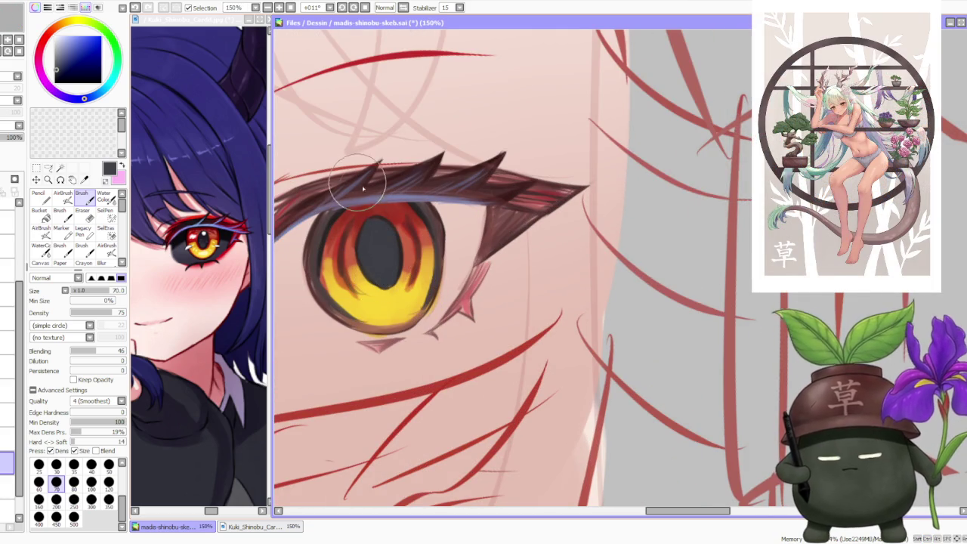
alt+click(389, 198)
drag(334, 203, 287, 219)
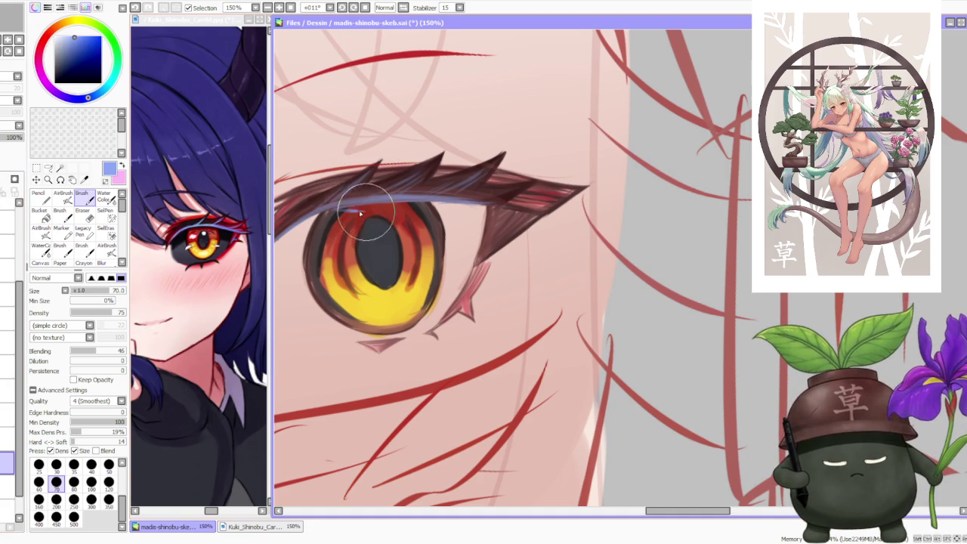
drag(390, 209, 420, 202)
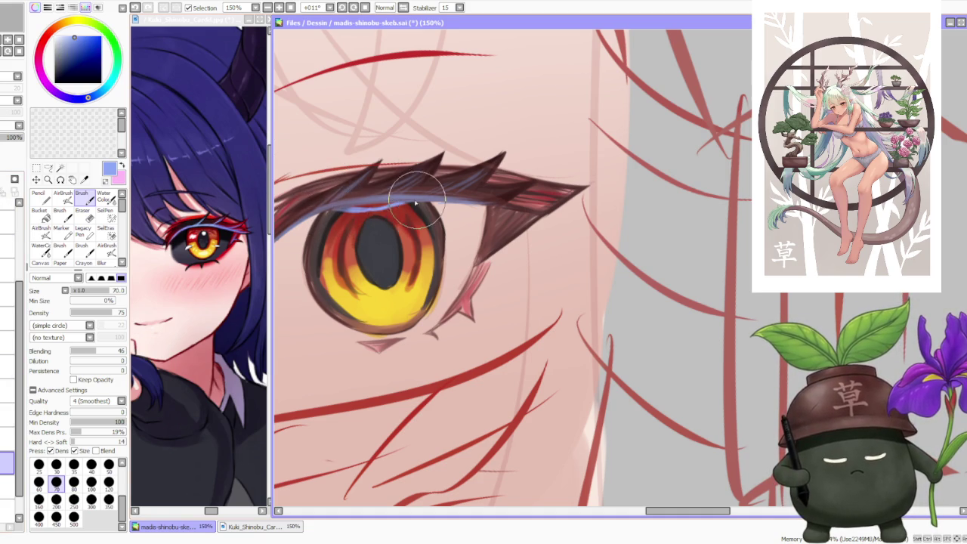
Step: Touch up the blue eyelid line after sampling muted purple and dark red-brown colours
alt+click(346, 205)
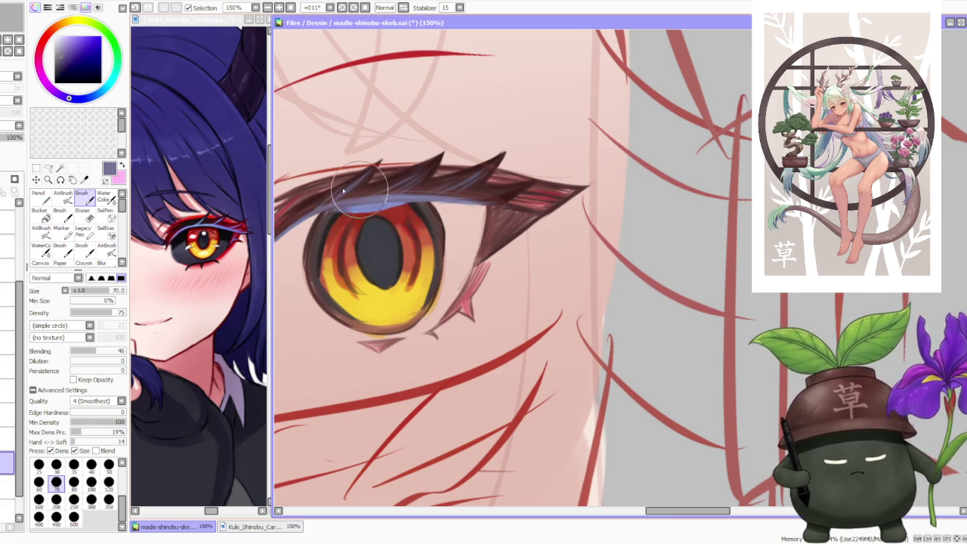
alt+click(323, 216)
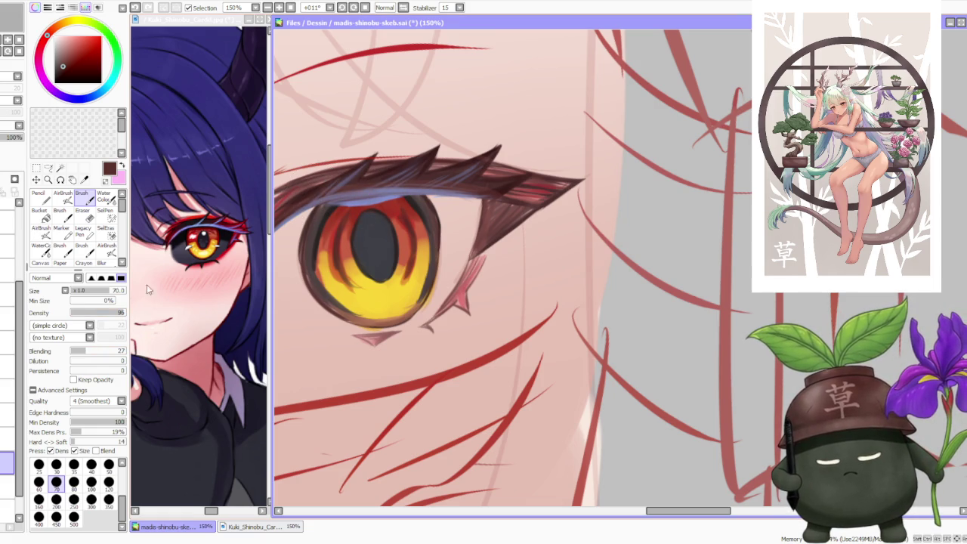
drag(411, 197, 340, 199)
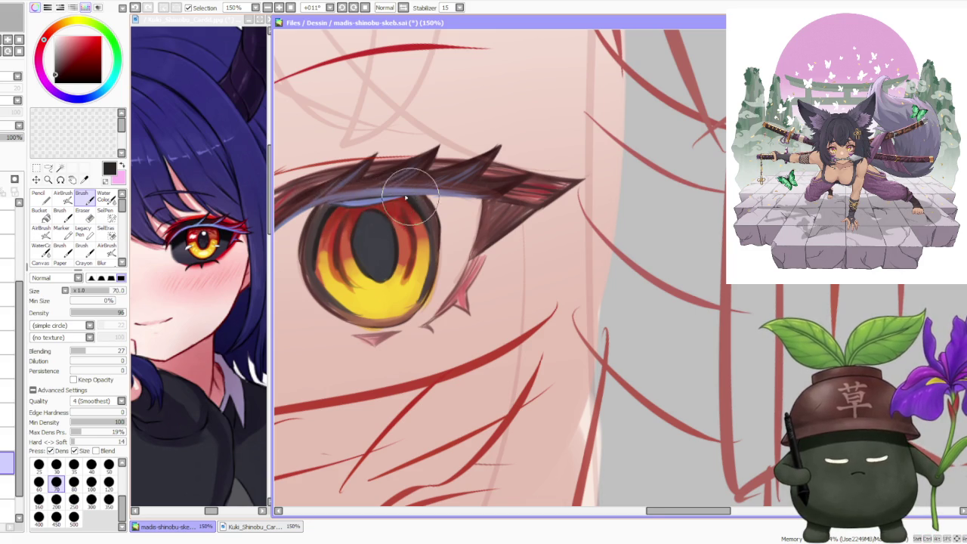
scroll(412, 198, down, 3)
scroll(378, 135, down, 1)
Step: Paint reddish-brown strokes into the iris beside the pupil
scroll(378, 134, up, 1)
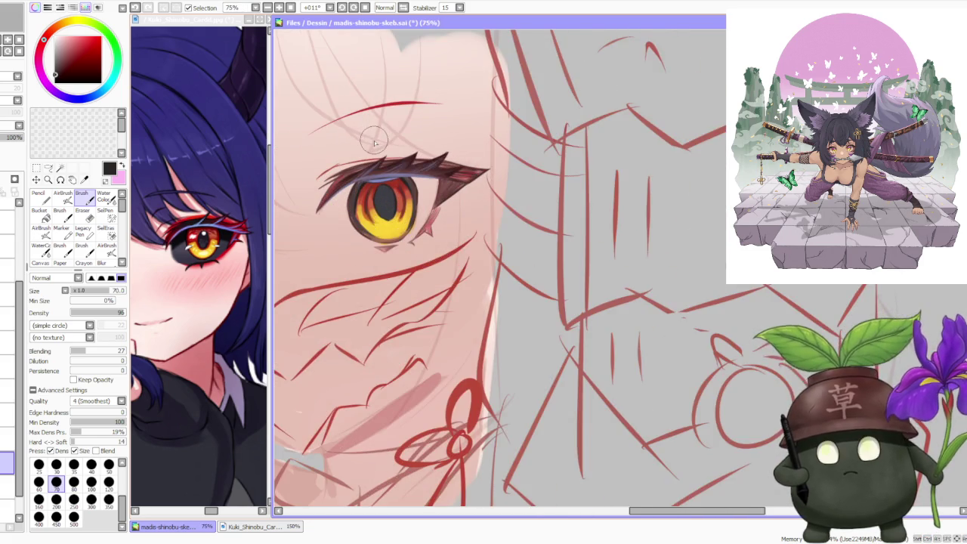
scroll(374, 151, up, 2)
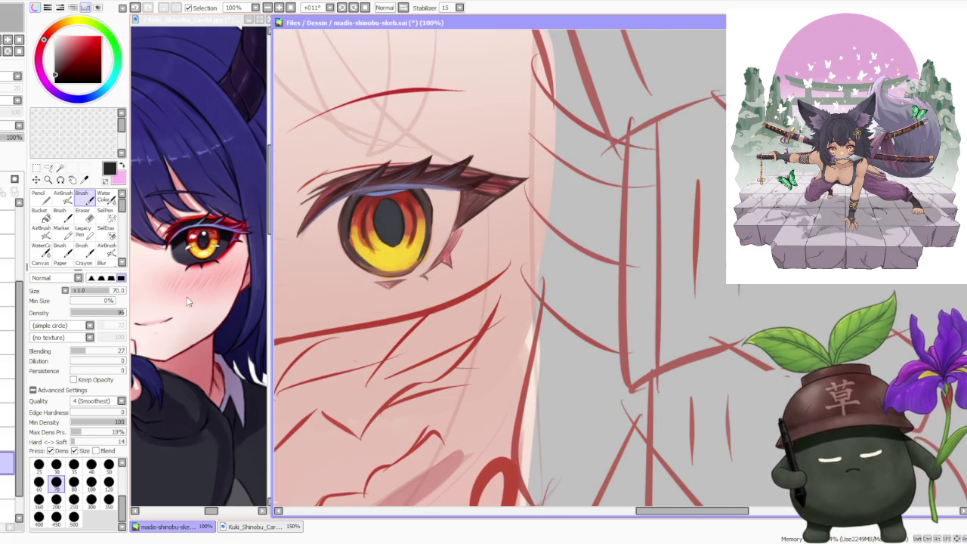
scroll(362, 221, up, 1)
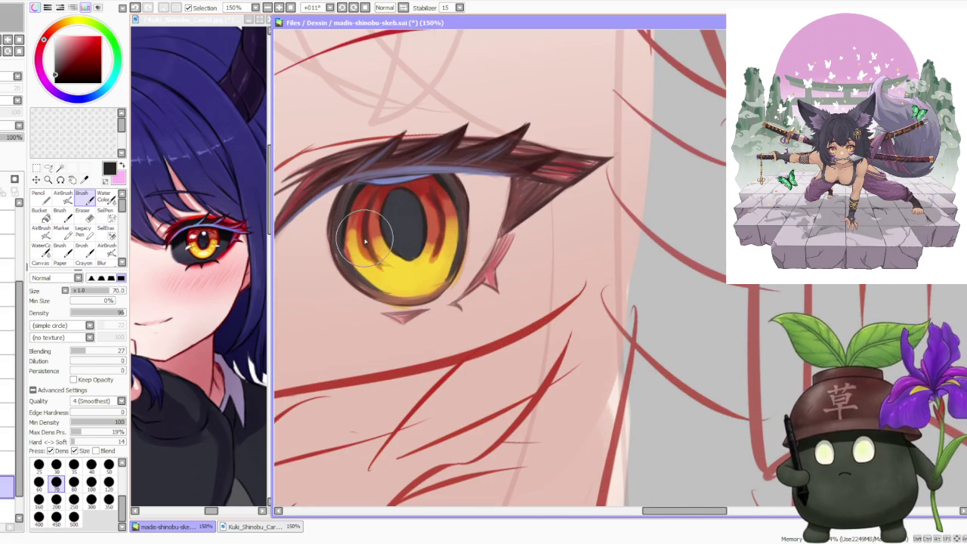
alt+click(371, 245)
mouse_move(363, 250)
mouse_down()
mouse_move(367, 280)
mouse_move(362, 242)
mouse_move(355, 257)
mouse_move(370, 283)
mouse_up()
alt+click(378, 260)
Step: Add orange at the pupil's lower left, plus red and dark red-brown streaks around it
alt+click(382, 240)
drag(355, 226, 408, 280)
alt+click(430, 226)
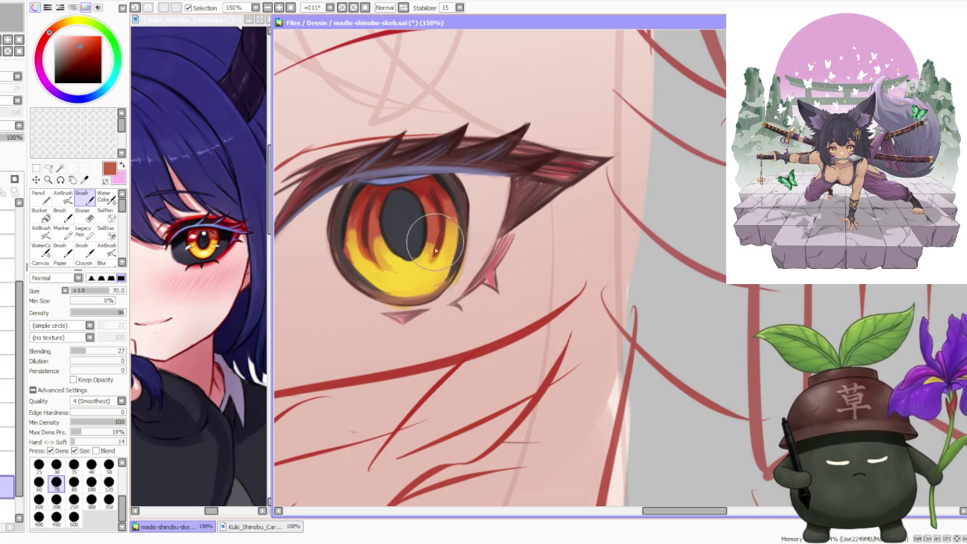
drag(453, 257, 434, 239)
alt+click(395, 210)
drag(453, 197, 457, 257)
drag(362, 240, 374, 283)
mouse_move(423, 223)
mouse_down()
mouse_move(457, 272)
mouse_move(432, 210)
mouse_up()
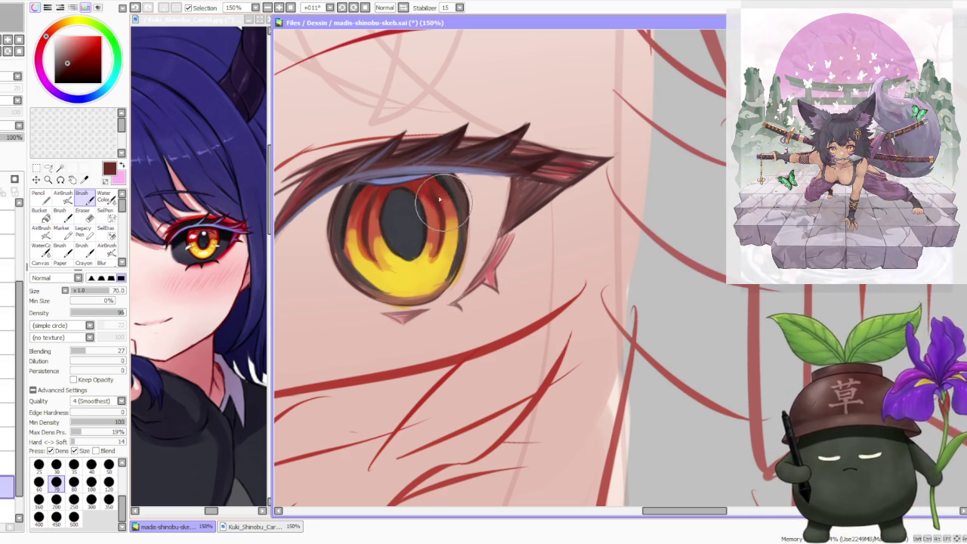
Step: Blend lighter salmon red into the upper-left iris and red-orange across the lower left
alt+click(446, 200)
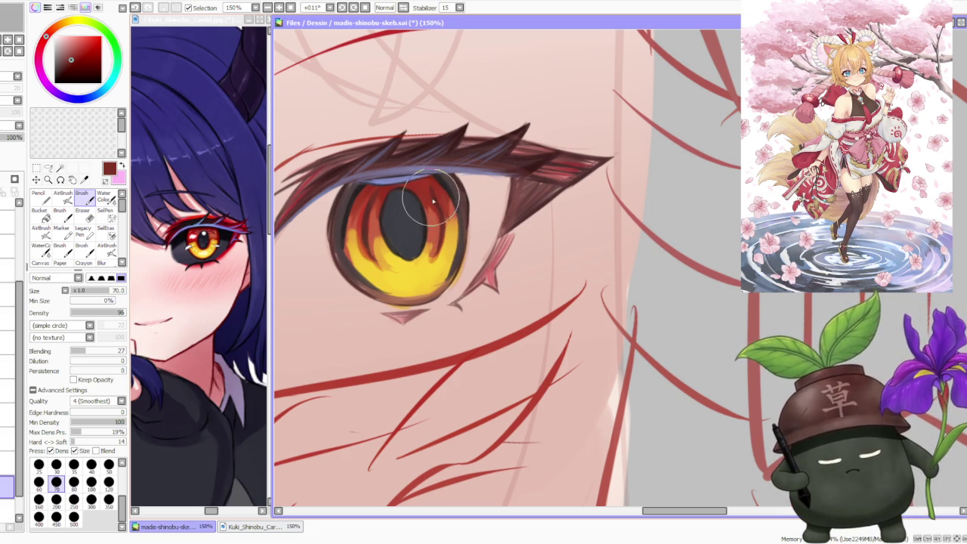
alt+click(427, 193)
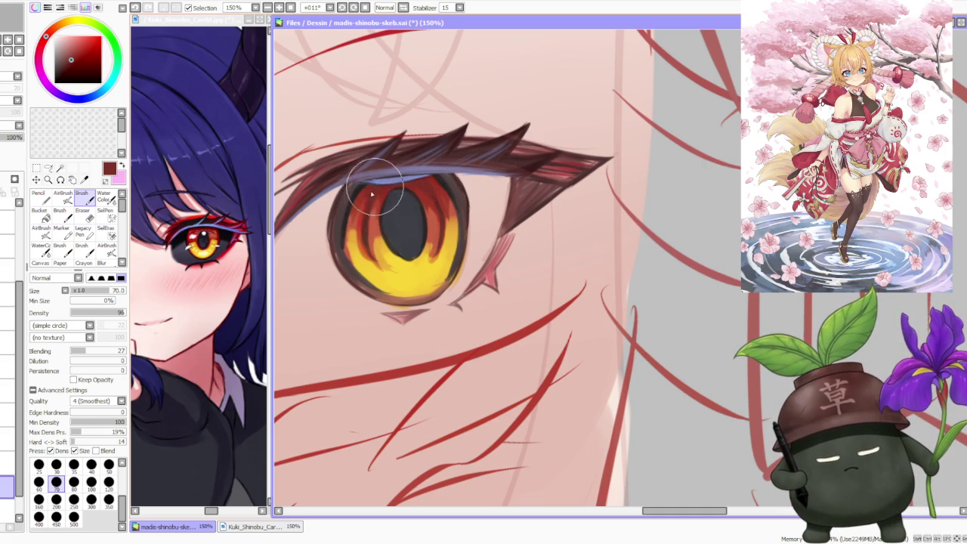
alt+click(371, 192)
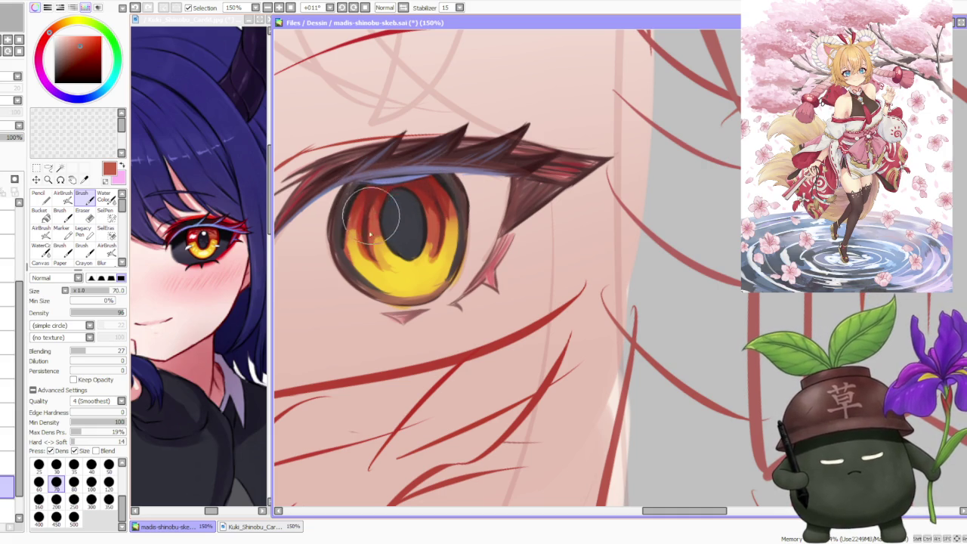
mouse_move(372, 219)
mouse_down()
mouse_move(355, 226)
mouse_move(370, 198)
mouse_move(385, 263)
mouse_move(405, 268)
mouse_move(385, 242)
mouse_move(419, 271)
mouse_move(400, 226)
mouse_move(423, 257)
mouse_move(409, 280)
mouse_up()
alt+click(355, 215)
alt+click(409, 280)
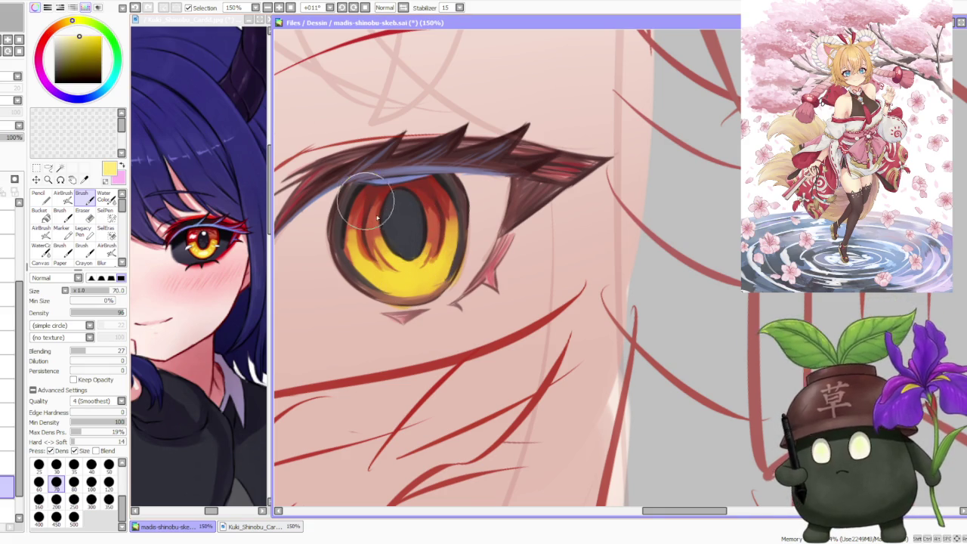
Step: Airbrush soft yellow shading over the iris at AirBrush size 120
key(v)
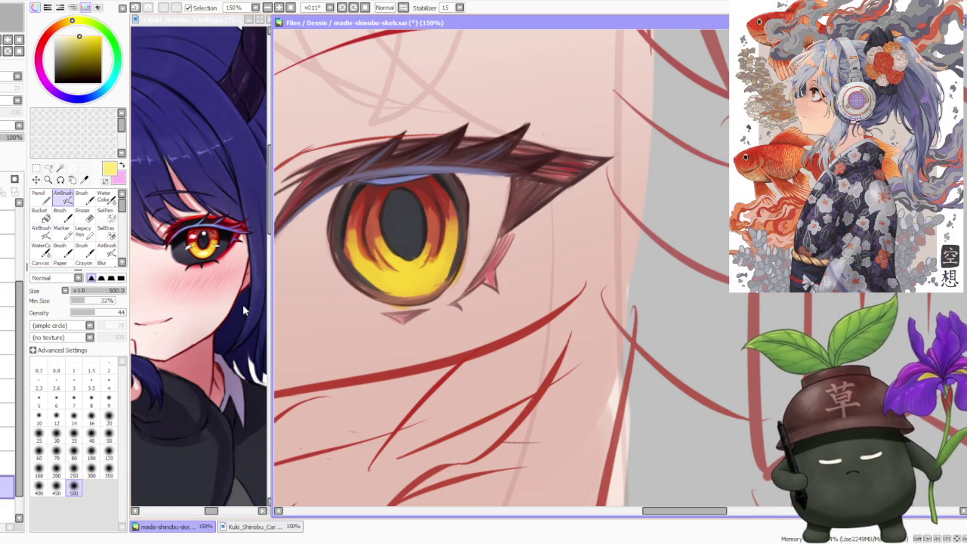
click(109, 452)
drag(418, 288, 401, 283)
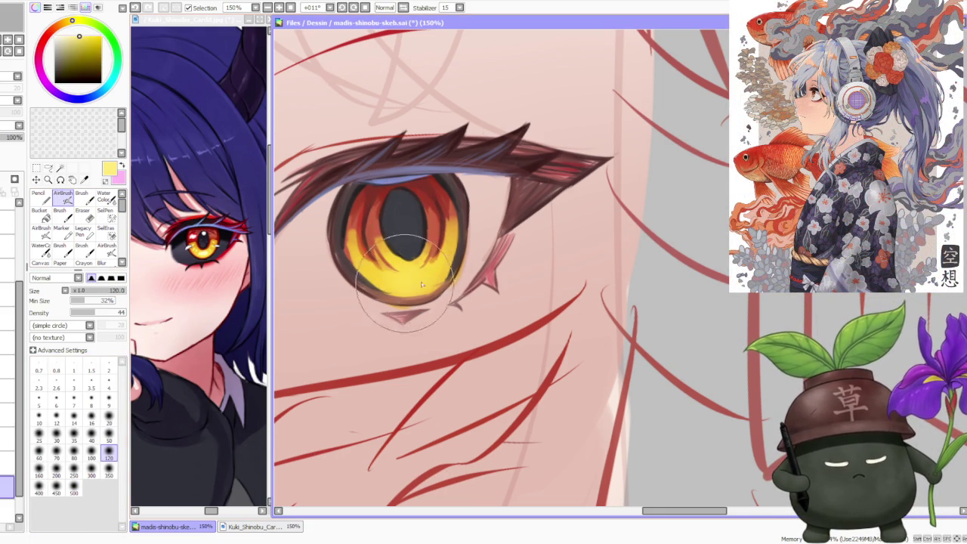
scroll(434, 193, down, 2)
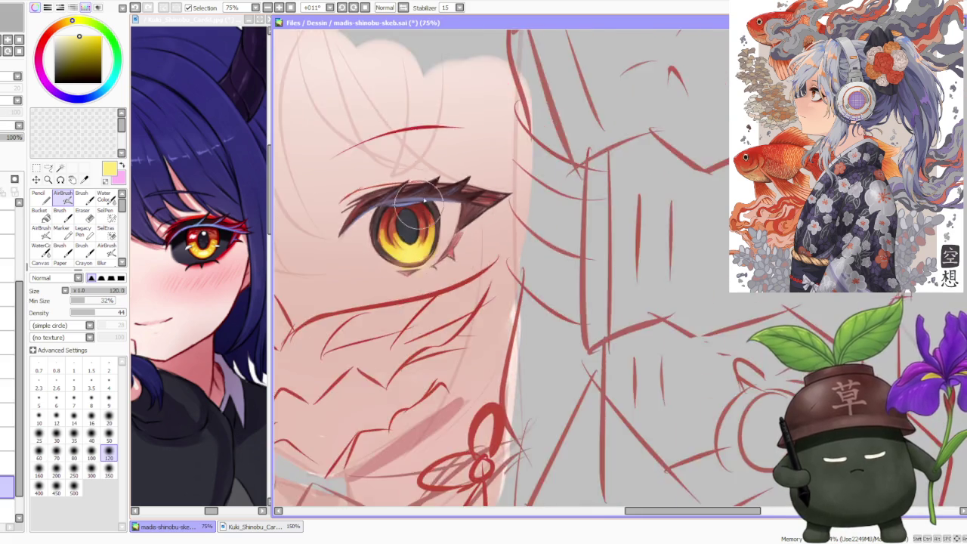
scroll(435, 192, down, 1)
scroll(434, 193, down, 1)
scroll(433, 196, up, 2)
scroll(435, 192, up, 2)
drag(362, 226, 330, 292)
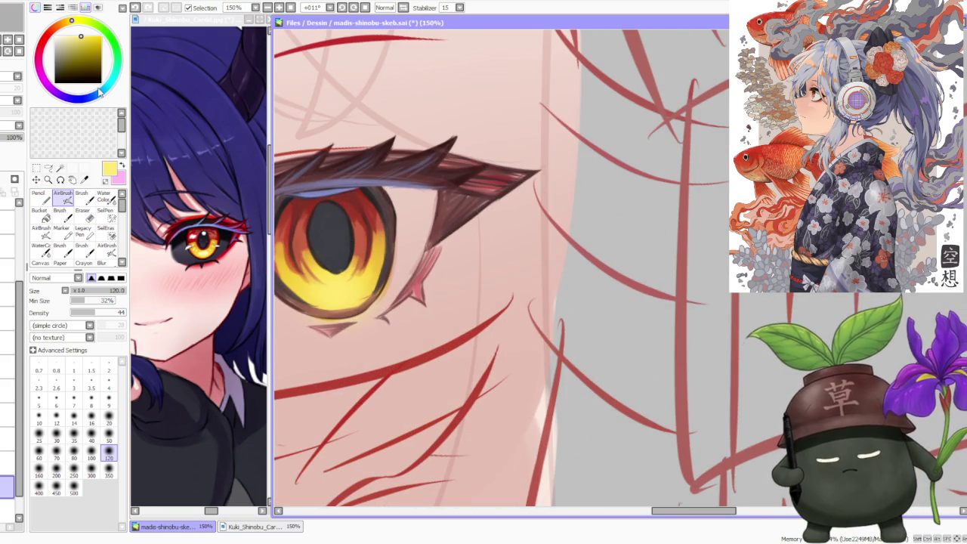
Step: Blend yellow into the lower iris with Brush Blending 49, softening the pupil's edge
click(82, 195)
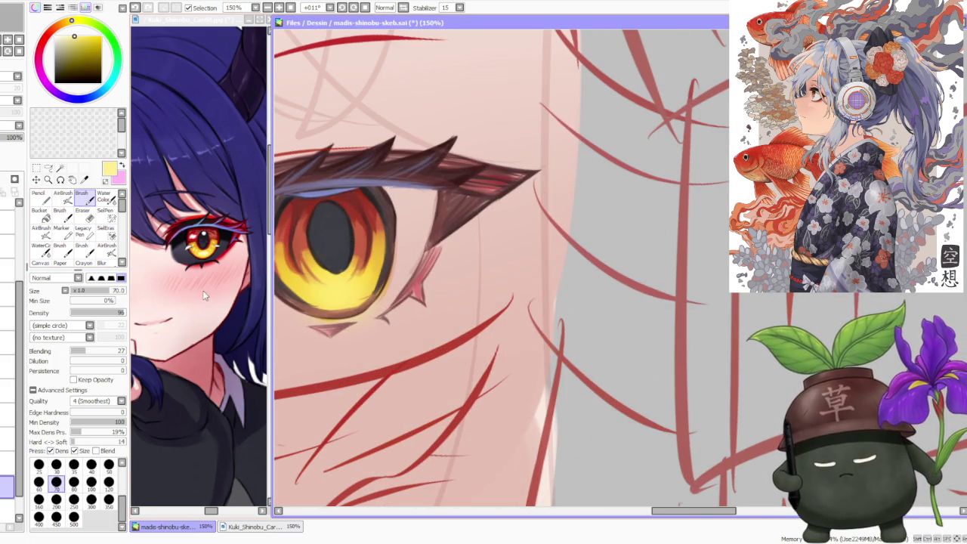
click(98, 353)
drag(302, 226, 310, 272)
mouse_move(370, 235)
mouse_down()
mouse_move(363, 280)
mouse_move(340, 296)
mouse_move(355, 280)
mouse_move(362, 318)
mouse_up()
mouse_move(339, 272)
mouse_down()
mouse_move(309, 317)
mouse_move(295, 264)
mouse_move(302, 310)
mouse_up()
mouse_move(382, 268)
mouse_down()
mouse_move(355, 309)
mouse_move(370, 281)
mouse_up()
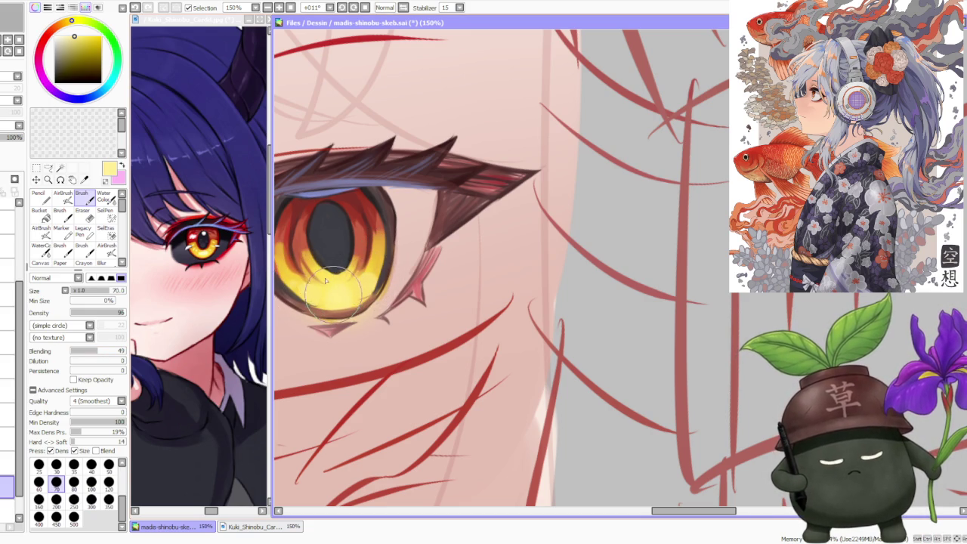
mouse_move(350, 280)
mouse_down()
mouse_move(329, 314)
mouse_move(365, 289)
mouse_move(296, 287)
mouse_move(309, 294)
mouse_move(369, 281)
mouse_up()
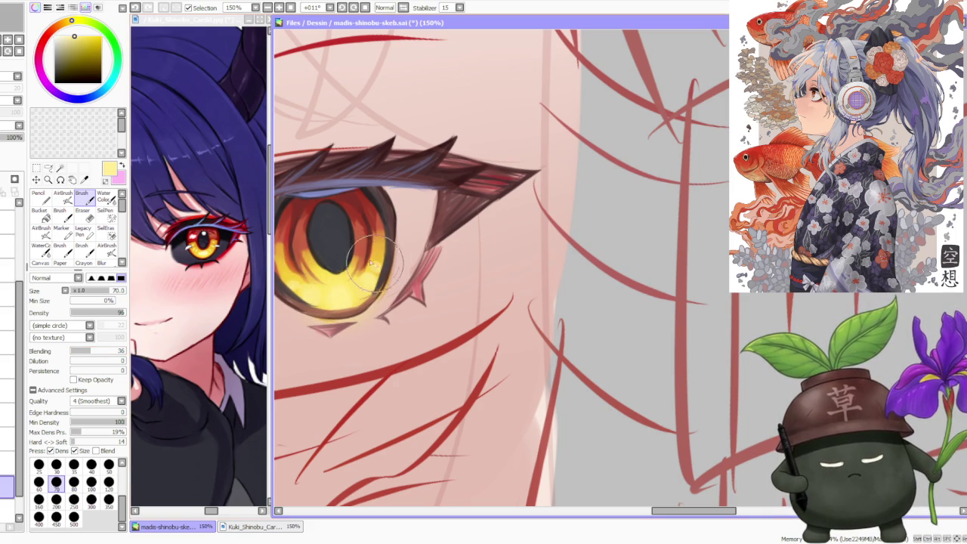
scroll(382, 204, down, 1)
scroll(381, 200, down, 1)
scroll(382, 198, down, 1)
scroll(382, 198, down, 1)
scroll(380, 195, up, 1)
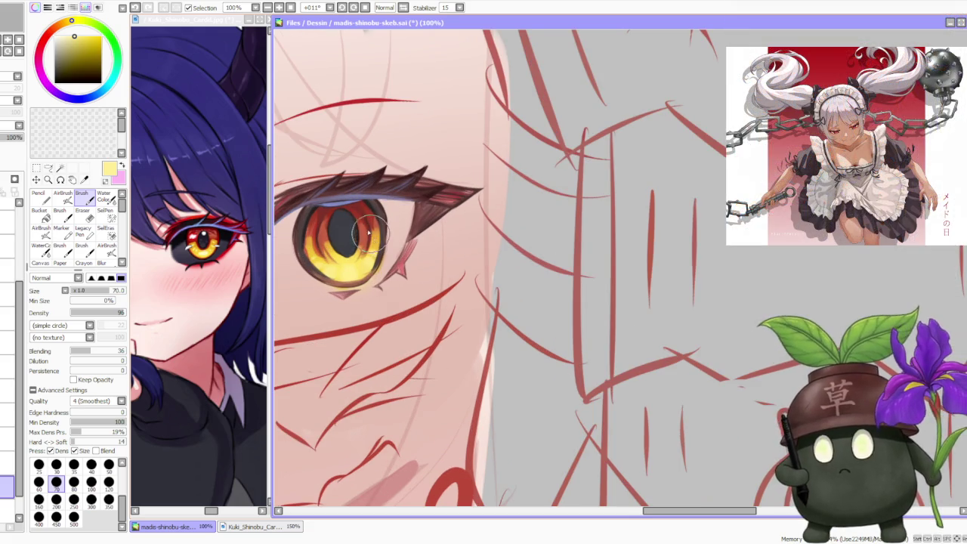
scroll(327, 241, up, 1)
Step: Deepen red-orange shading around the reshaped pupil and in the upper-left iris
mouse_move(332, 242)
mouse_down()
mouse_move(340, 264)
mouse_move(325, 227)
mouse_move(332, 212)
mouse_move(333, 238)
mouse_move(321, 215)
mouse_move(343, 194)
mouse_move(321, 185)
mouse_move(347, 219)
mouse_up()
mouse_move(392, 227)
mouse_down()
mouse_move(378, 271)
mouse_move(347, 287)
mouse_move(368, 262)
mouse_move(332, 288)
mouse_move(355, 287)
mouse_up()
mouse_move(400, 257)
mouse_down()
mouse_move(355, 211)
mouse_move(369, 206)
mouse_up()
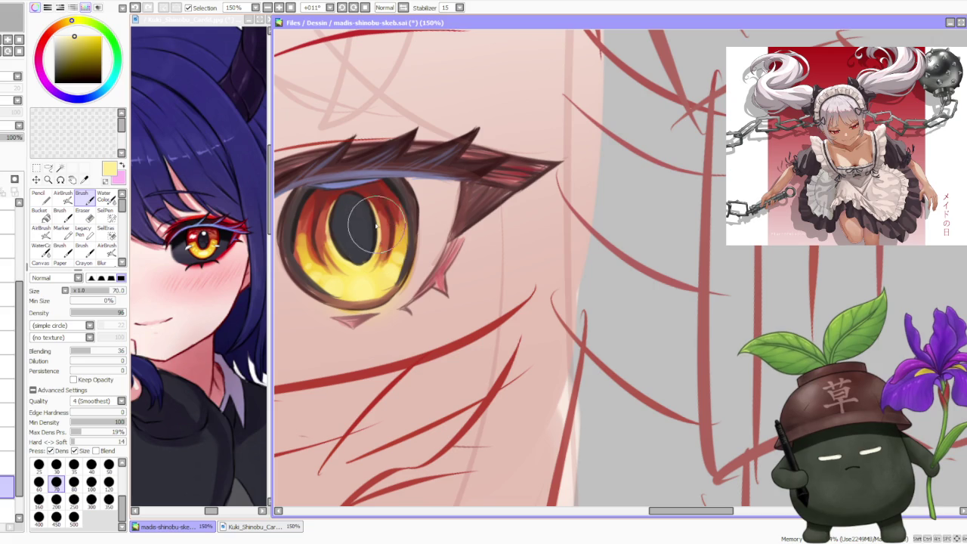
scroll(374, 182, down, 3)
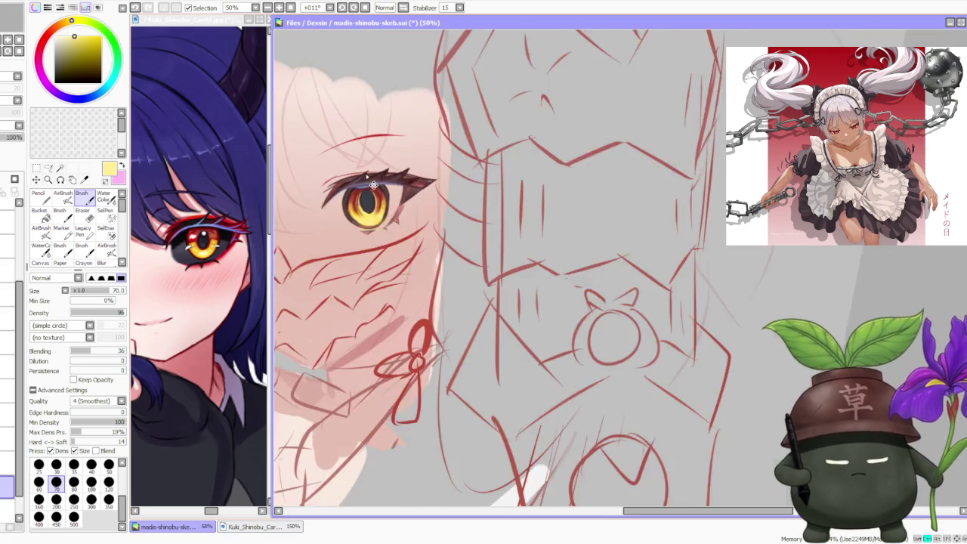
scroll(370, 155, down, 2)
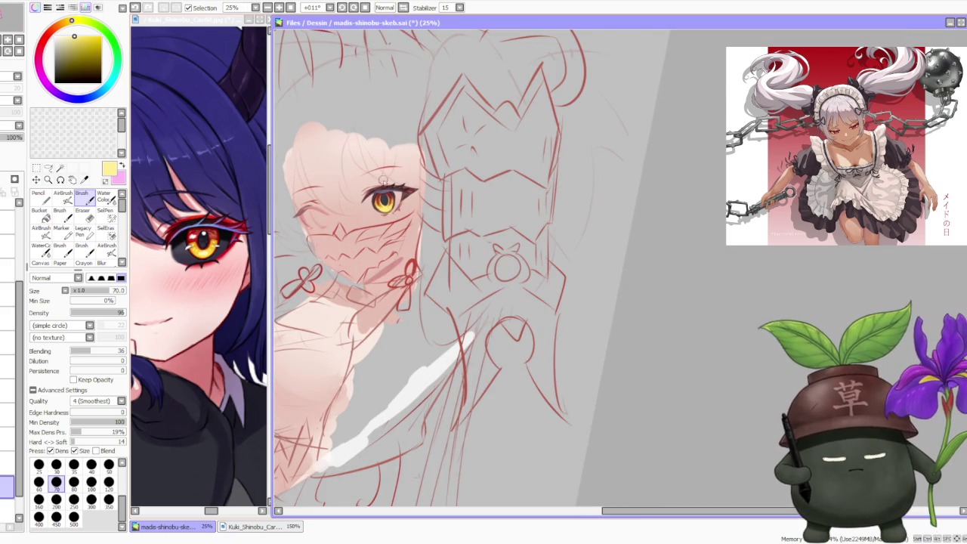
scroll(383, 179, up, 3)
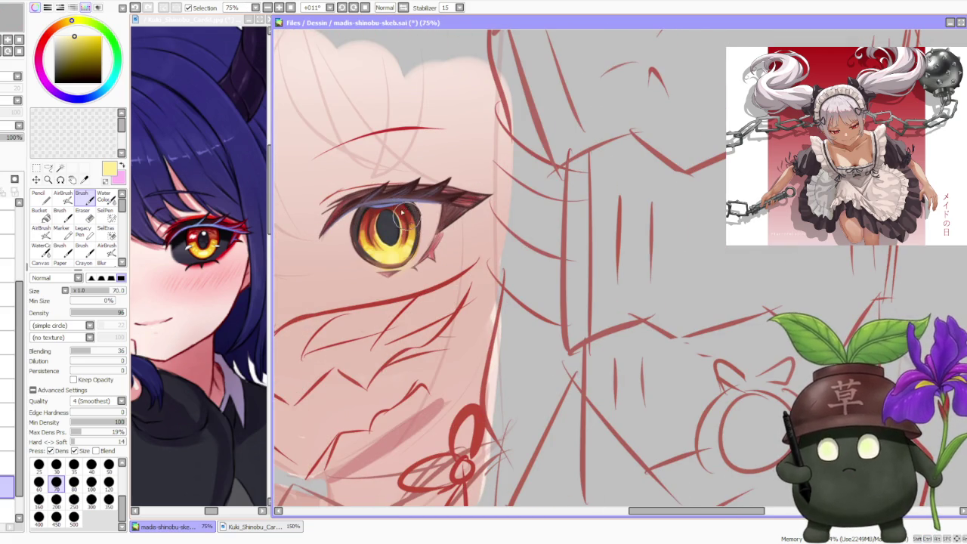
scroll(368, 180, up, 1)
alt+click(370, 240)
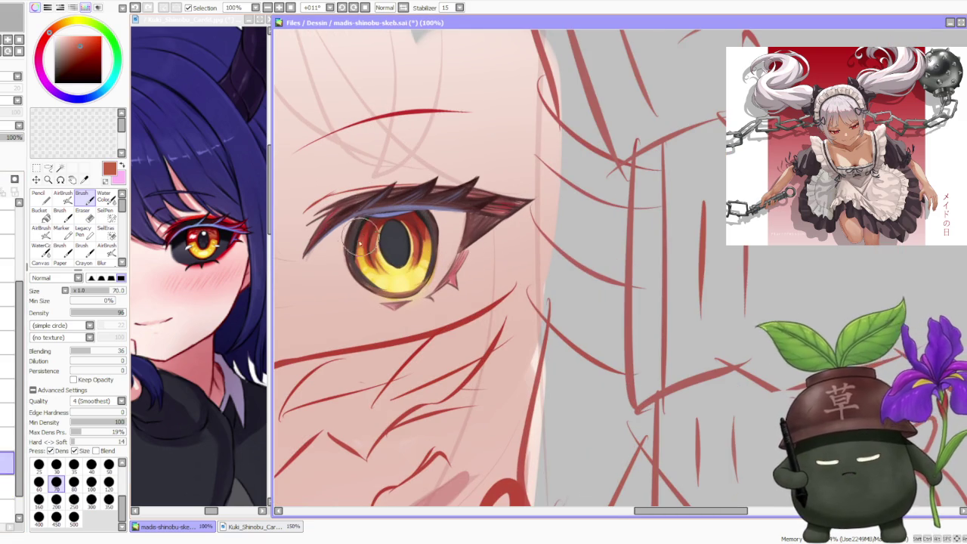
drag(354, 243, 370, 215)
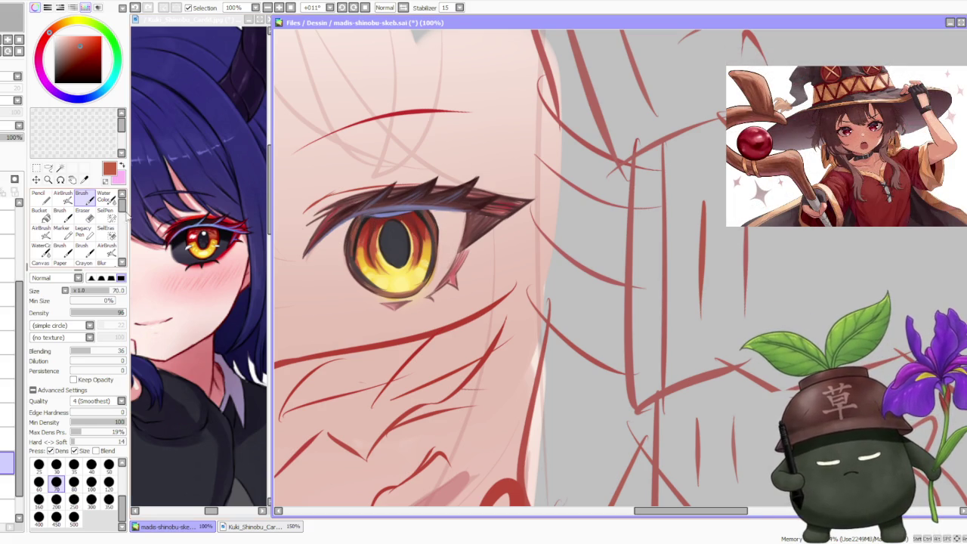
Step: Blend the iris's lower-left edge with Water Color size 20, then airbrush a warm lower glow
click(104, 197)
click(109, 452)
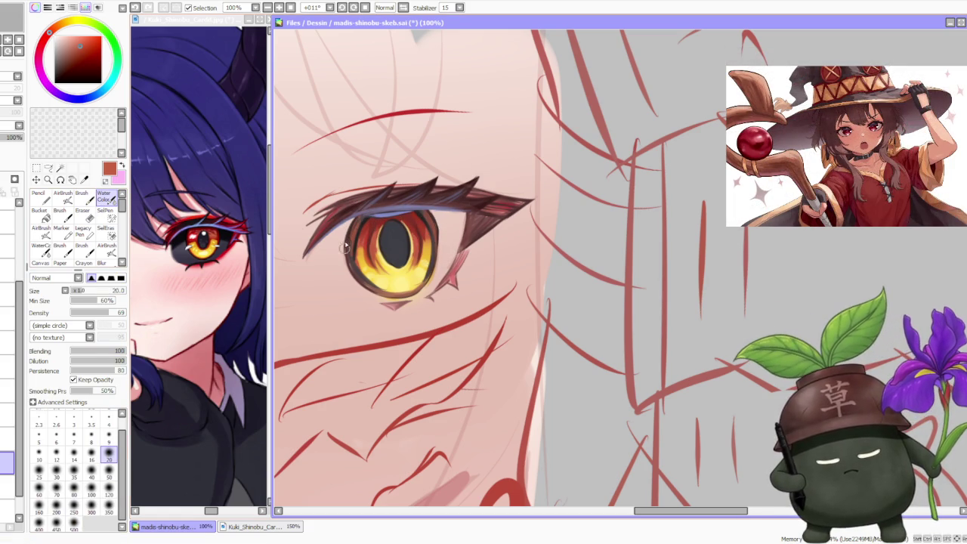
drag(346, 255, 353, 268)
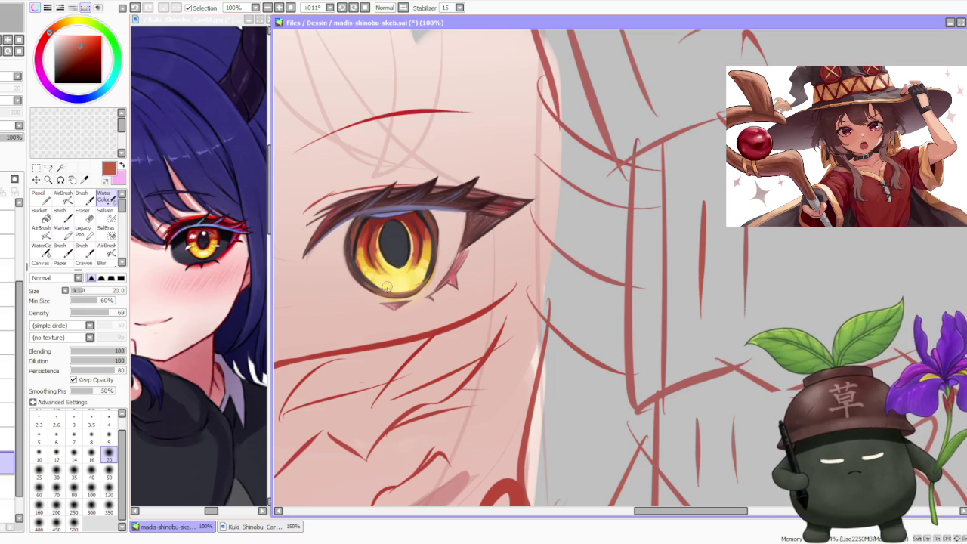
click(62, 197)
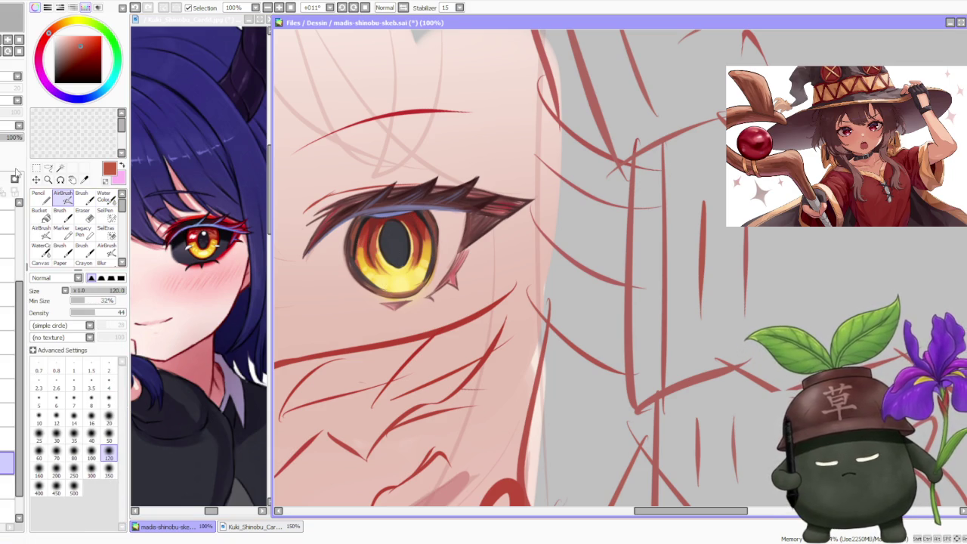
mouse_move(356, 261)
mouse_down()
mouse_move(434, 287)
mouse_move(423, 250)
mouse_up()
scroll(423, 226, down, 2)
scroll(426, 200, down, 3)
scroll(423, 222, up, 3)
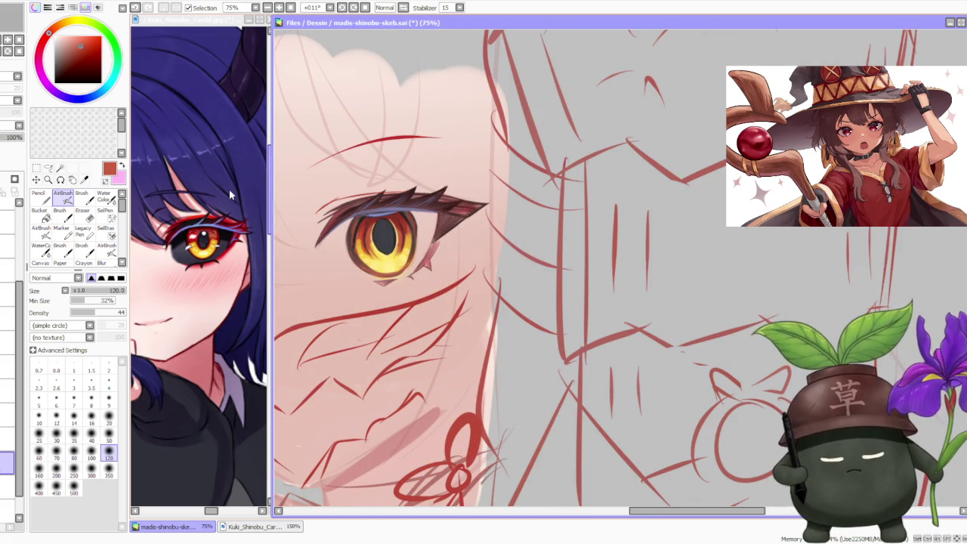
right_click(383, 238)
scroll(385, 231, up, 1)
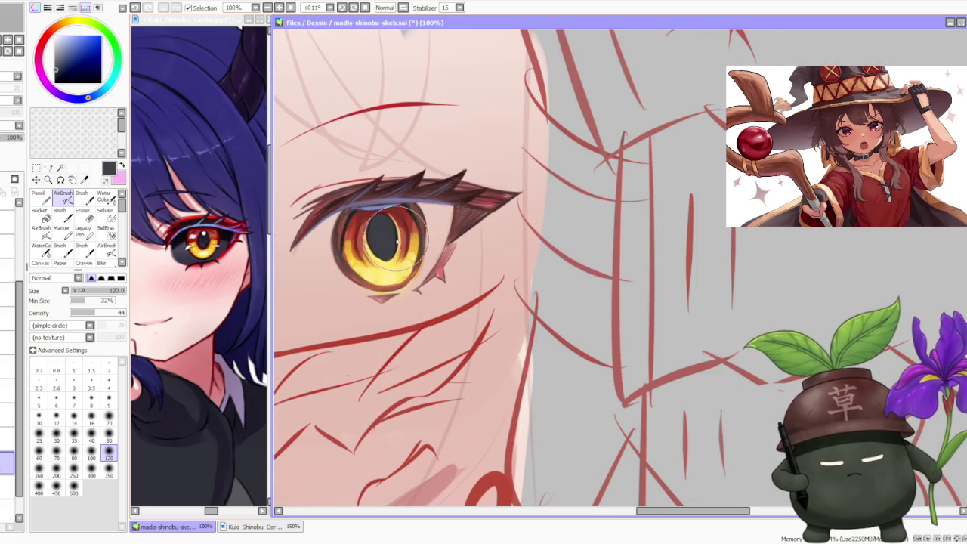
Step: Try dark shading on the upper iris, undo it, and fill the left-edge white highlight
click(83, 193)
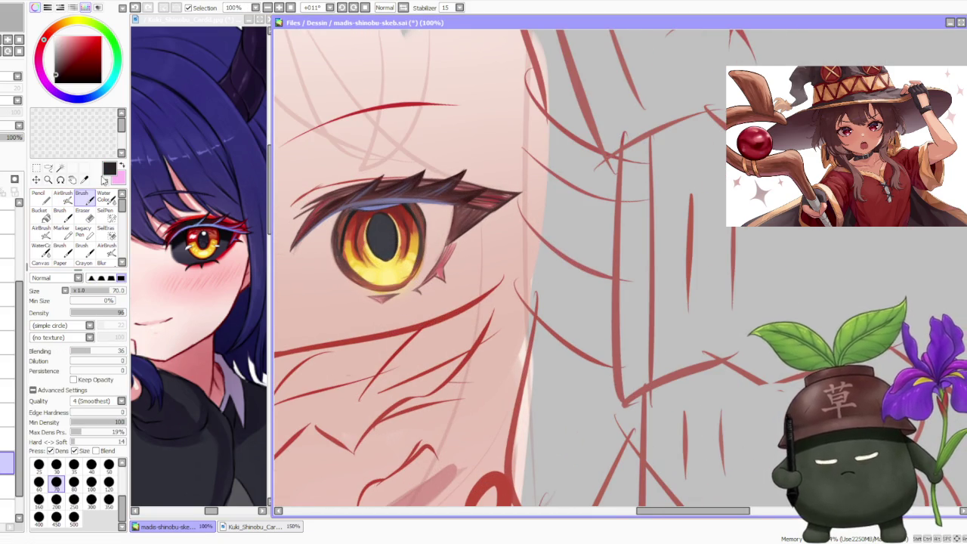
drag(370, 195, 389, 220)
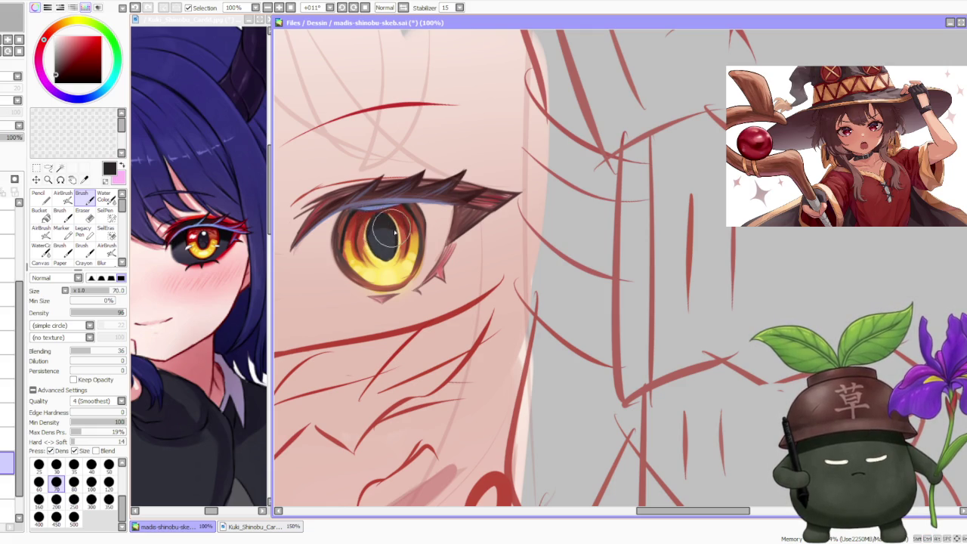
key(ctrl+z)
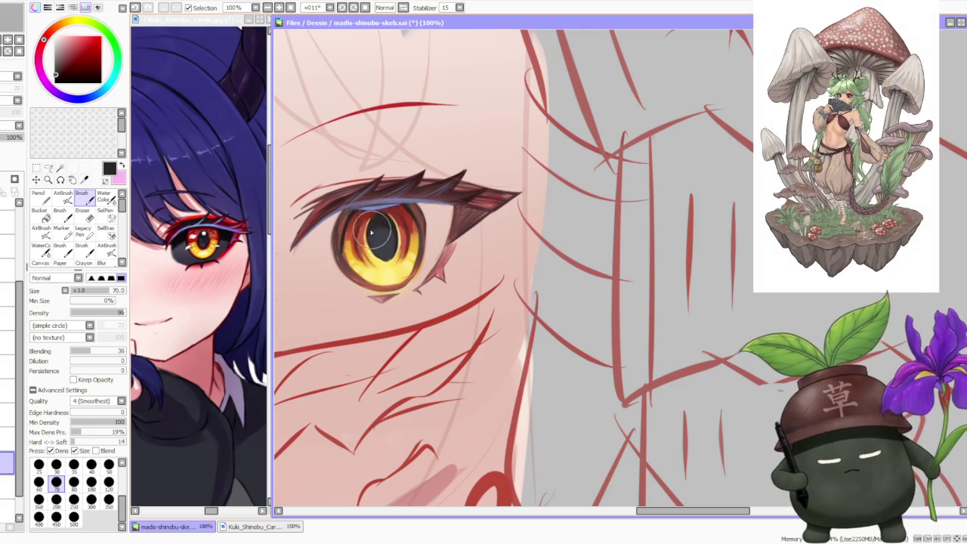
key(ctrl+y)
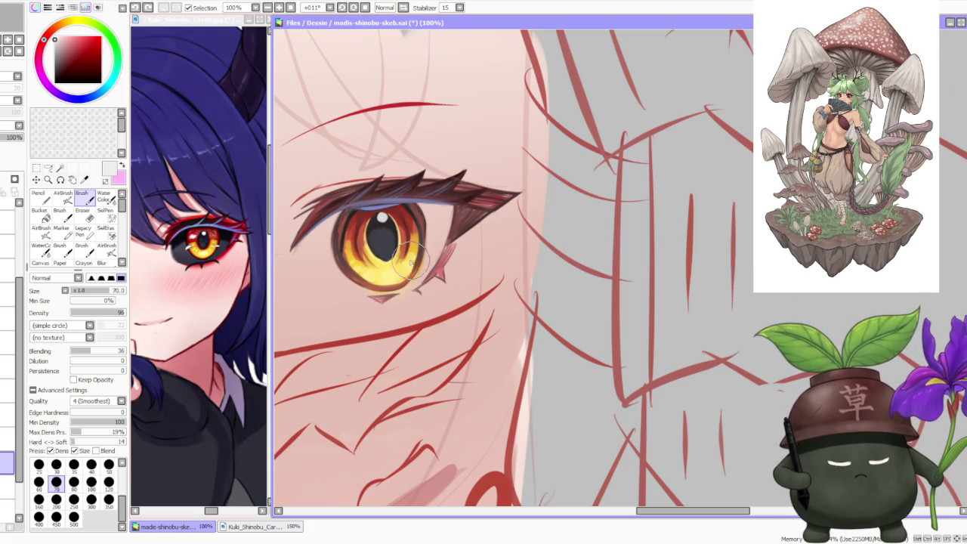
key(ctrl+z)
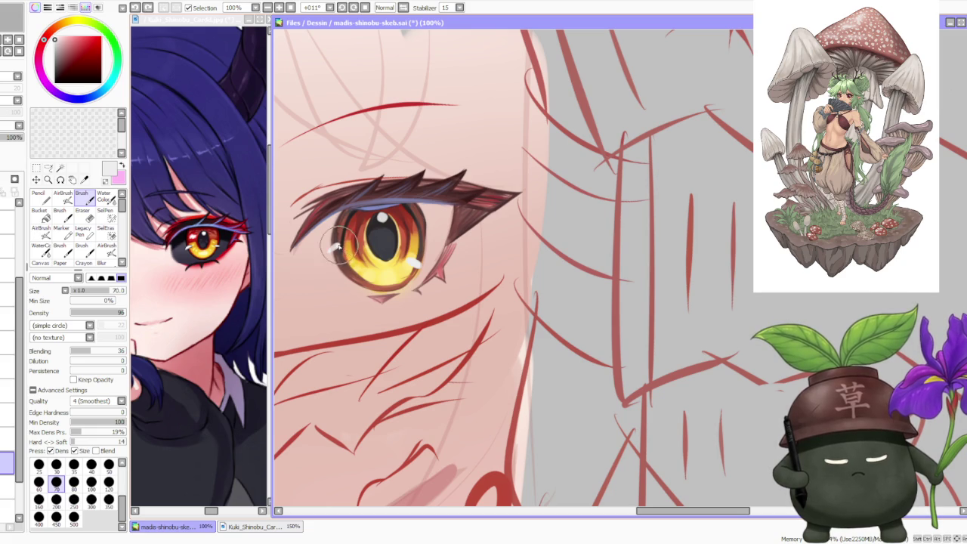
drag(335, 253, 338, 250)
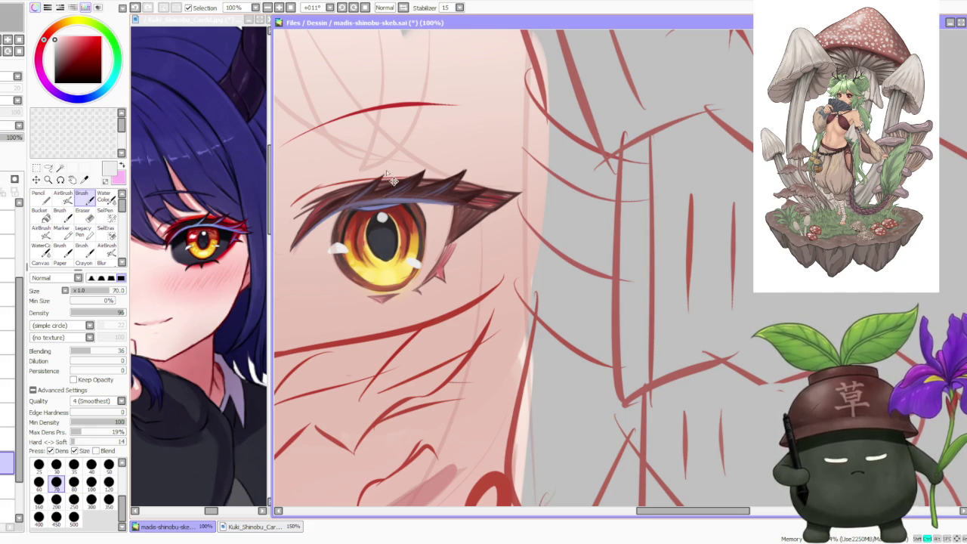
Step: Pick yellow for the AirBrush, then sample the dark red from the lashes
scroll(342, 249, down, 1)
scroll(351, 183, up, 1)
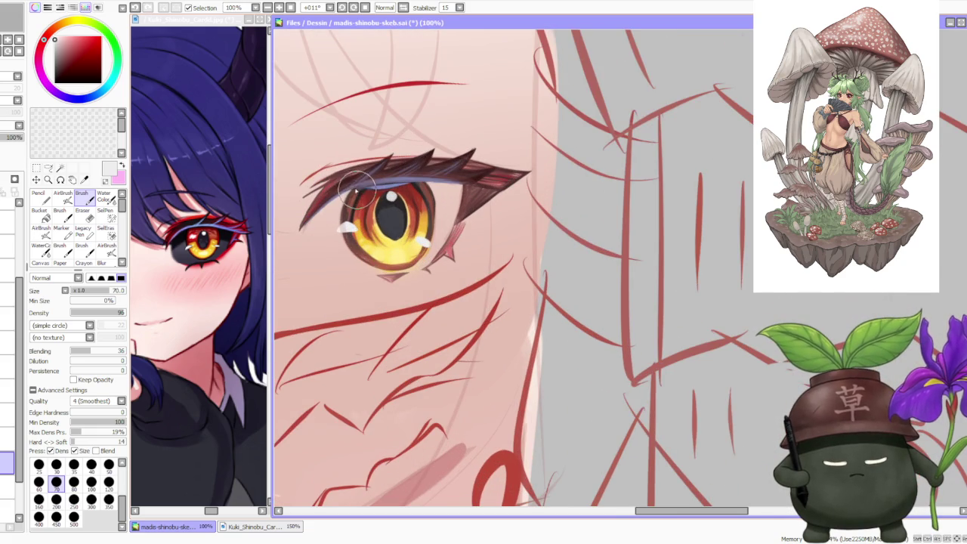
alt+click(391, 257)
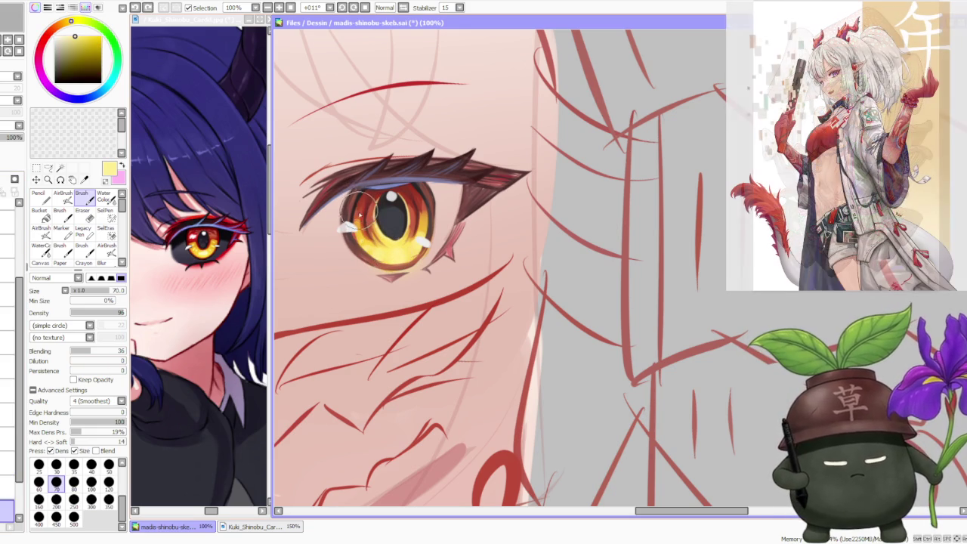
scroll(414, 157, down, 1)
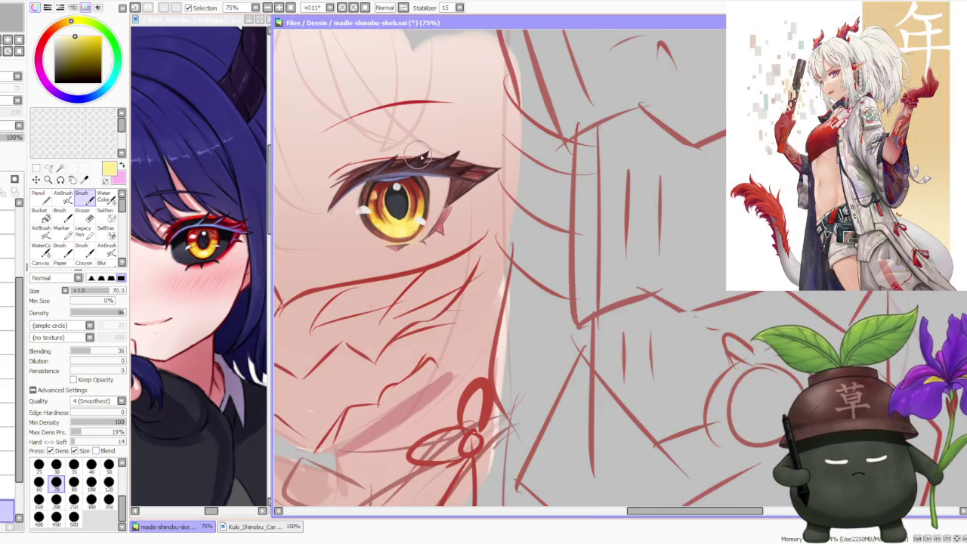
scroll(418, 154, down, 1)
scroll(418, 154, down, 1)
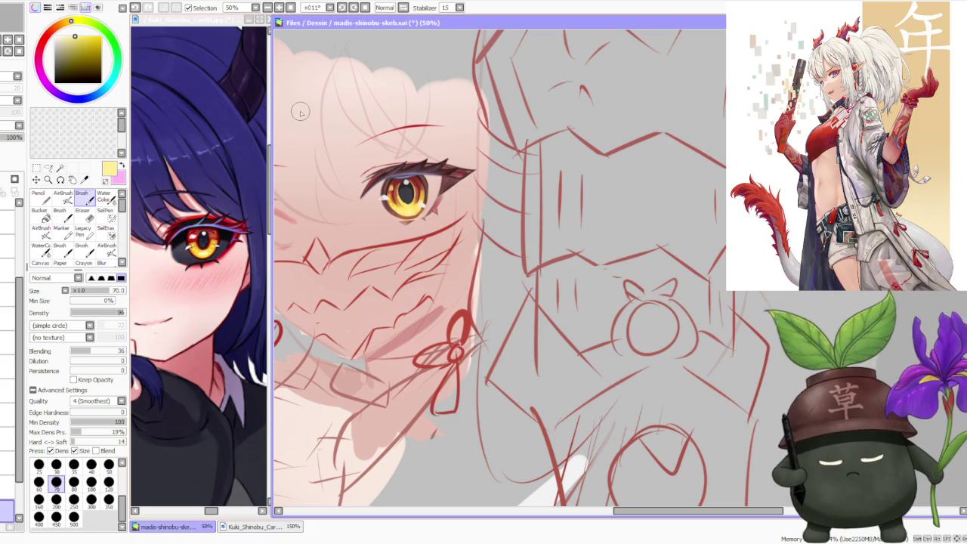
scroll(406, 217, up, 1)
click(63, 195)
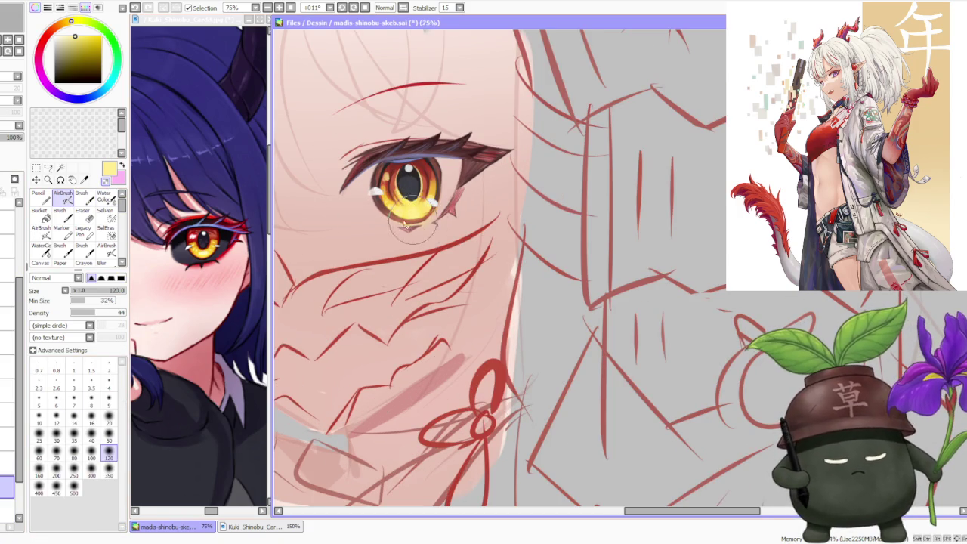
scroll(412, 219, down, 2)
scroll(414, 174, down, 2)
scroll(416, 124, down, 2)
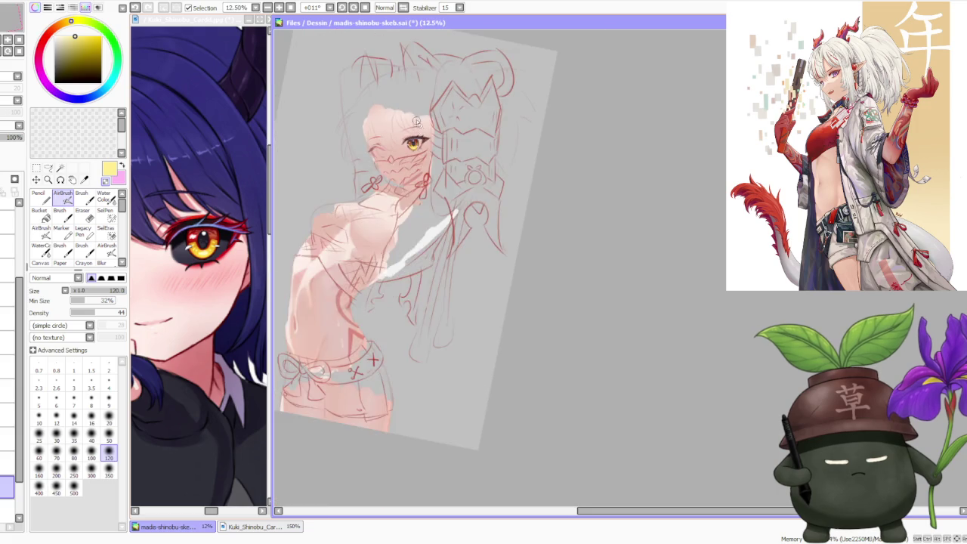
scroll(416, 123, up, 2)
scroll(408, 106, up, 2)
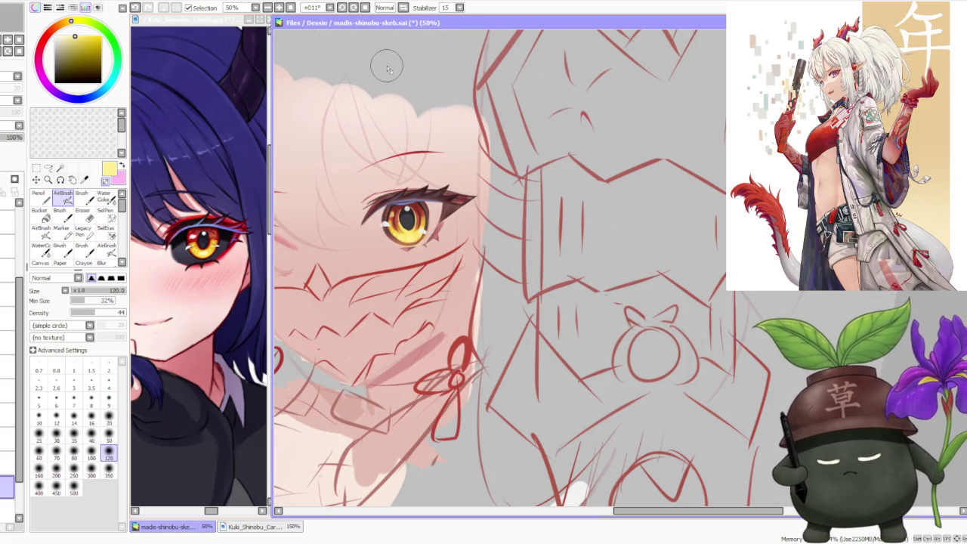
scroll(393, 215, up, 2)
alt+click(377, 215)
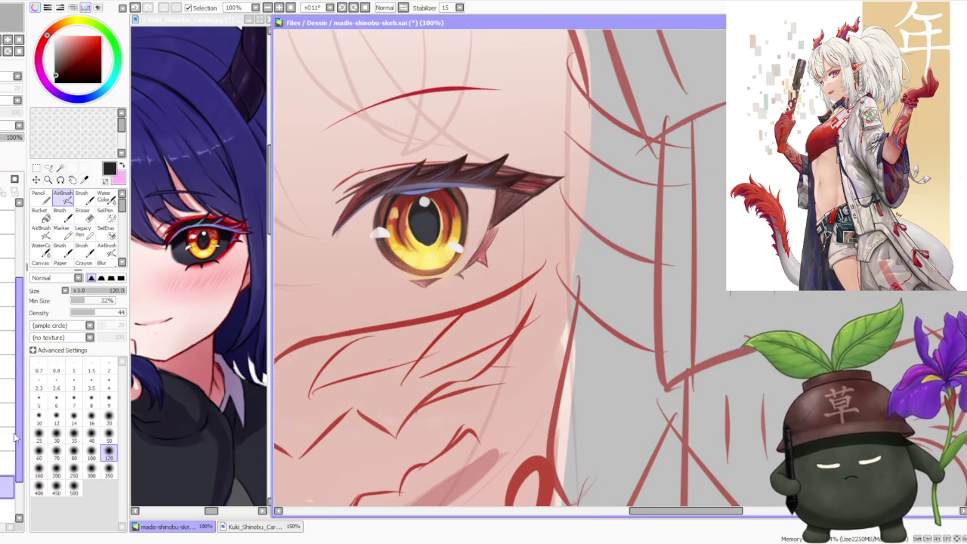
Step: Ready a size 50 Brush in dark blue-grey on a newly created layer
key(b)
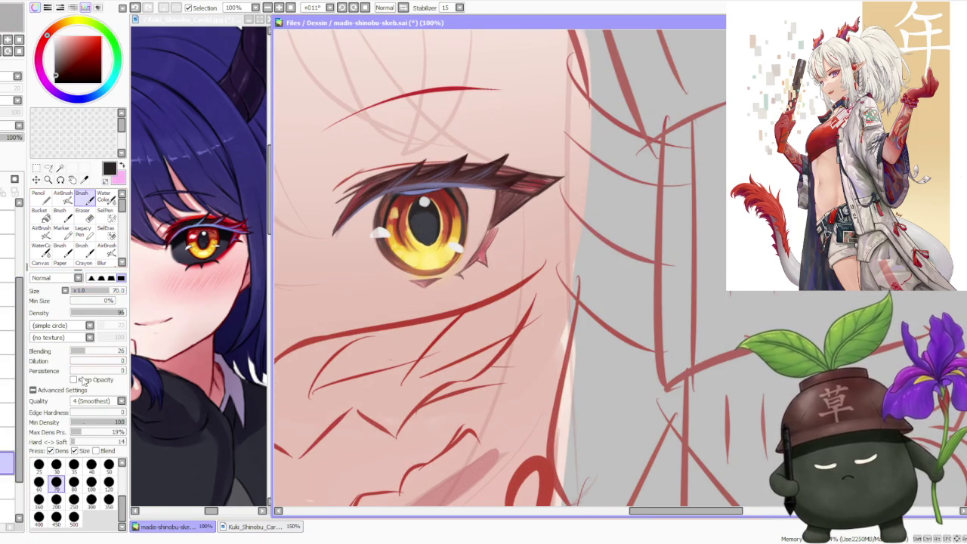
click(109, 464)
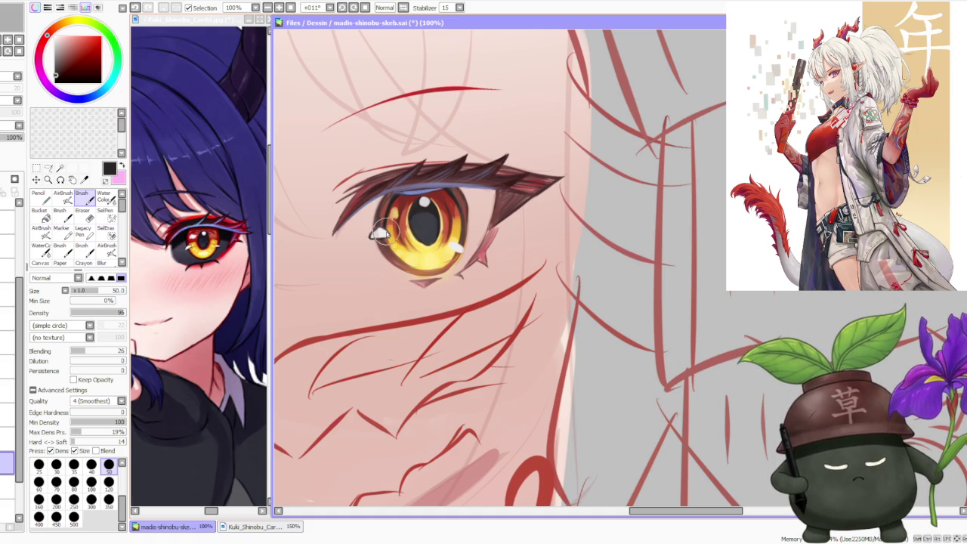
scroll(382, 204, down, 1)
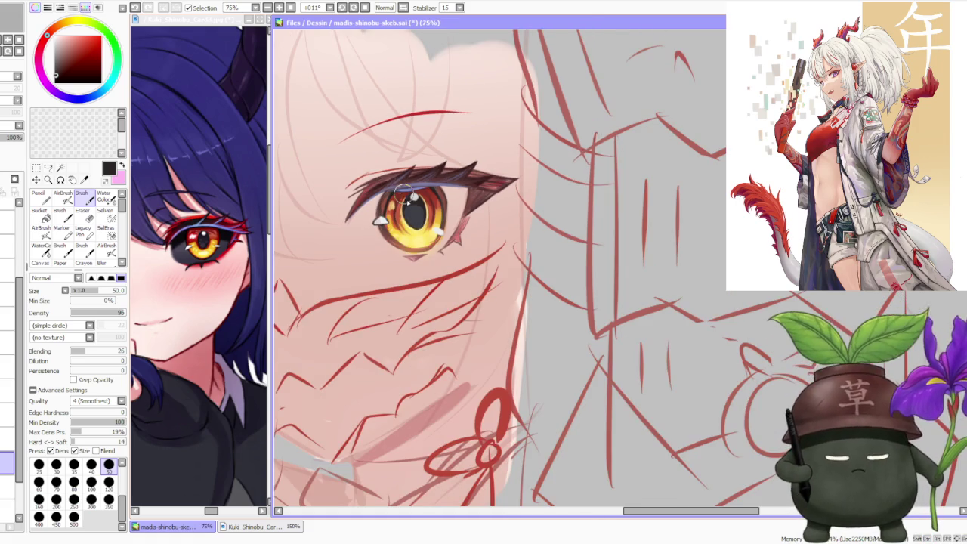
scroll(405, 193, up, 1)
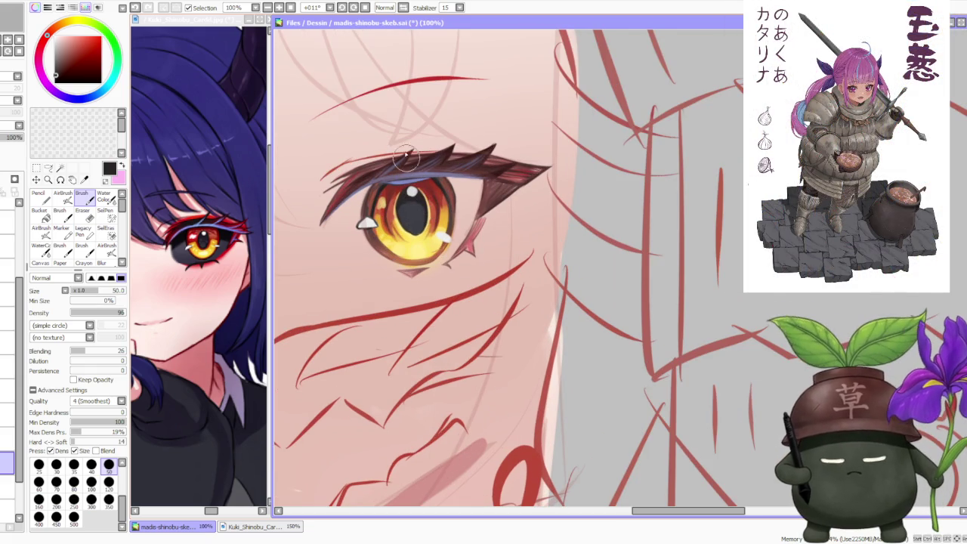
alt+click(201, 262)
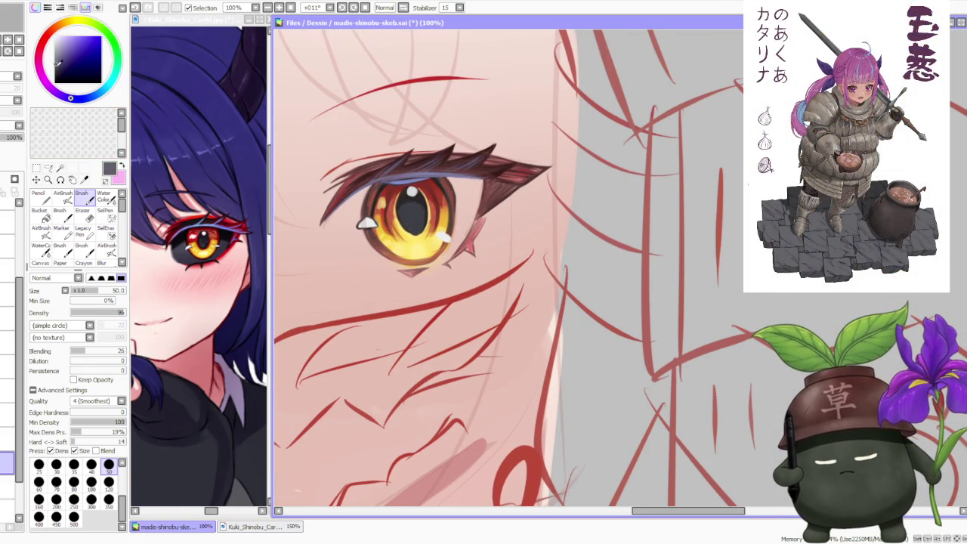
key(ctrl+shift+n)
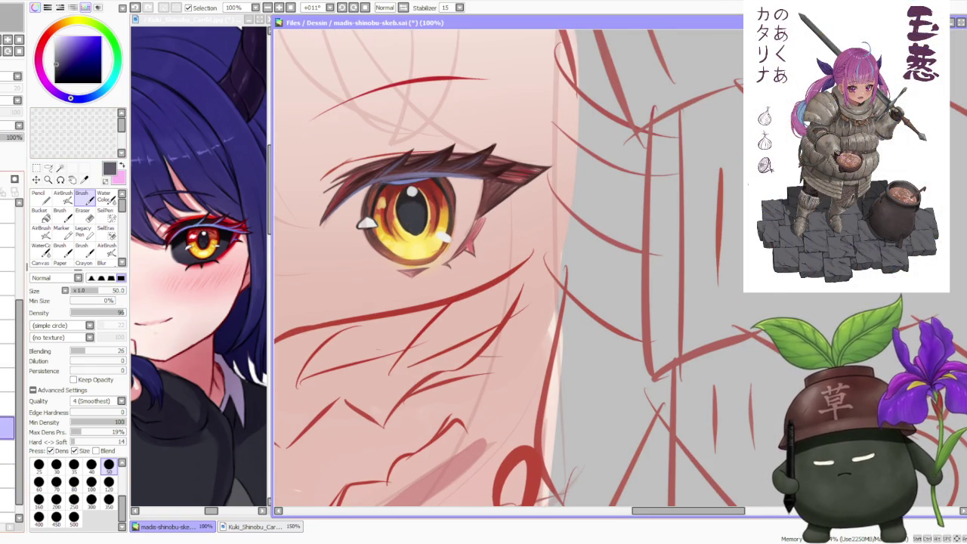
click(8, 403)
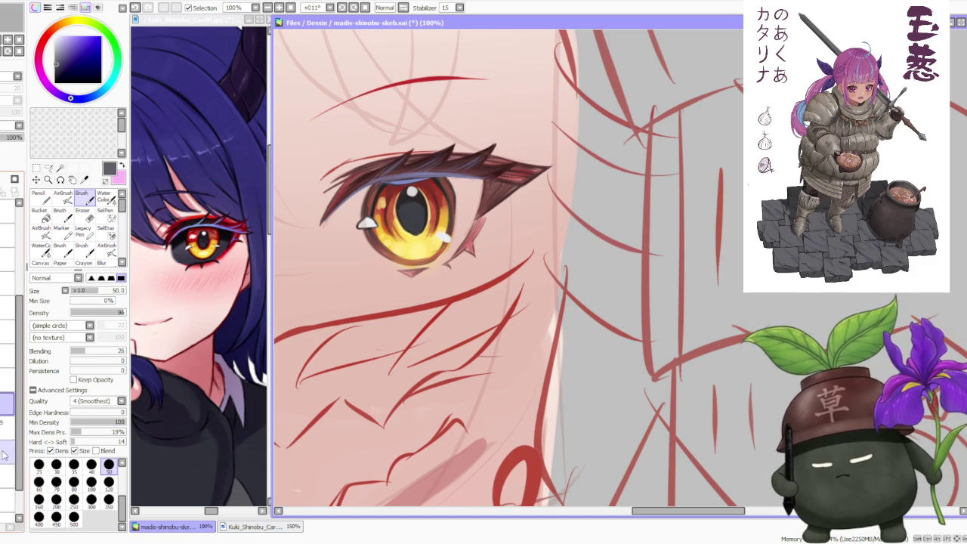
click(7, 491)
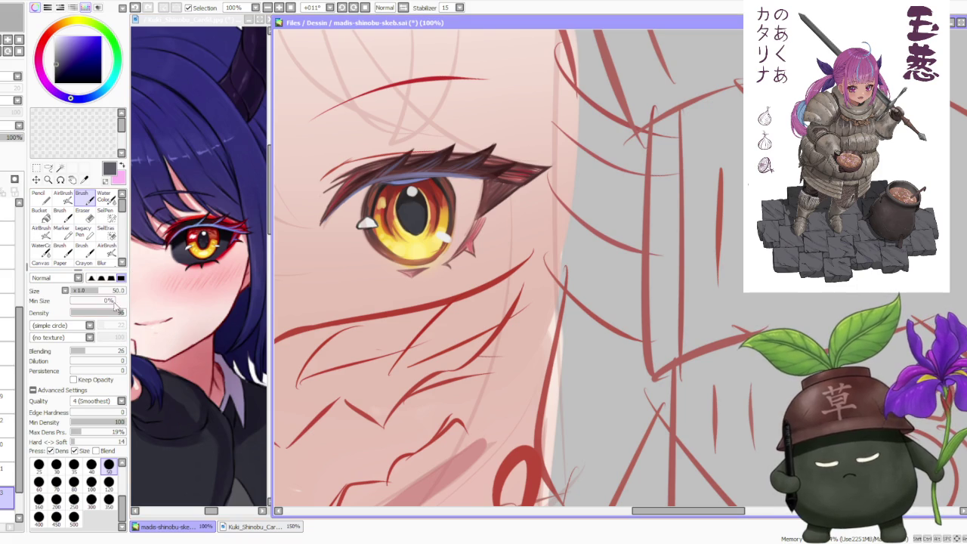
Step: Shade dark blue-grey along the lower lid and inner corner, undoing one stray stroke
mouse_move(354, 243)
mouse_down()
mouse_move(425, 260)
mouse_move(470, 180)
mouse_move(446, 208)
mouse_up()
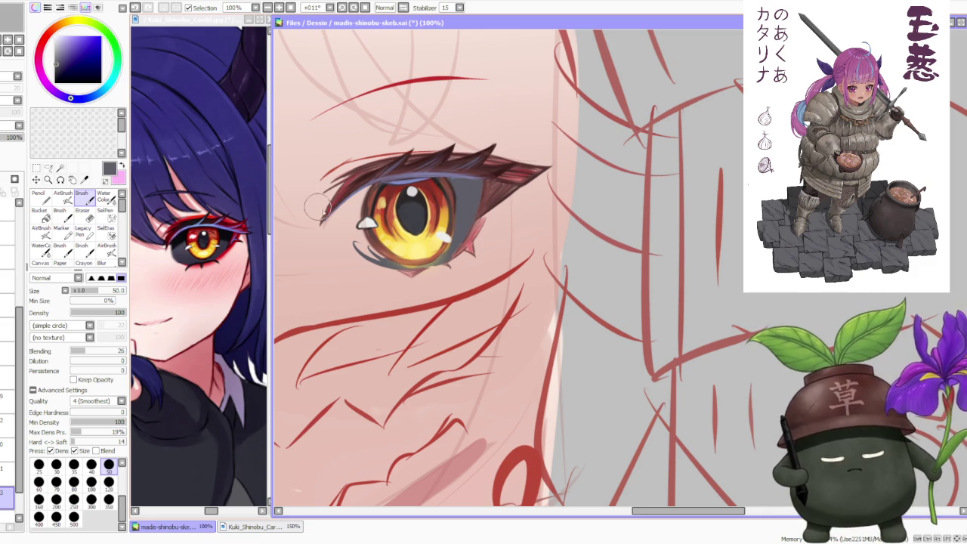
mouse_move(342, 215)
mouse_down()
mouse_move(374, 172)
mouse_move(341, 232)
mouse_up()
key(ctrl+z)
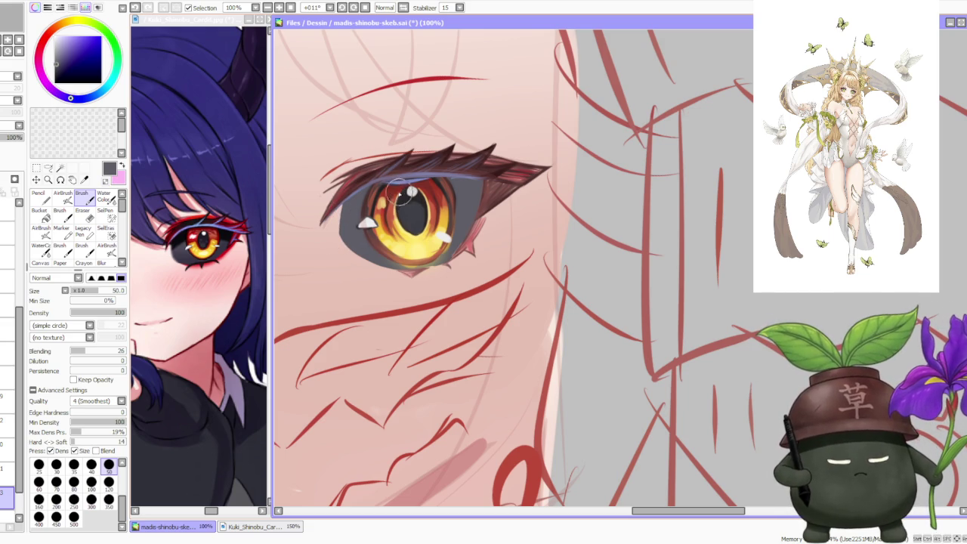
click(8, 469)
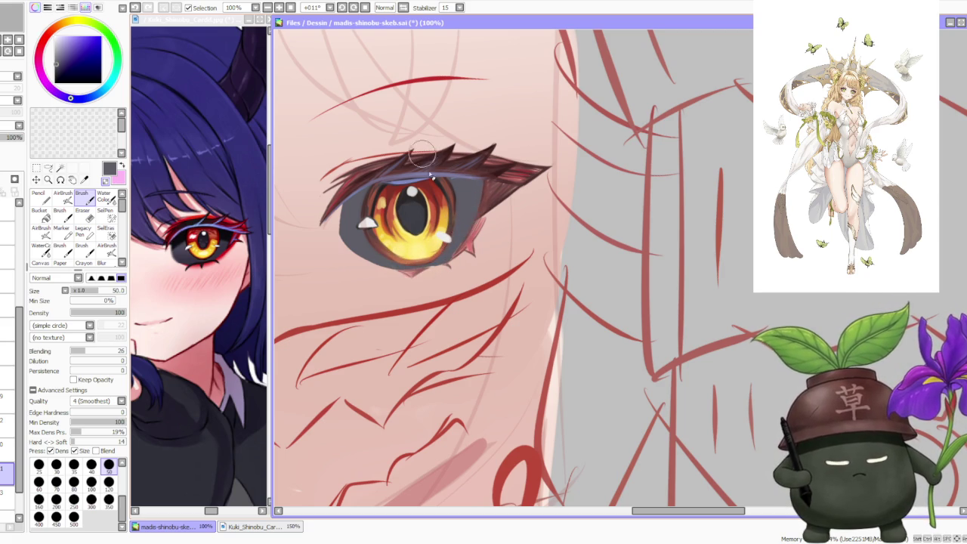
click(8, 491)
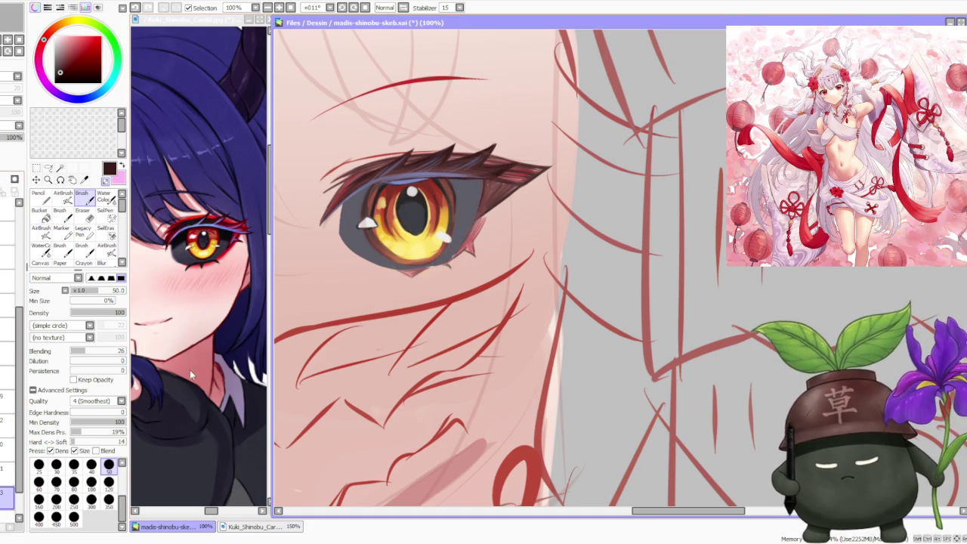
alt+click(438, 234)
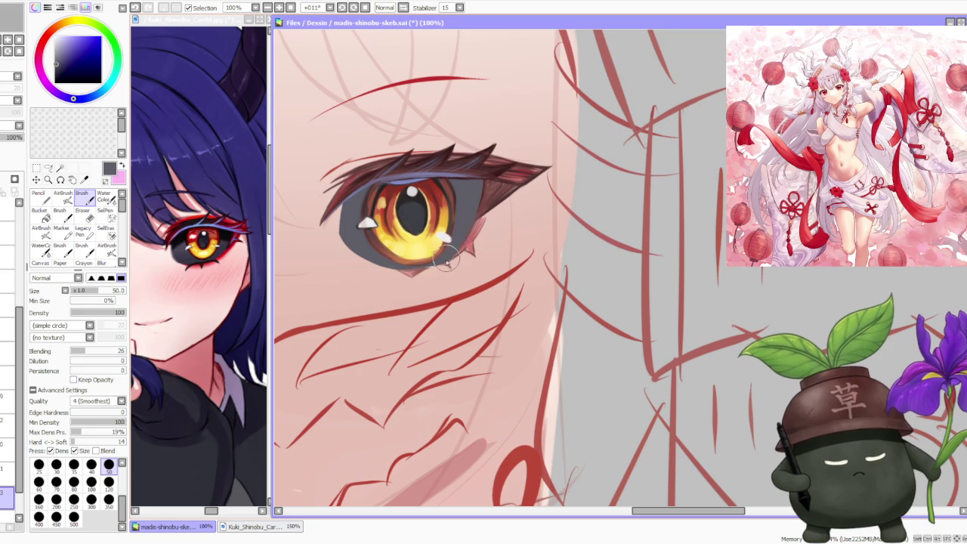
Step: Change the brush size to 500, then to 120, for the soft lid shadow
scroll(475, 219, down, 2)
scroll(487, 203, down, 2)
scroll(487, 203, up, 1)
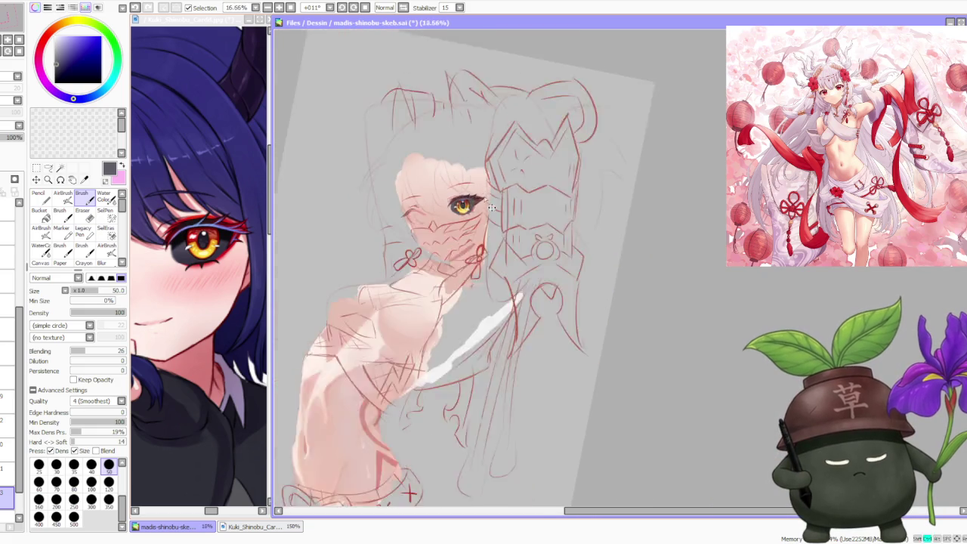
scroll(486, 196, up, 1)
scroll(486, 189, up, 1)
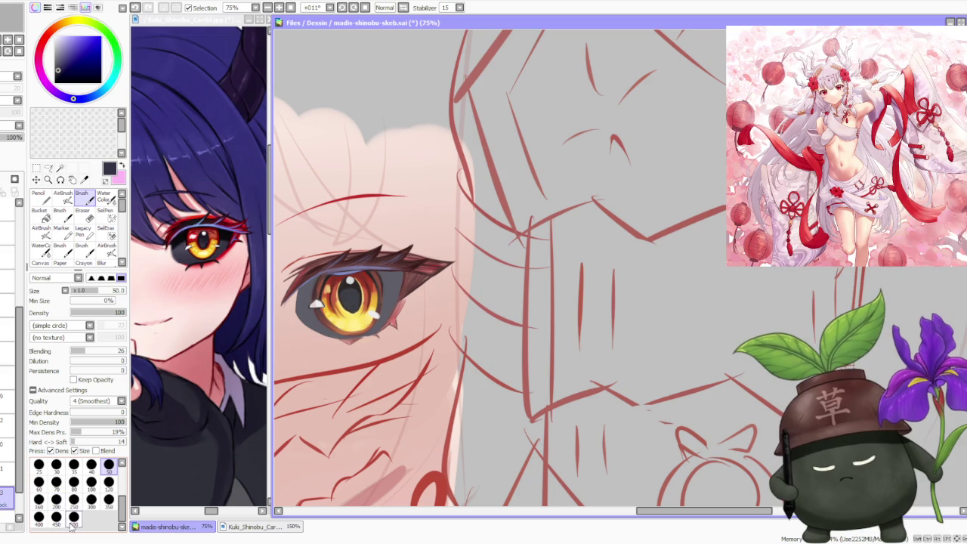
click(73, 517)
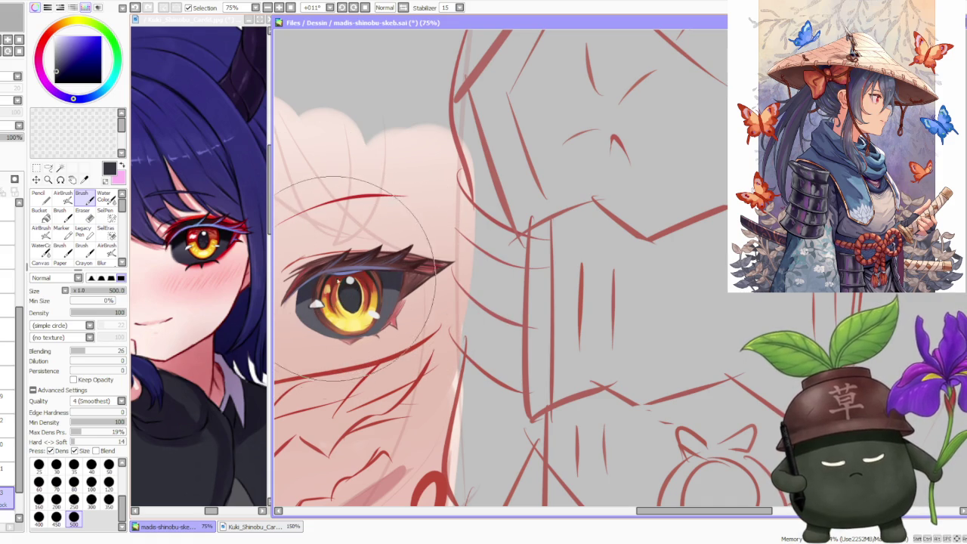
click(109, 481)
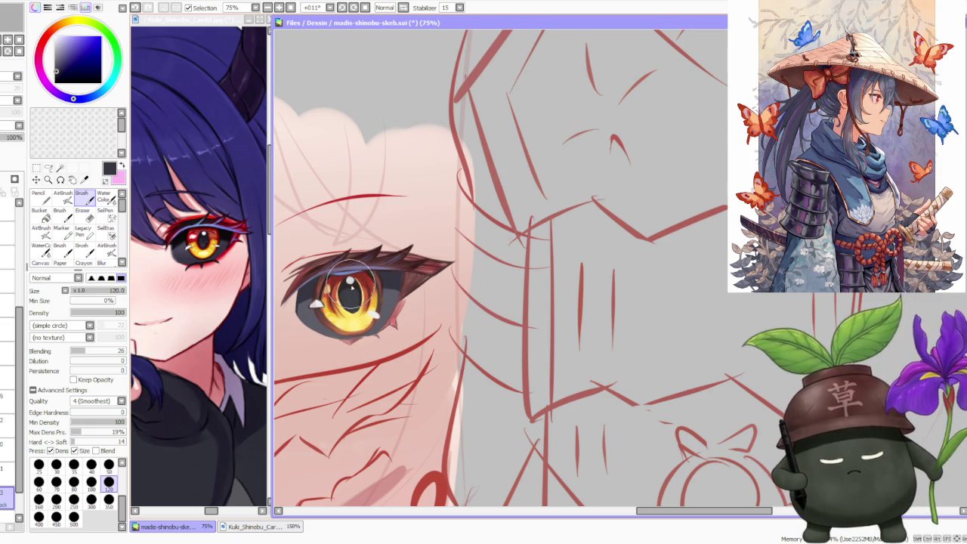
scroll(433, 251, down, 3)
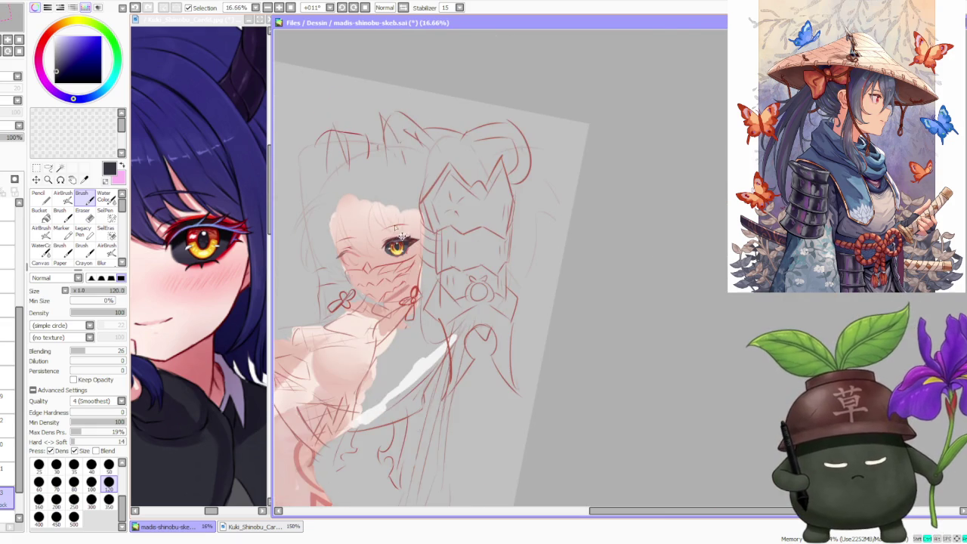
scroll(402, 236, up, 3)
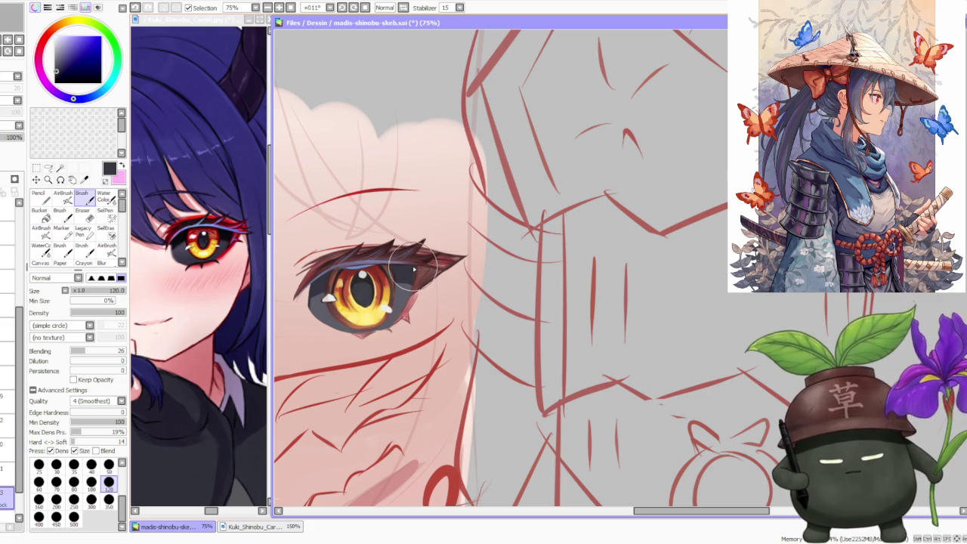
scroll(412, 268, down, 2)
scroll(410, 249, down, 2)
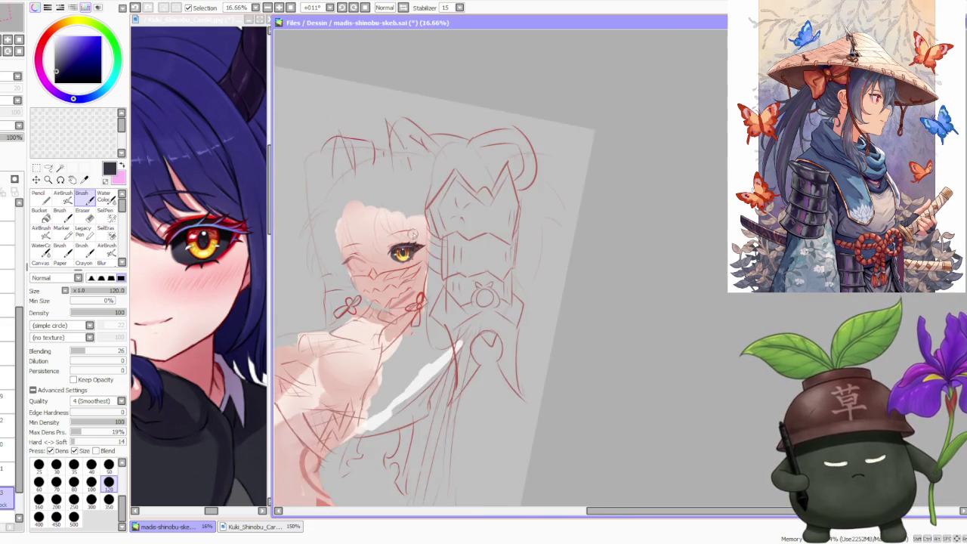
scroll(409, 228, down, 2)
scroll(409, 228, up, 1)
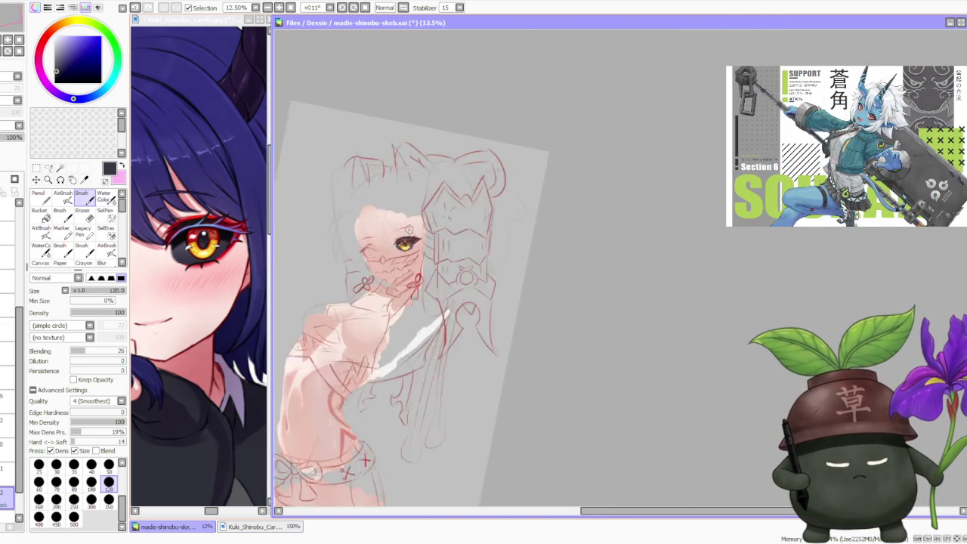
scroll(408, 228, up, 1)
scroll(423, 257, up, 2)
scroll(425, 262, up, 2)
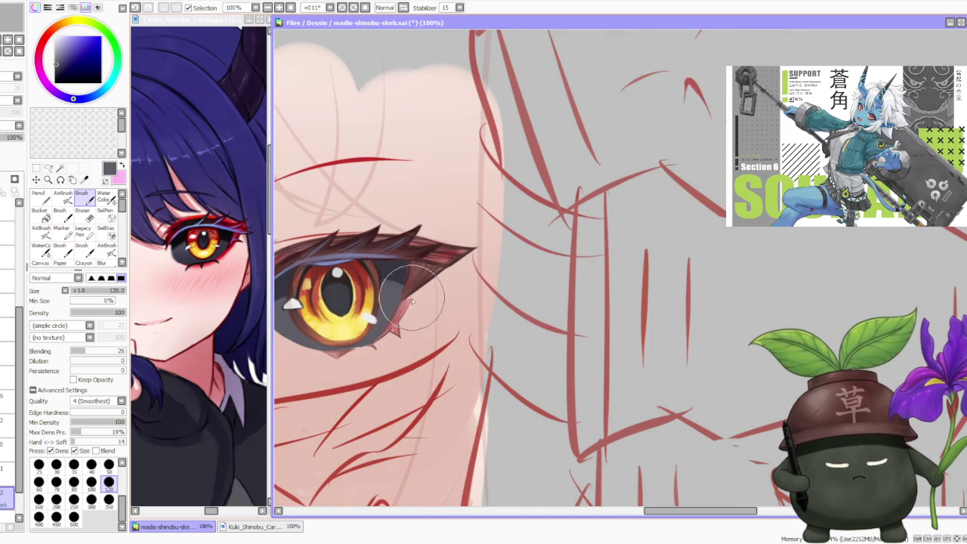
Step: Toggle the iris colour off and back on, then select the layer below at brush size 50
alt+click(396, 281)
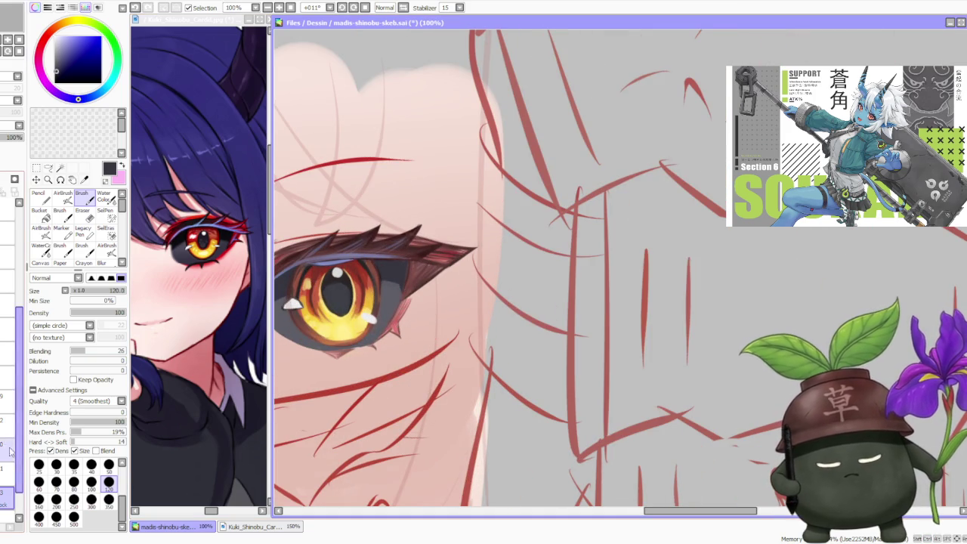
click(9, 400)
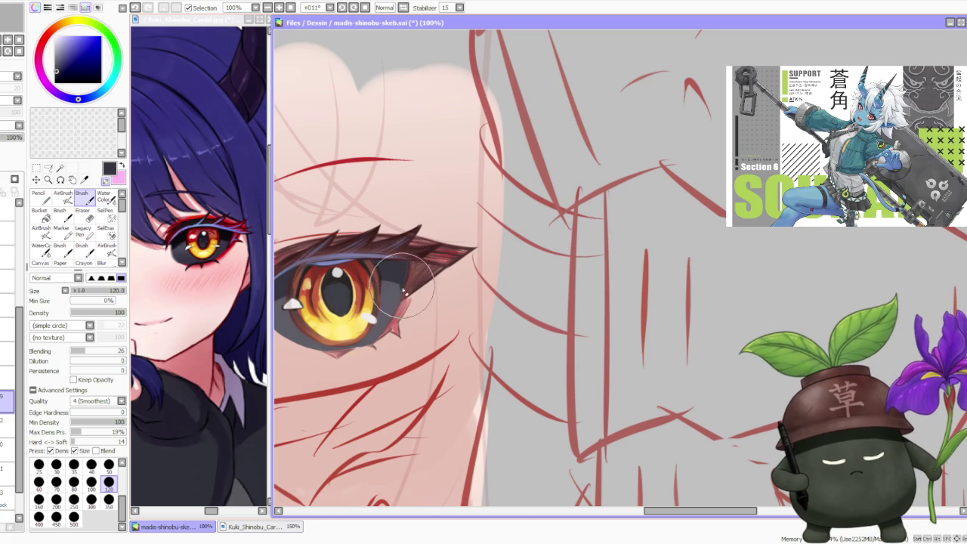
click(8, 423)
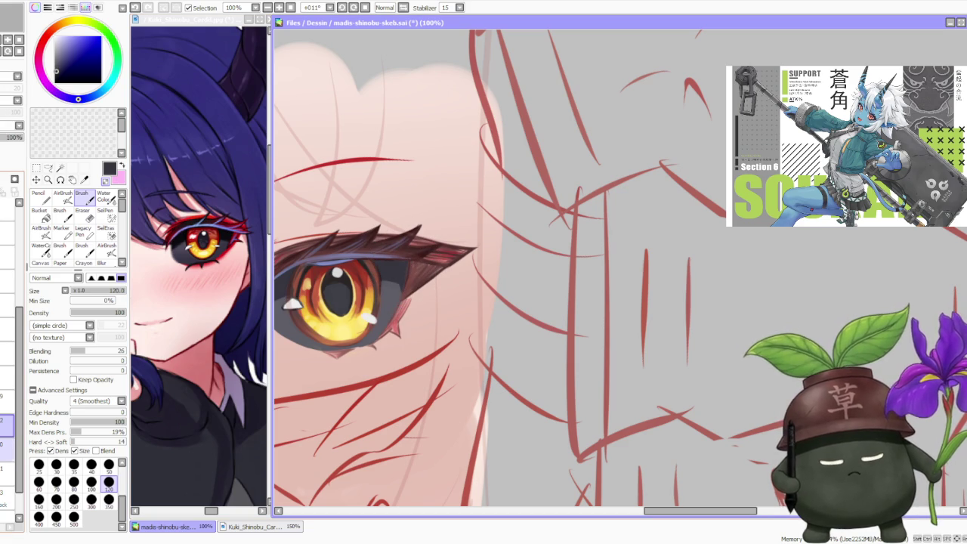
click(8, 470)
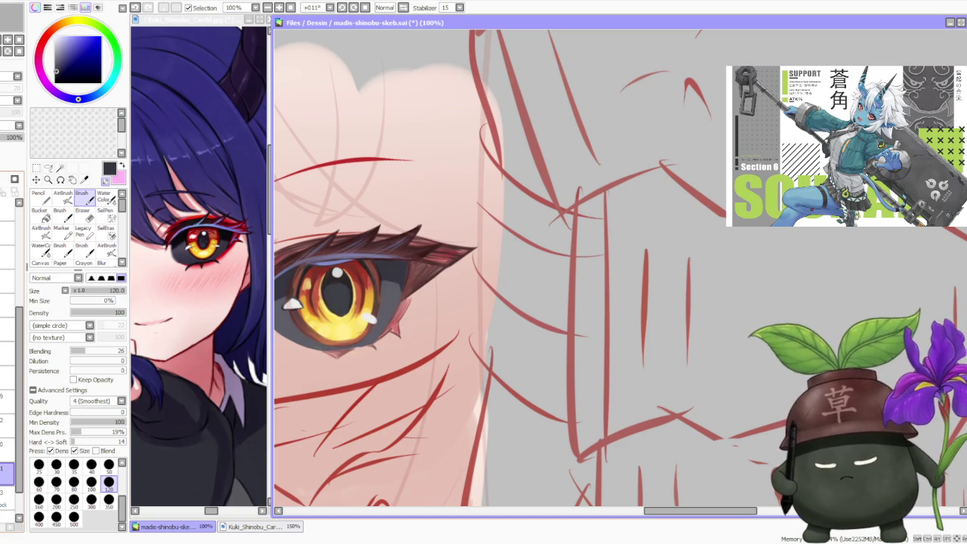
click(522, 114)
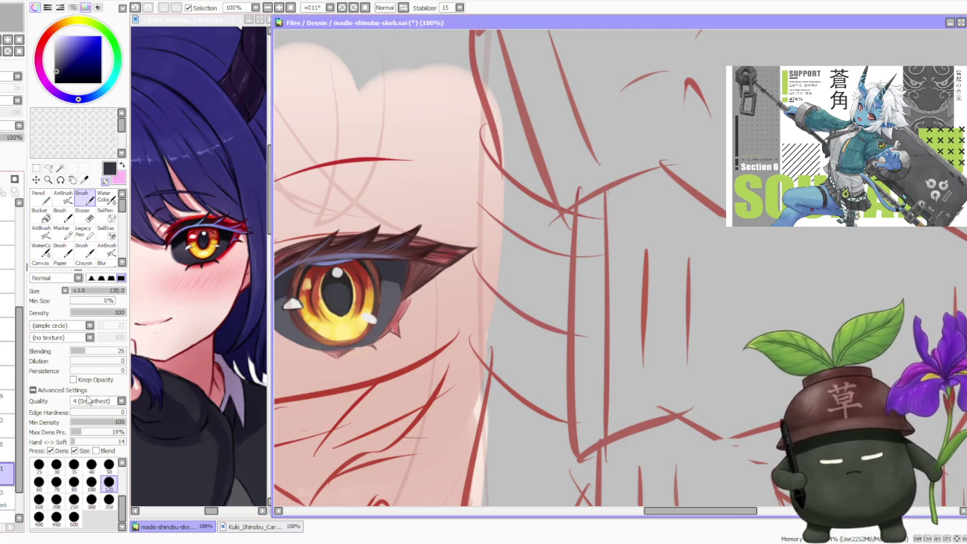
key(Delete)
key(ctrl+z)
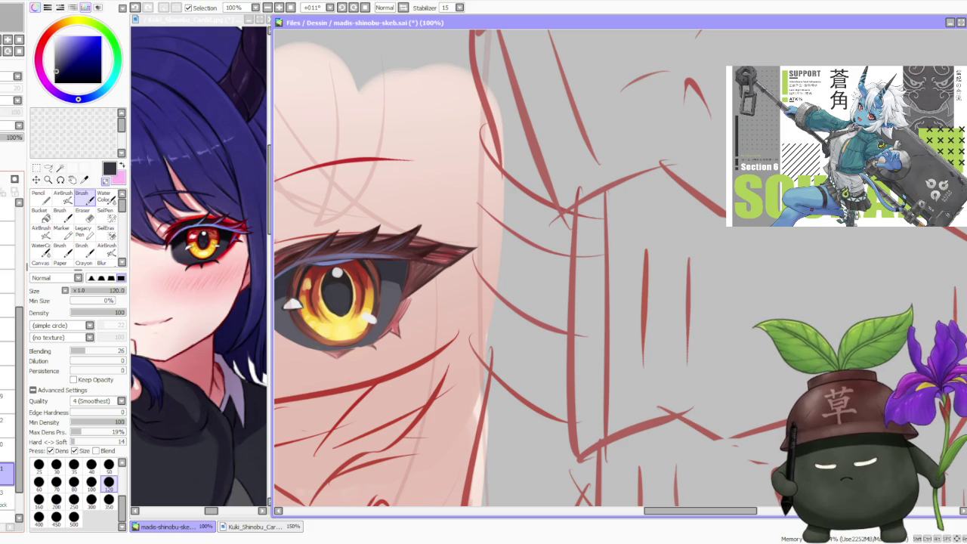
click(7, 499)
click(109, 463)
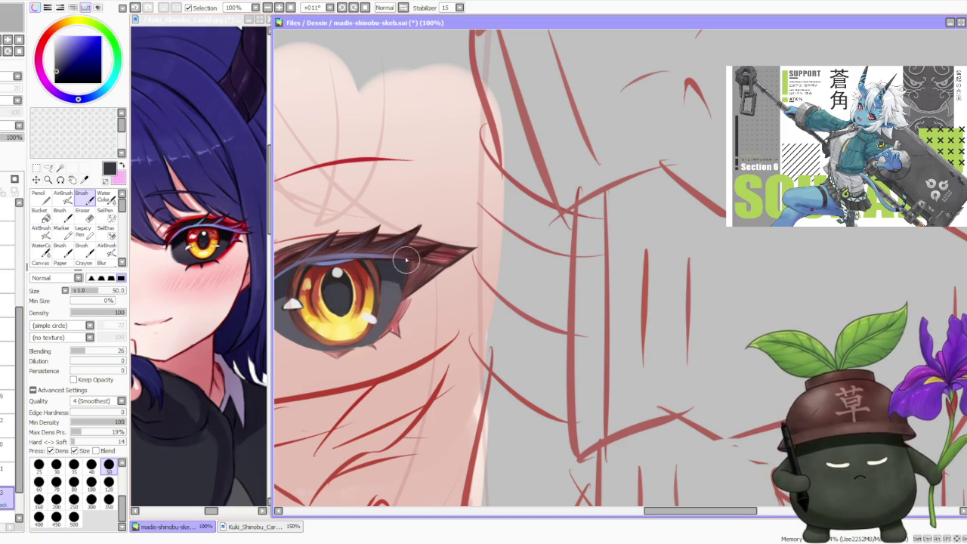
Step: Zoom to 300% on the eye around the pupil highlight
scroll(463, 204, down, 1)
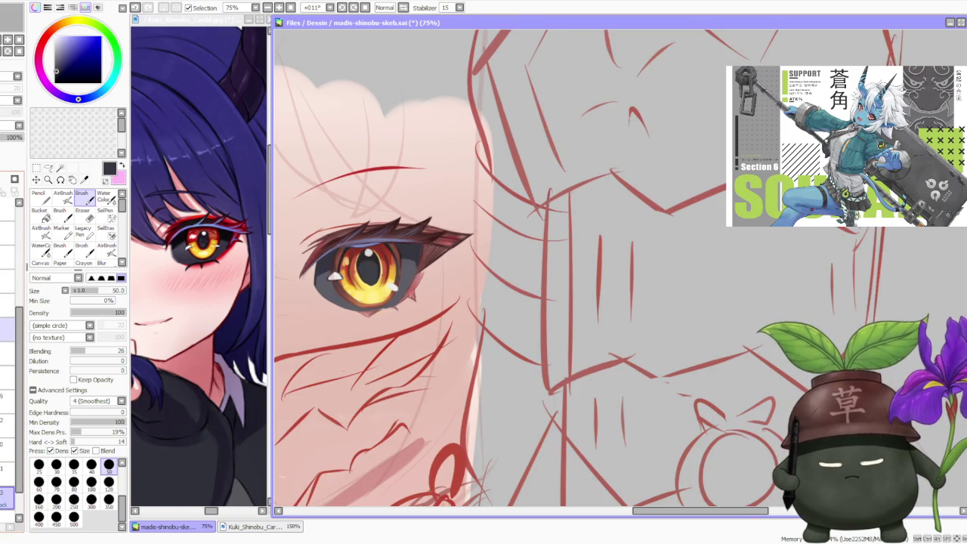
scroll(545, 227, down, 2)
scroll(545, 232, down, 1)
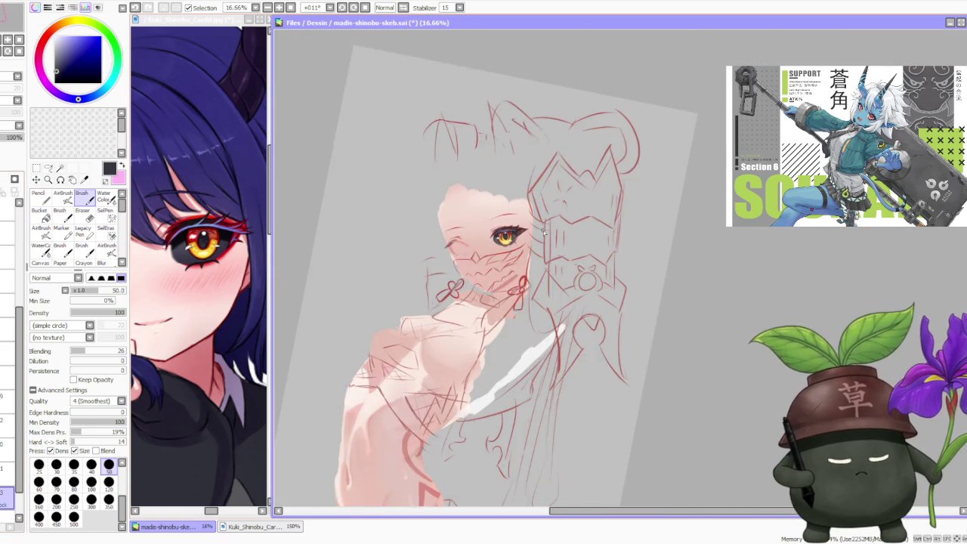
scroll(545, 232, down, 2)
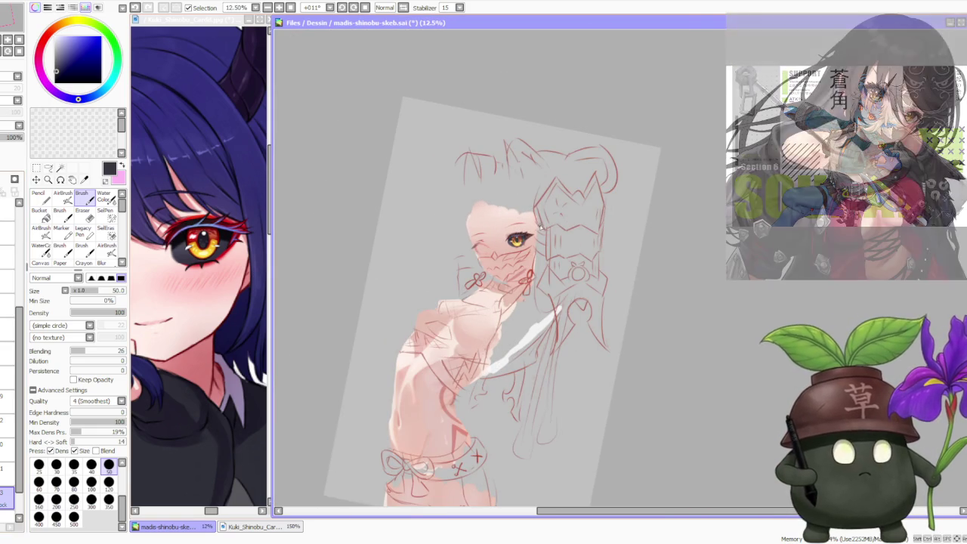
scroll(546, 219, up, 2)
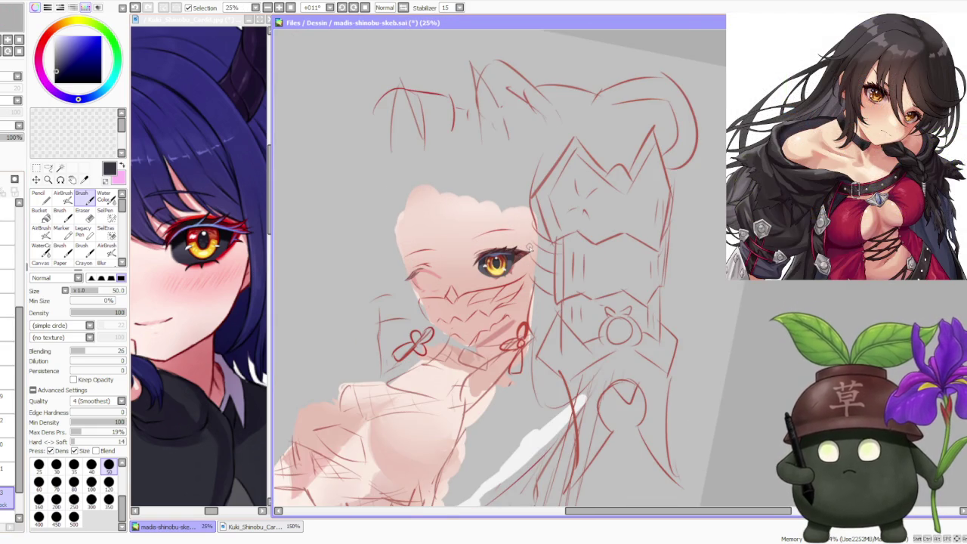
scroll(529, 246, up, 2)
scroll(521, 246, up, 1)
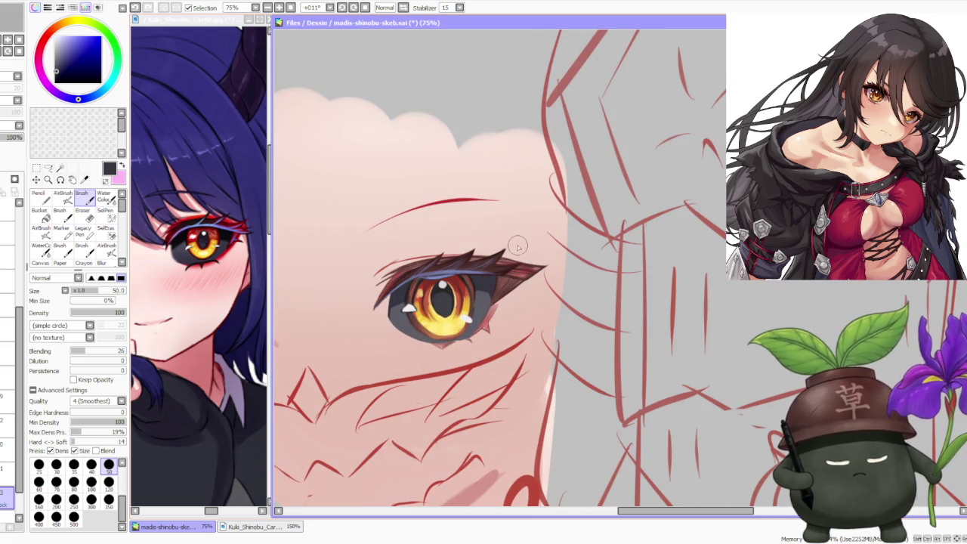
scroll(512, 242, down, 1)
scroll(512, 242, down, 1)
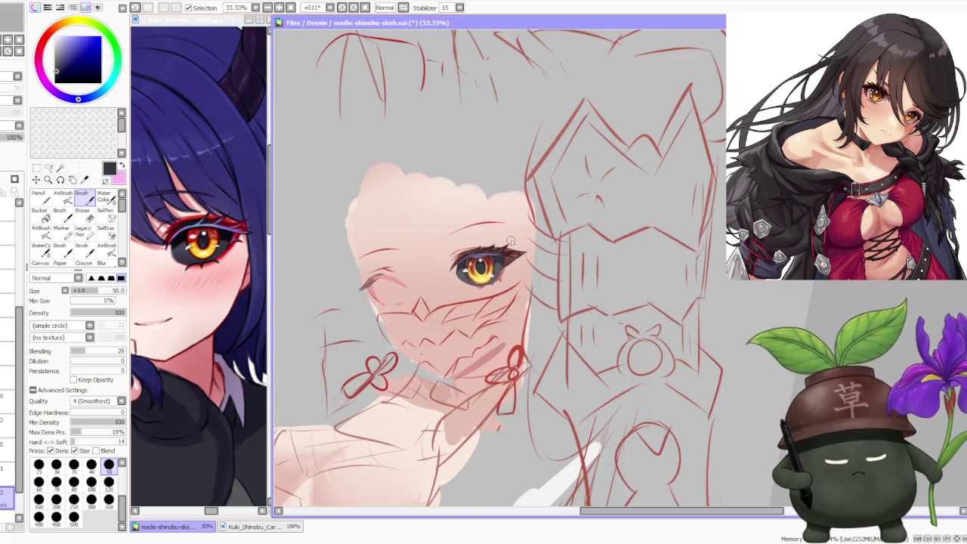
scroll(510, 238, up, 1)
scroll(509, 238, up, 1)
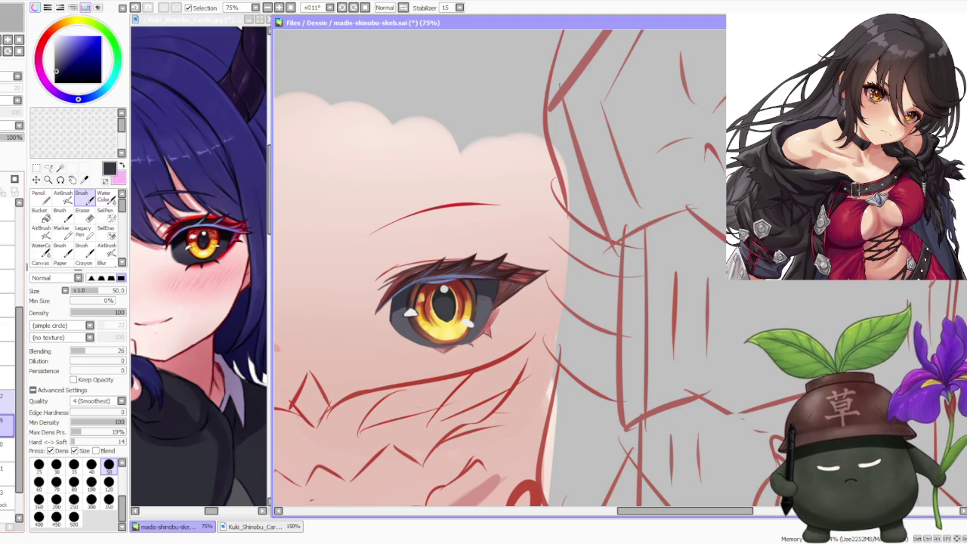
scroll(502, 272, up, 1)
scroll(336, 265, up, 1)
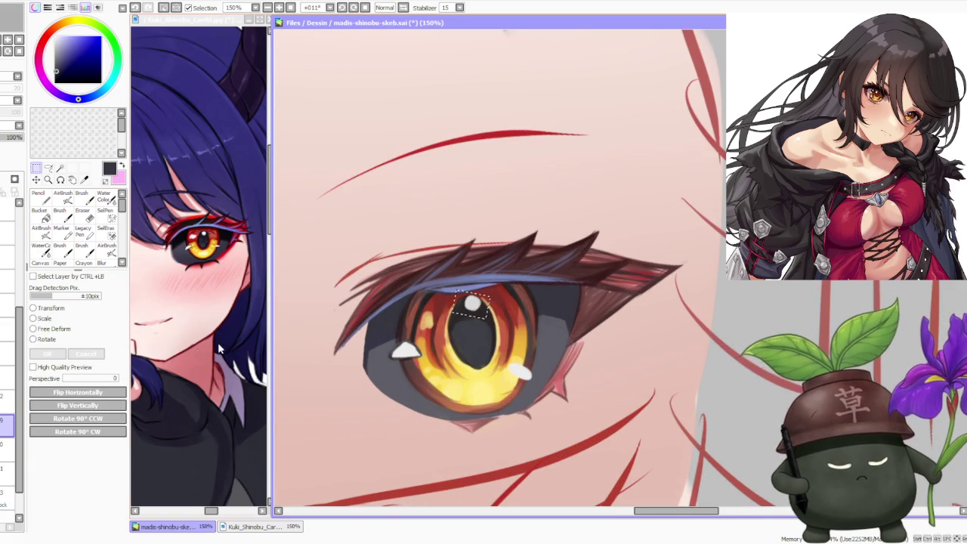
scroll(475, 309, up, 2)
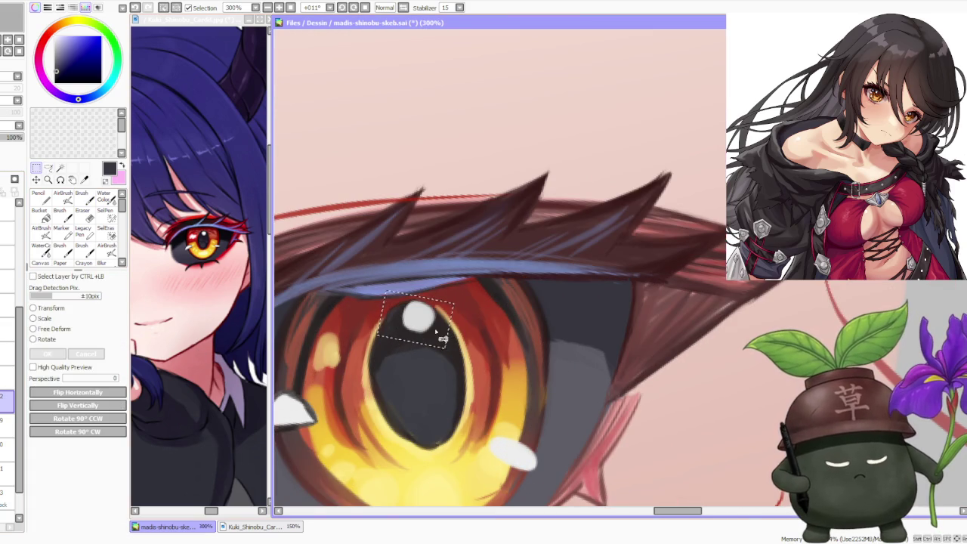
scroll(443, 340, down, 4)
Step: Zoom out to review the whole page, return to 50% on the eye, and select the Lasso tool
scroll(491, 284, down, 2)
scroll(491, 285, down, 2)
scroll(491, 285, down, 2)
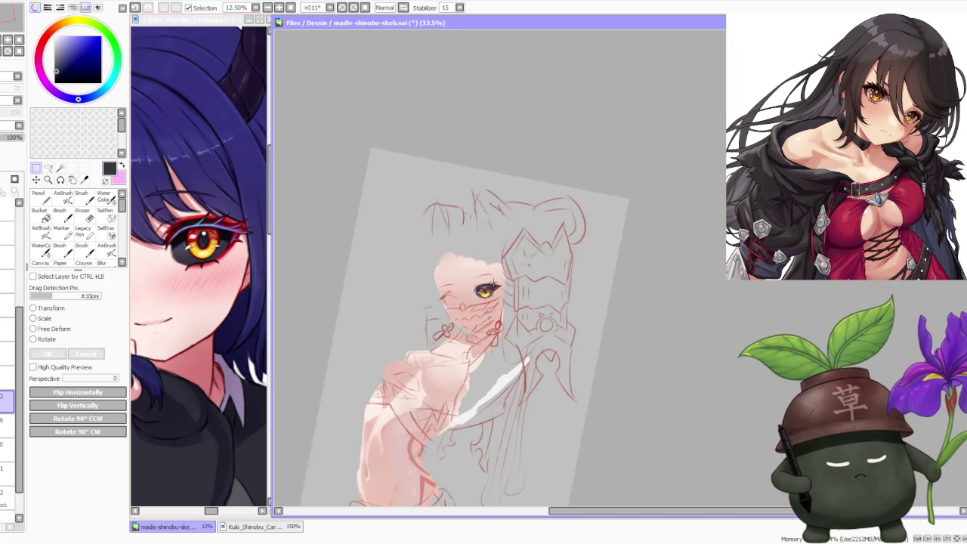
scroll(494, 281, up, 1)
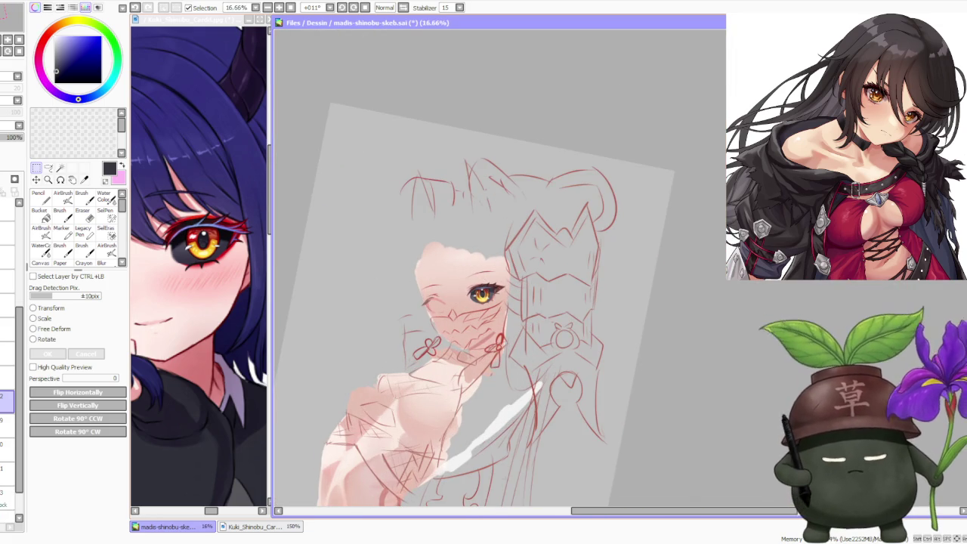
scroll(509, 296, up, 2)
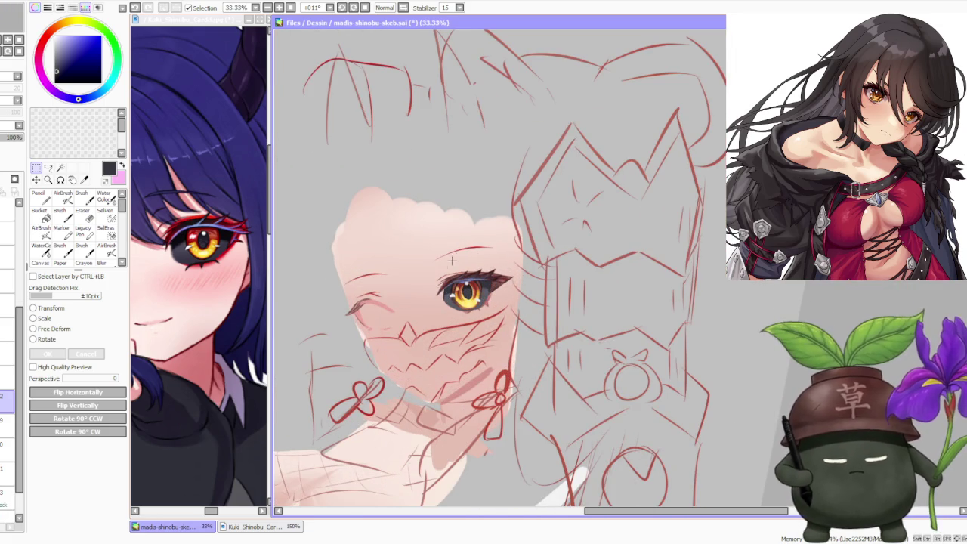
scroll(471, 280, up, 1)
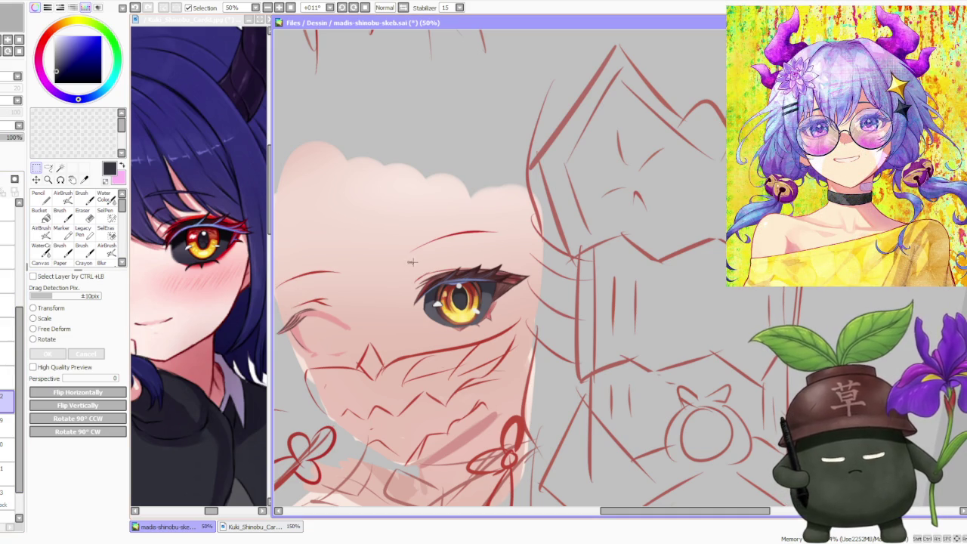
click(48, 168)
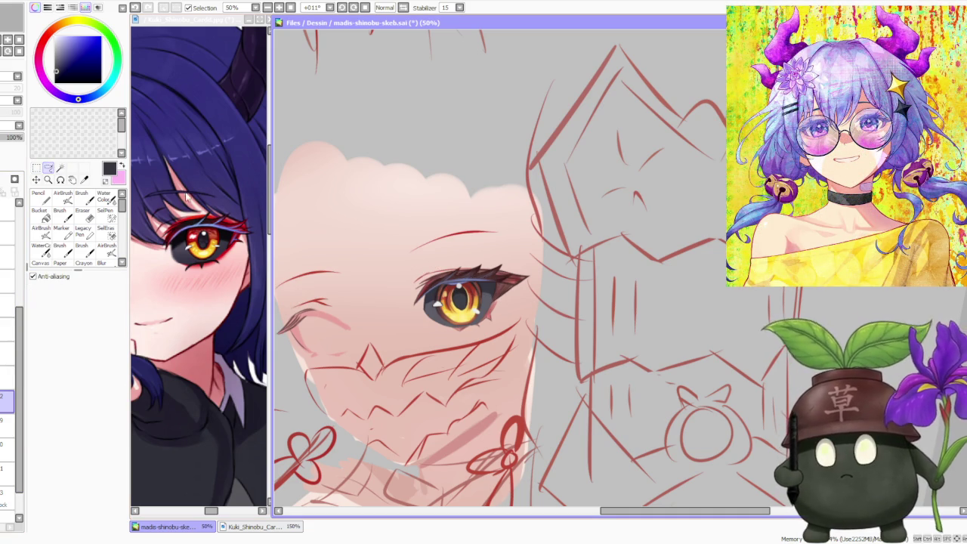
Step: Paste a lasso-selected copy of the eye onto a new layer, then lasso the upper eyelid
drag(529, 261, 530, 264)
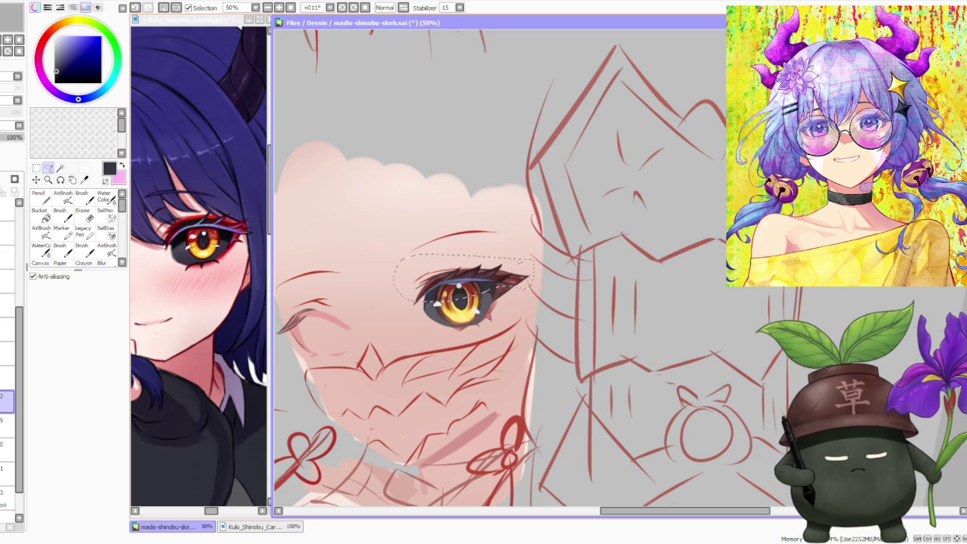
key(ctrl+c)
key(ctrl+v)
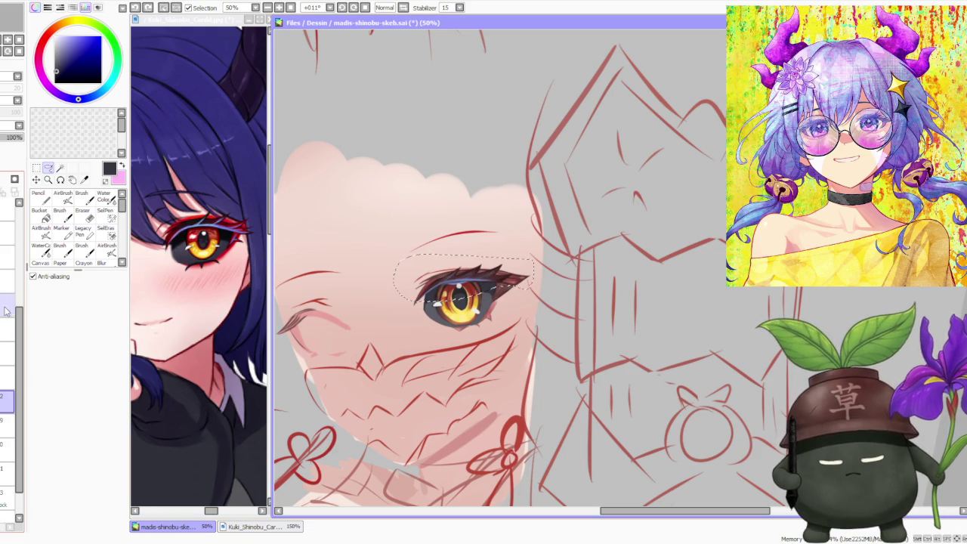
drag(414, 268, 472, 270)
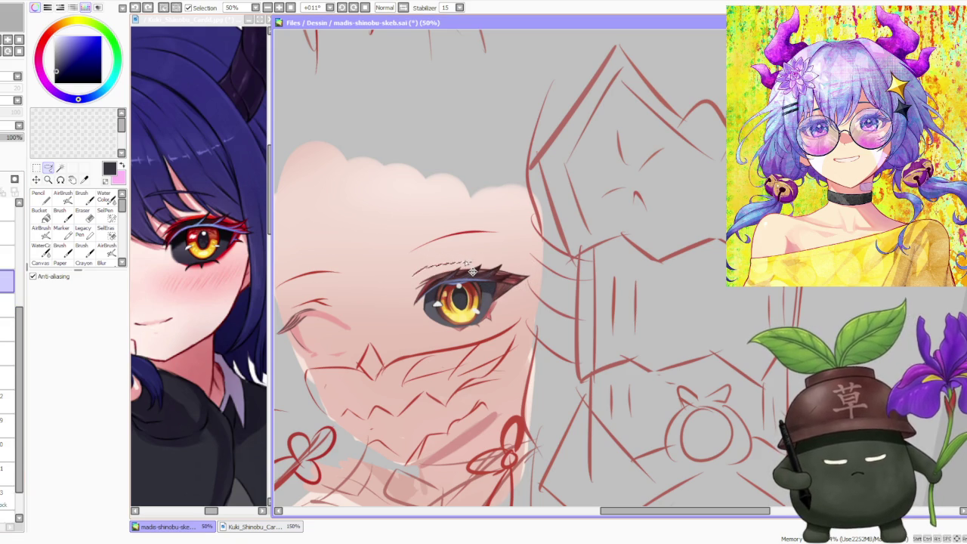
scroll(472, 270, down, 3)
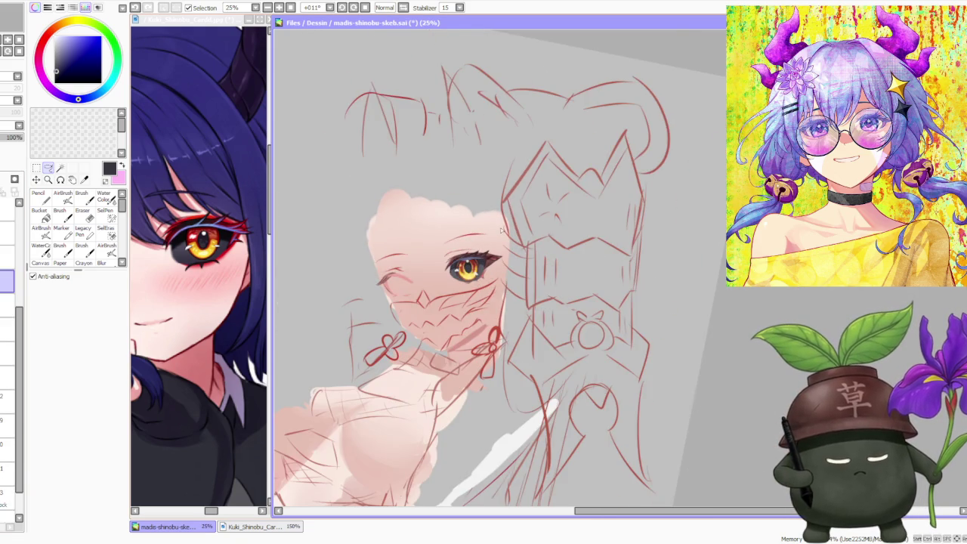
scroll(501, 230, up, 2)
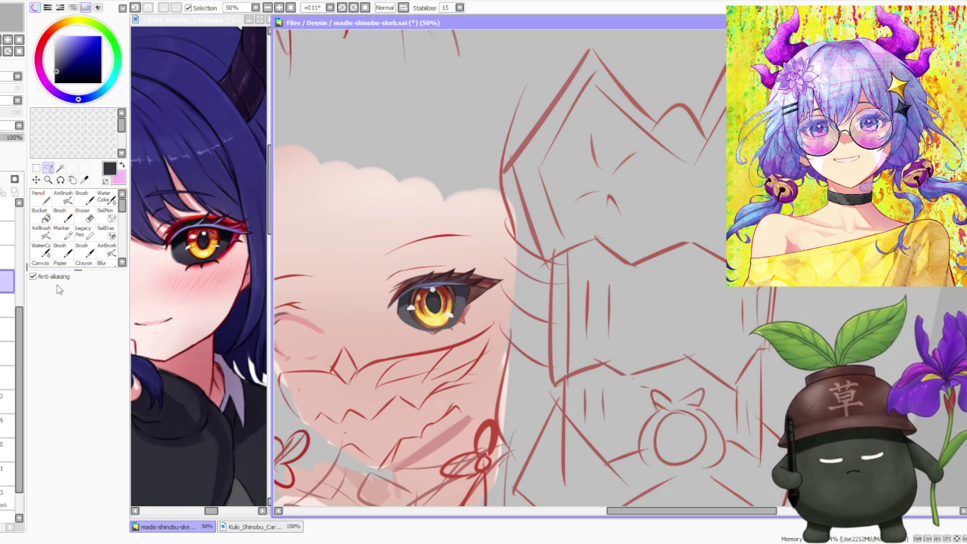
scroll(9, 340, down, 1)
click(8, 462)
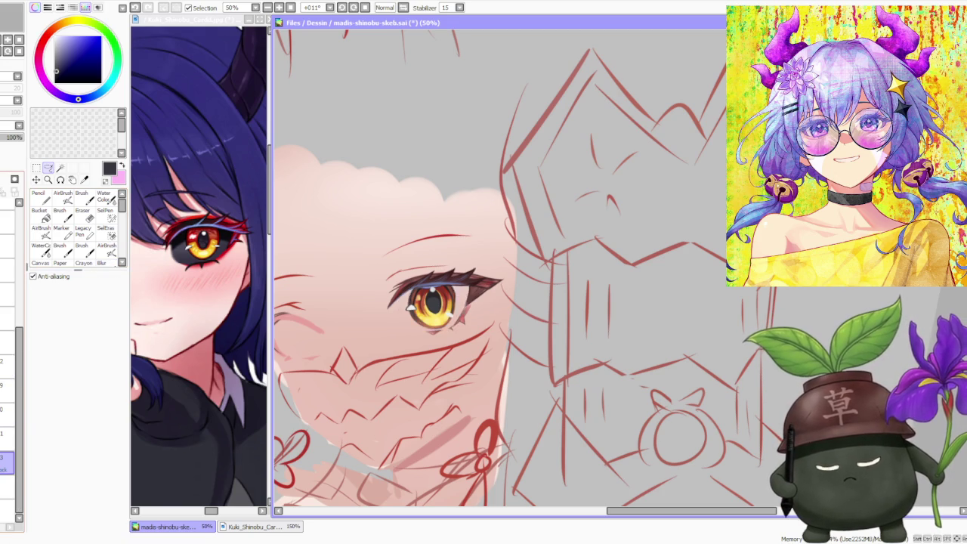
Step: Move to a lower layer and sample a bright eyeliner red for the Brush
click(8, 317)
click(7, 487)
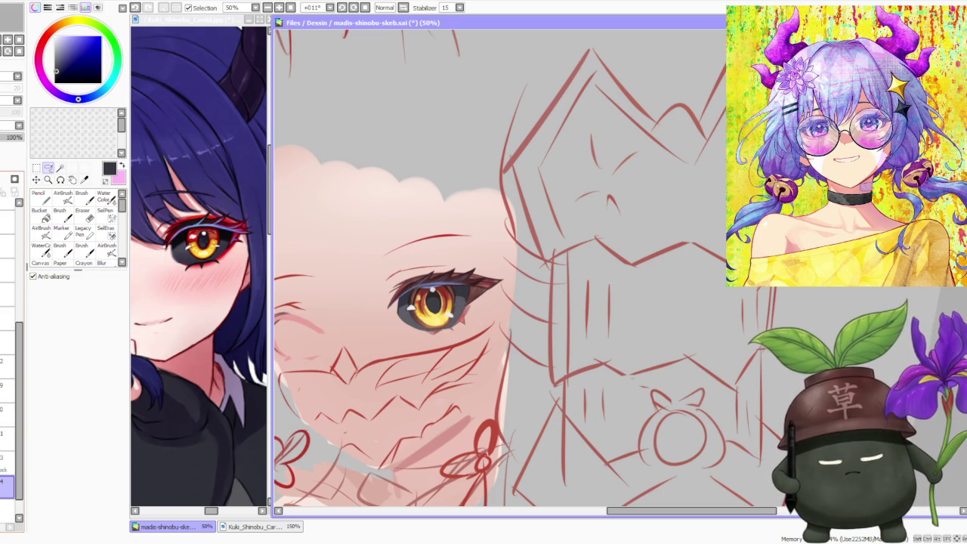
alt+click(198, 219)
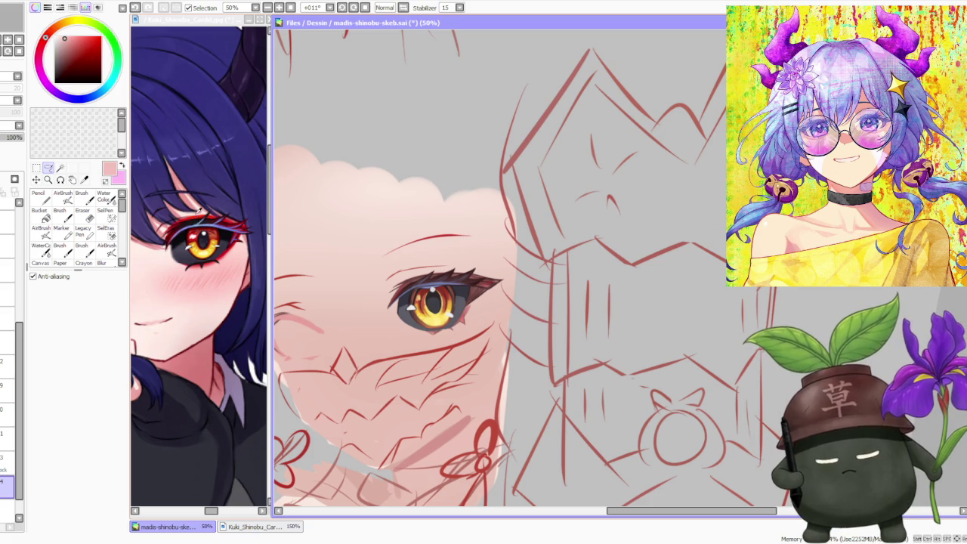
alt+click(199, 216)
click(81, 198)
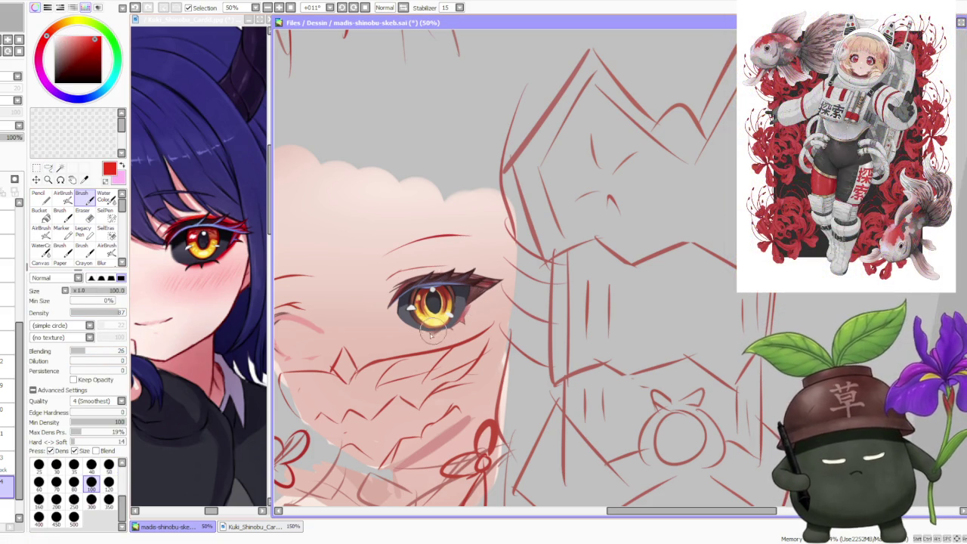
Step: Paint a red glow along the lower-right edge and darken the upper lid and outer corner
drag(447, 327, 462, 312)
key(ctrl+z)
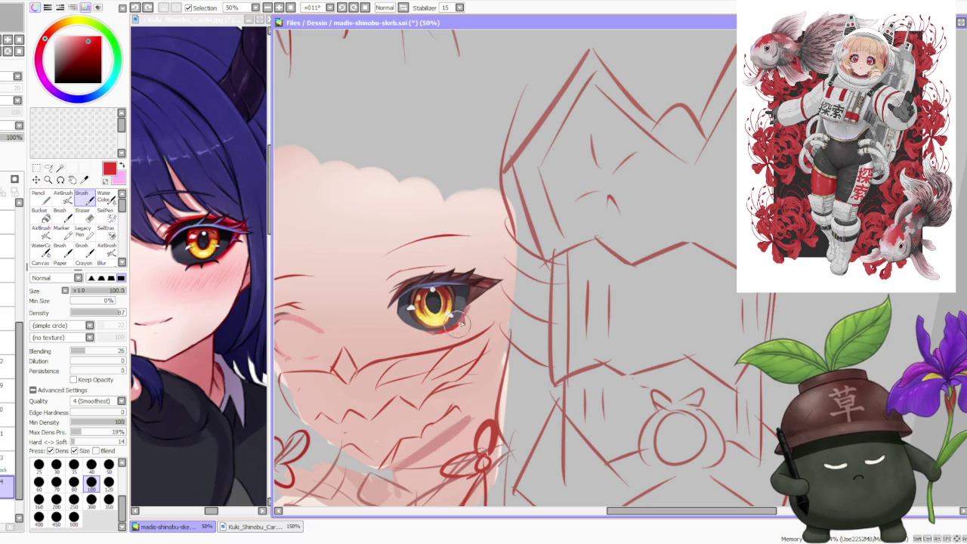
drag(447, 333, 483, 291)
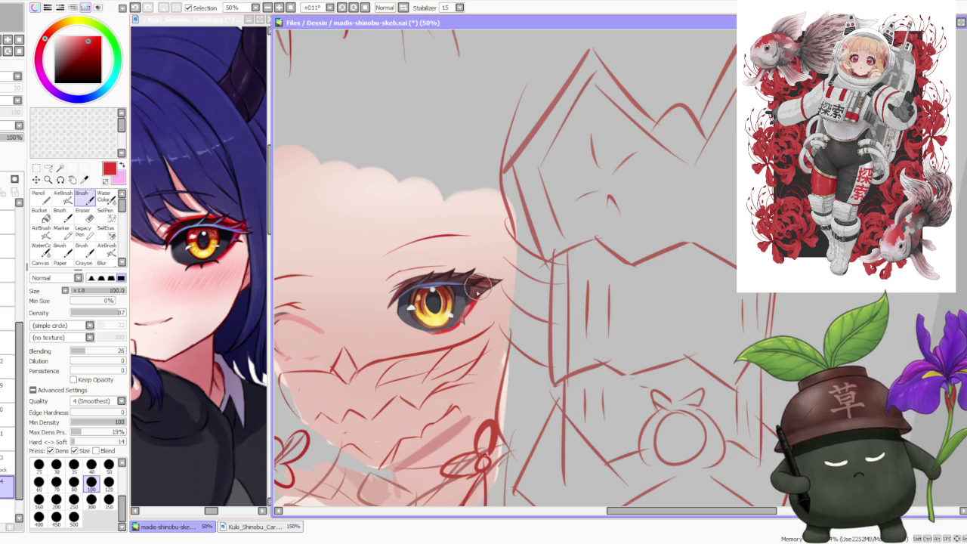
drag(484, 288, 484, 288)
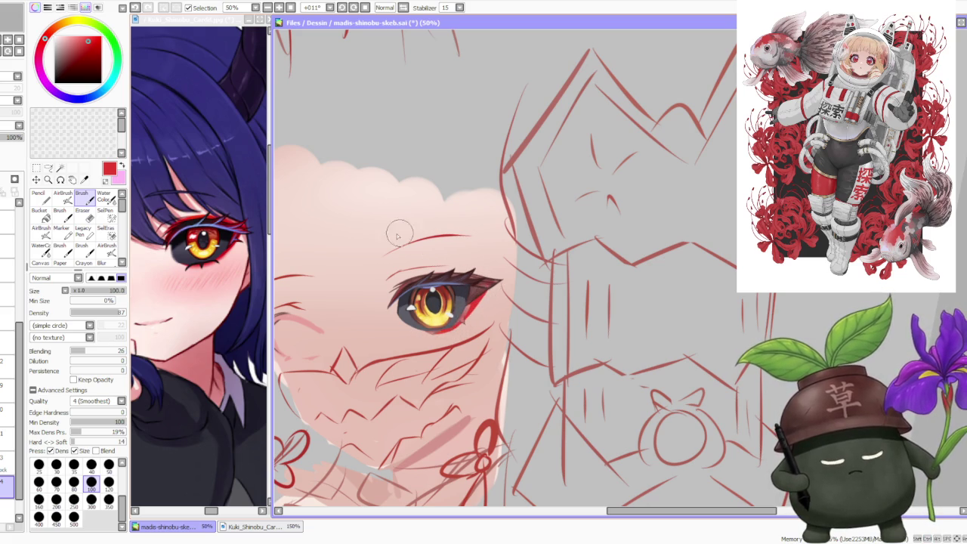
drag(393, 294, 461, 268)
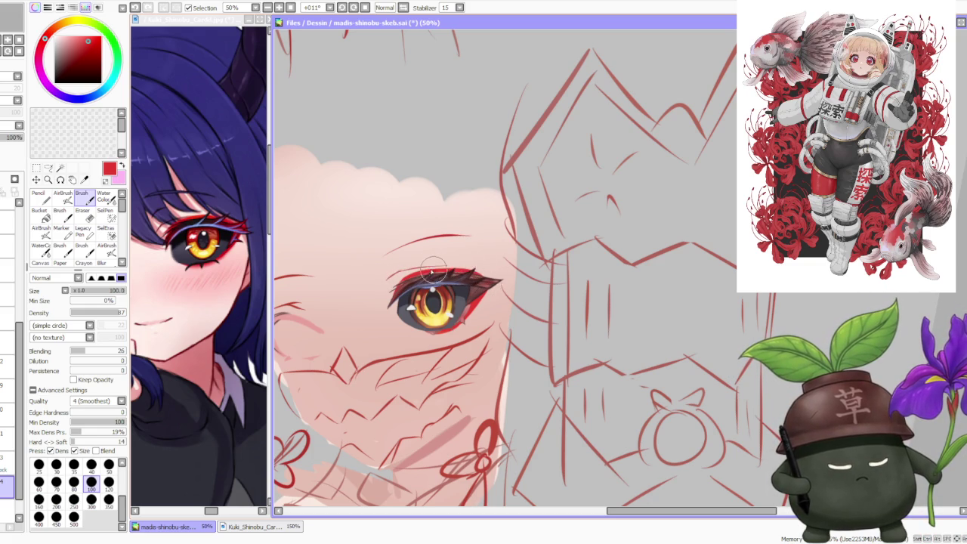
drag(436, 270, 481, 281)
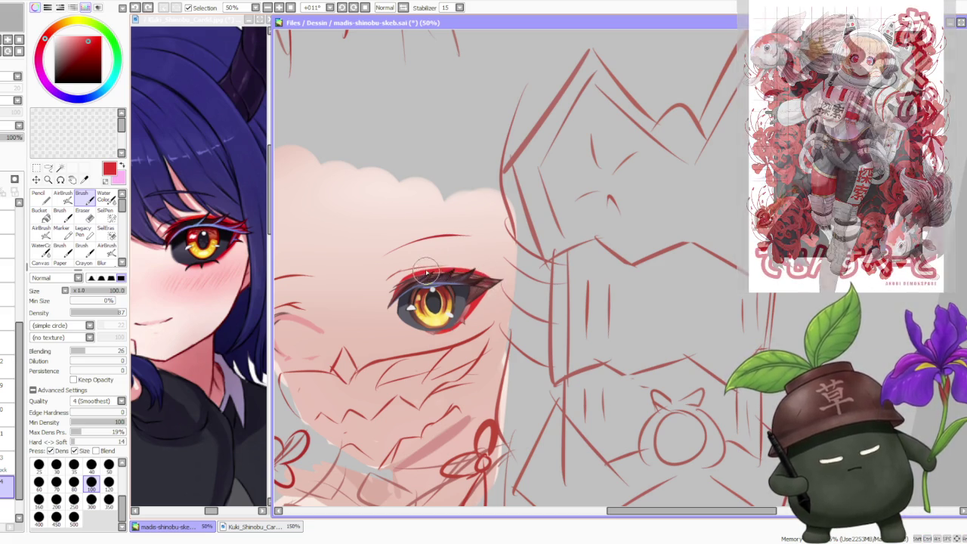
mouse_move(477, 278)
mouse_down()
mouse_move(462, 323)
mouse_move(478, 319)
mouse_move(483, 299)
mouse_up()
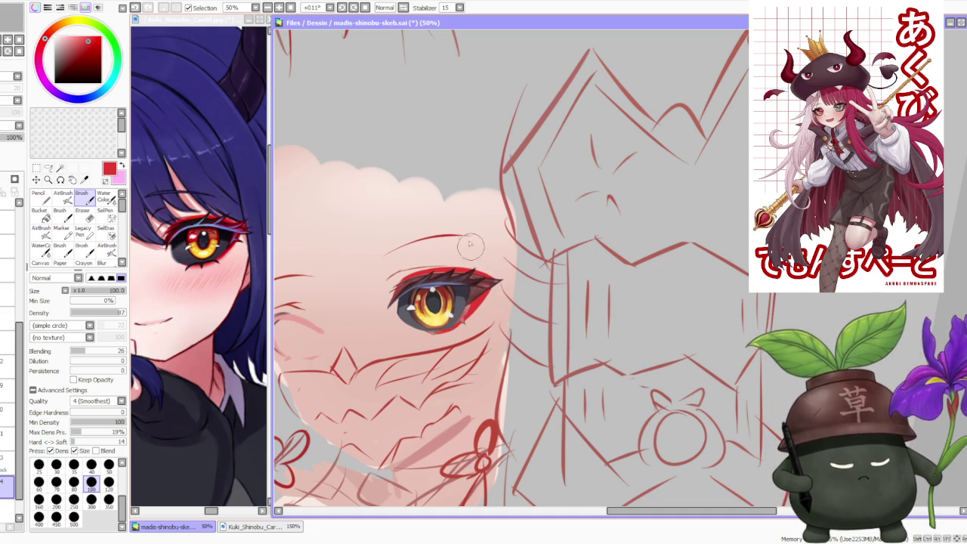
Step: Trace a red brush line along the lower lid from below the iris to the outer corner
scroll(473, 255, down, 1)
scroll(483, 234, down, 2)
scroll(491, 226, up, 2)
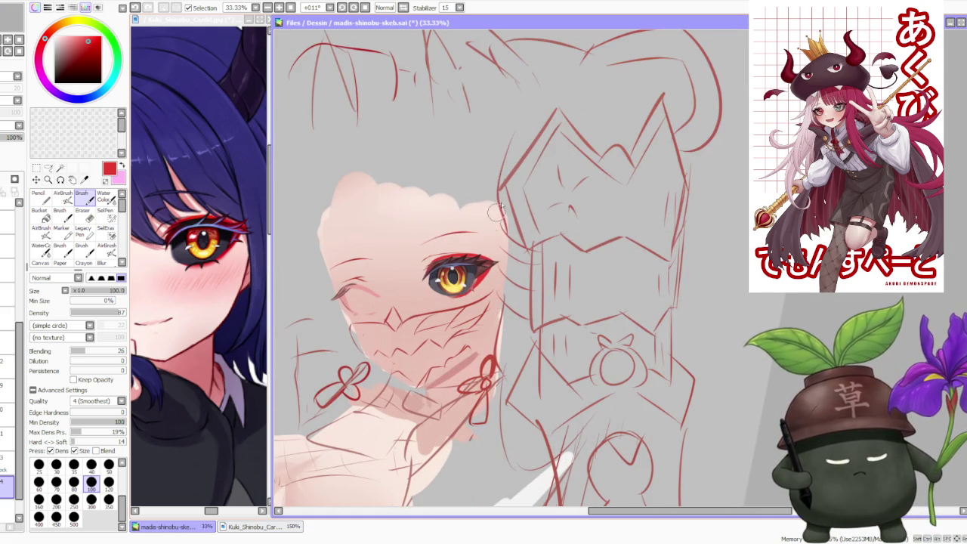
click(103, 197)
scroll(498, 276, up, 1)
scroll(499, 276, up, 2)
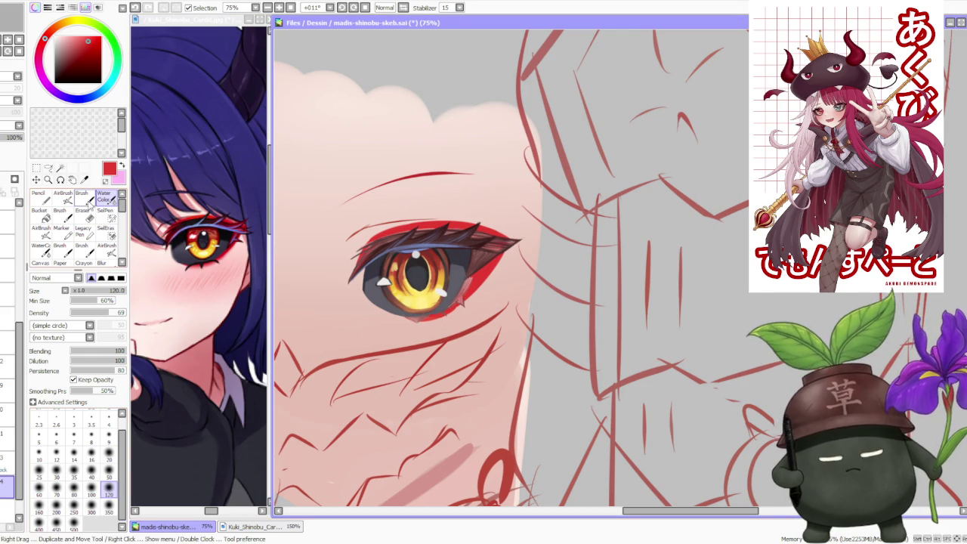
key(b)
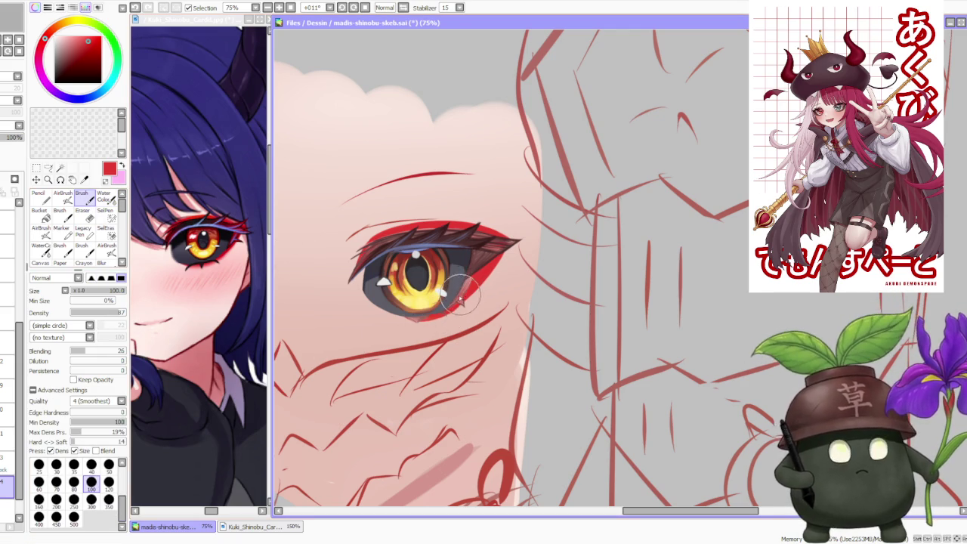
drag(471, 287, 426, 324)
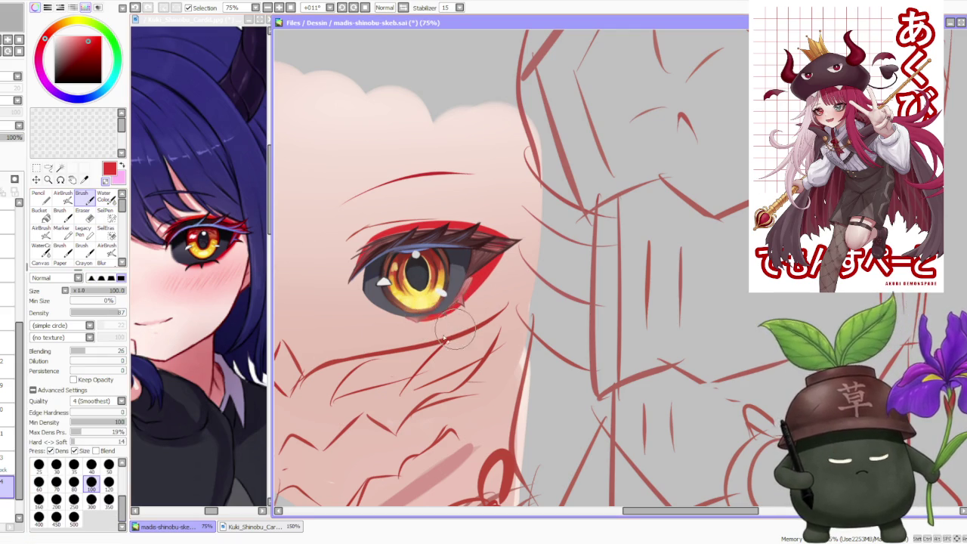
drag(412, 318, 472, 302)
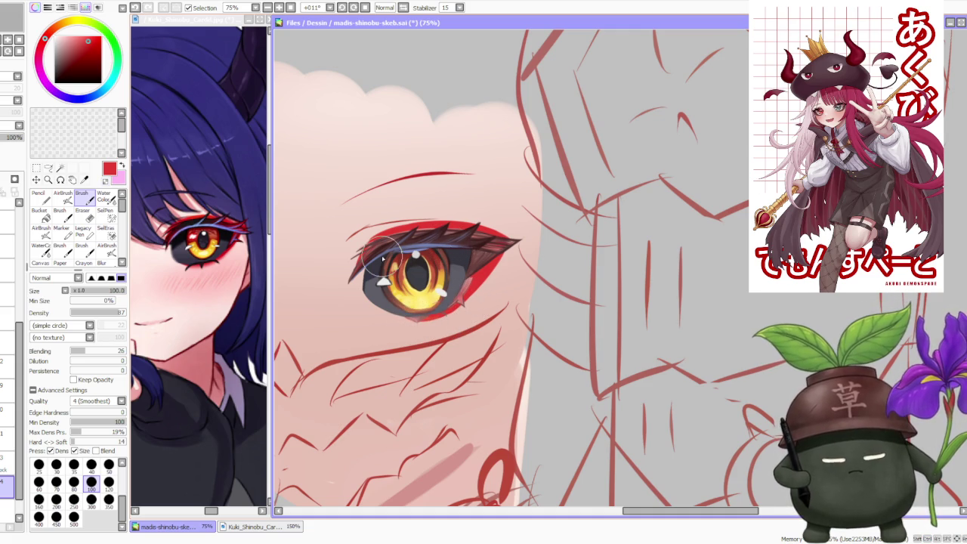
key(v)
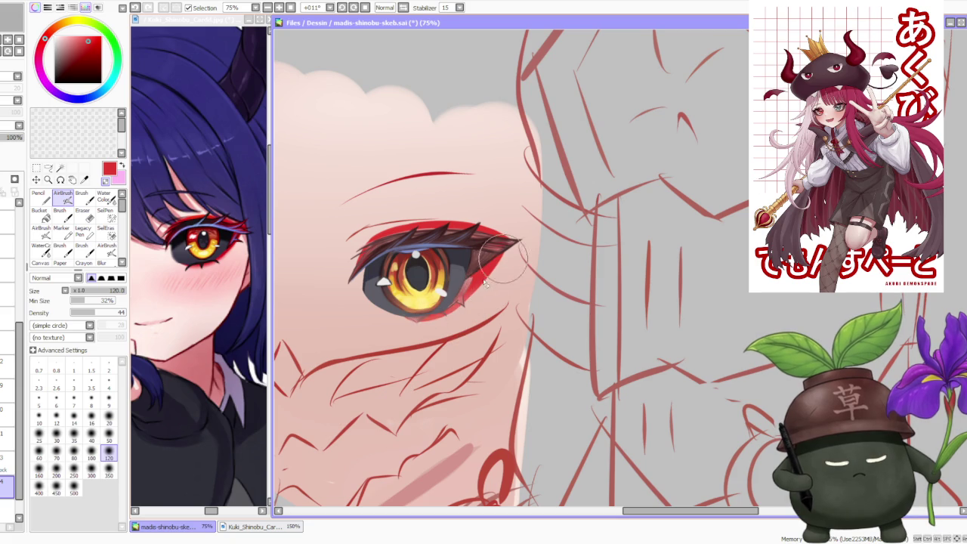
scroll(494, 249, down, 1)
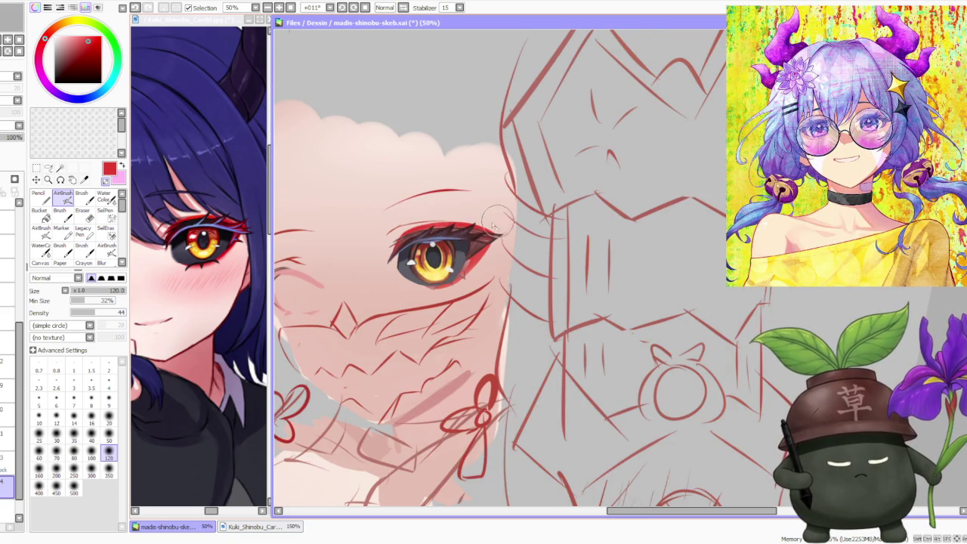
Step: Show the grey head and hair sketch layer at 64% opacity
scroll(447, 169, down, 1)
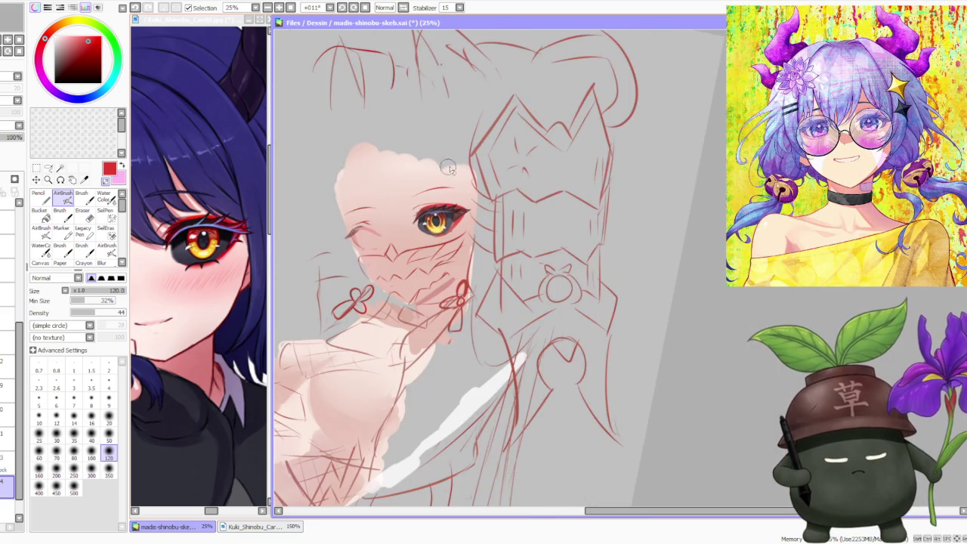
scroll(432, 137, up, 1)
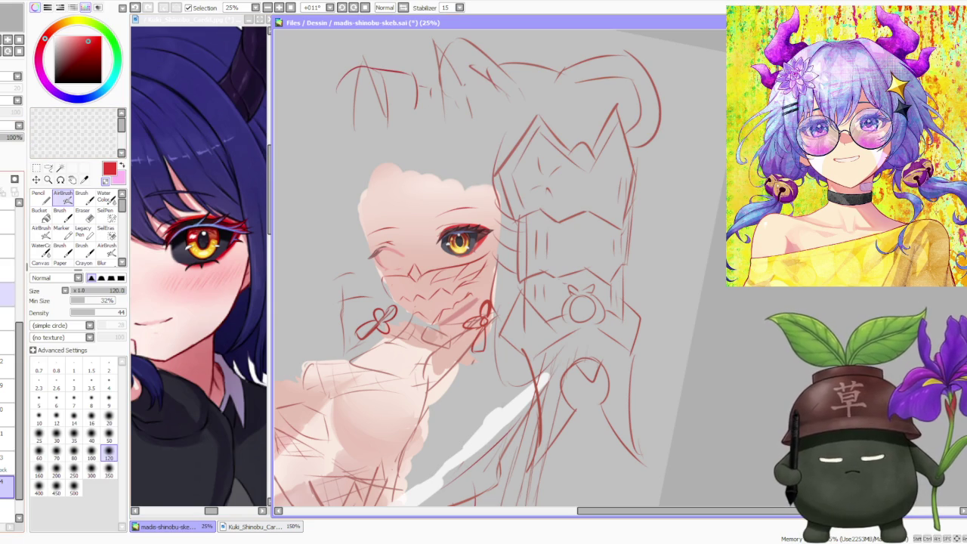
click(8, 264)
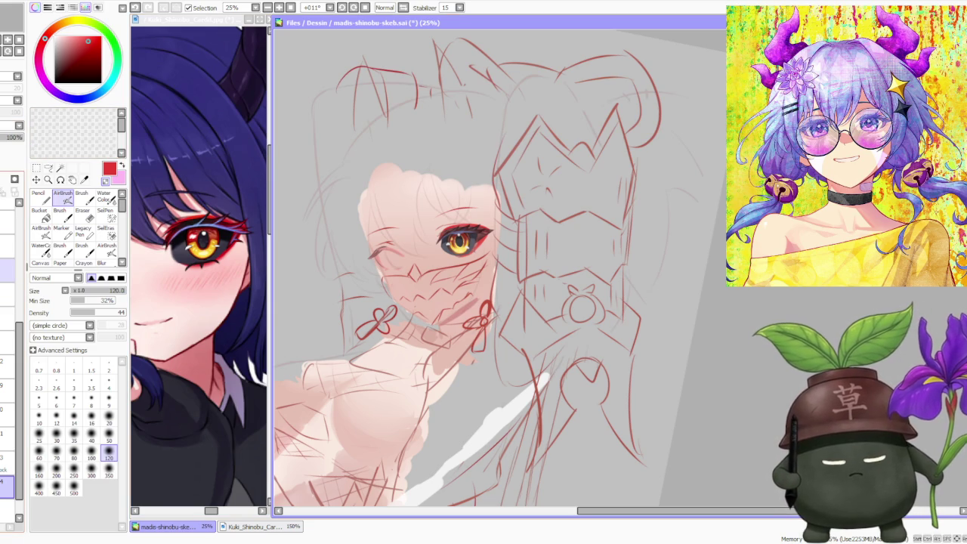
click(7, 295)
click(5, 143)
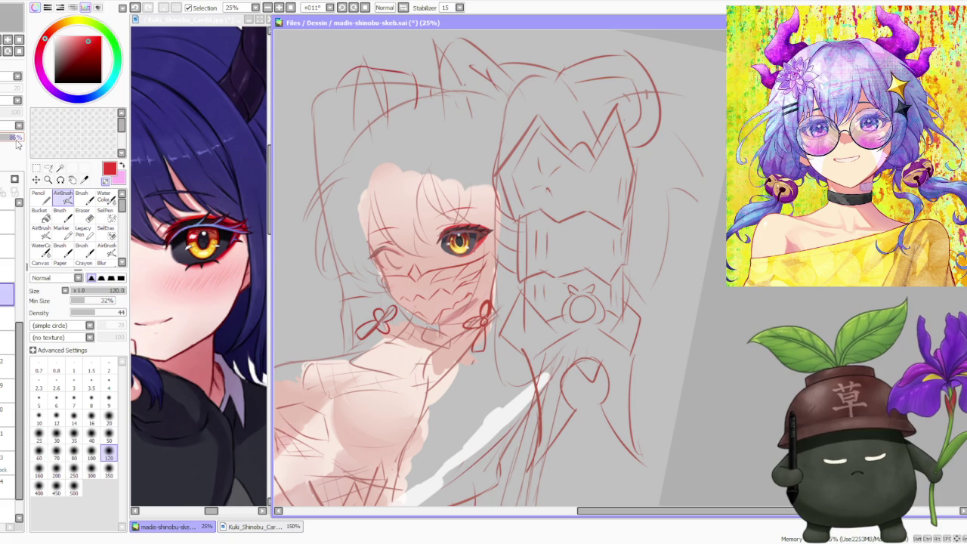
Step: Reset the canvas rotation to upright and briefly mirror the view to check proportions
scroll(434, 194, down, 3)
scroll(444, 195, down, 2)
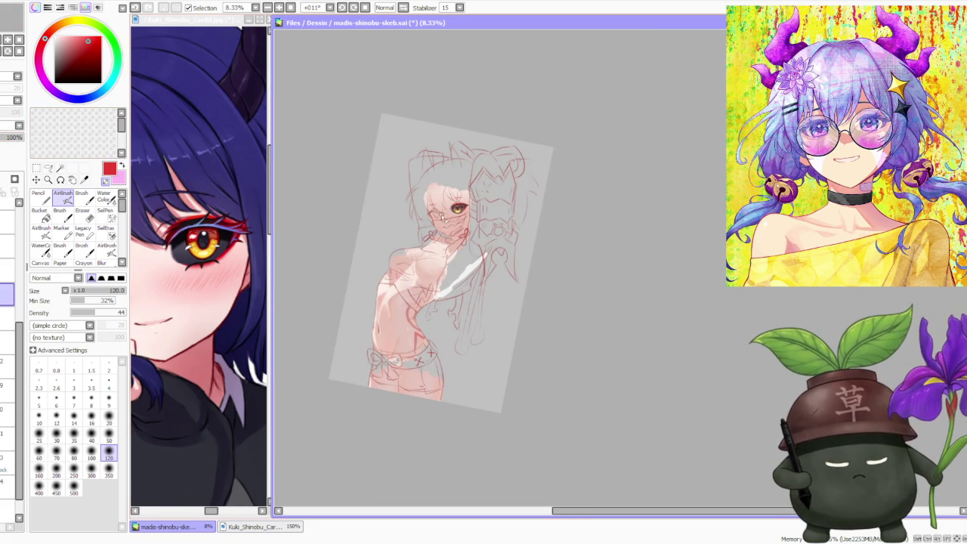
scroll(396, 281, up, 1)
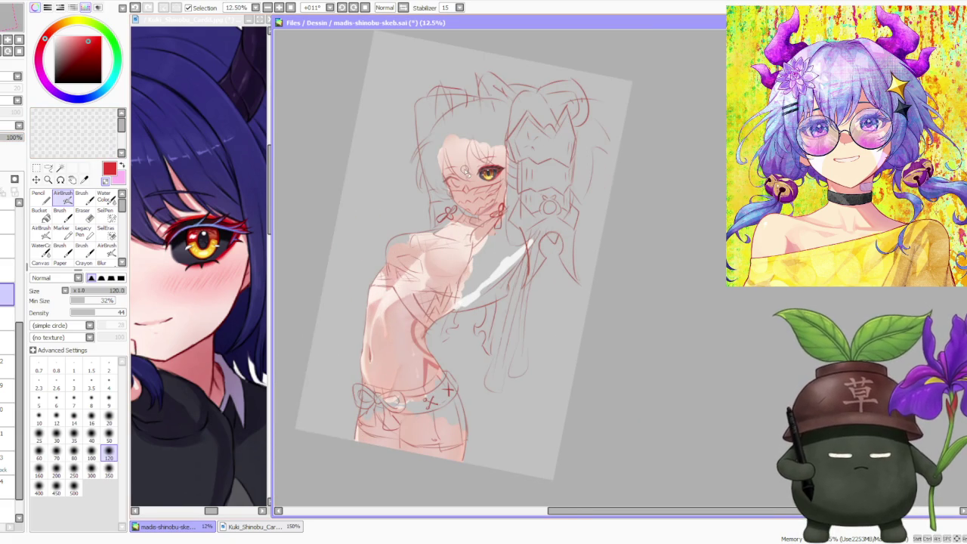
click(354, 8)
scroll(363, 139, down, 1)
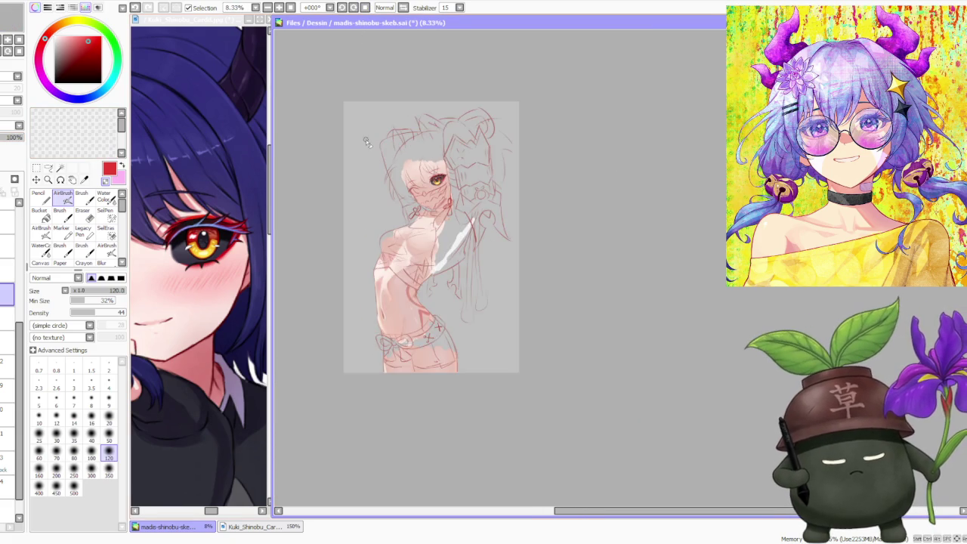
scroll(365, 144, up, 1)
scroll(446, 198, up, 3)
scroll(417, 208, down, 2)
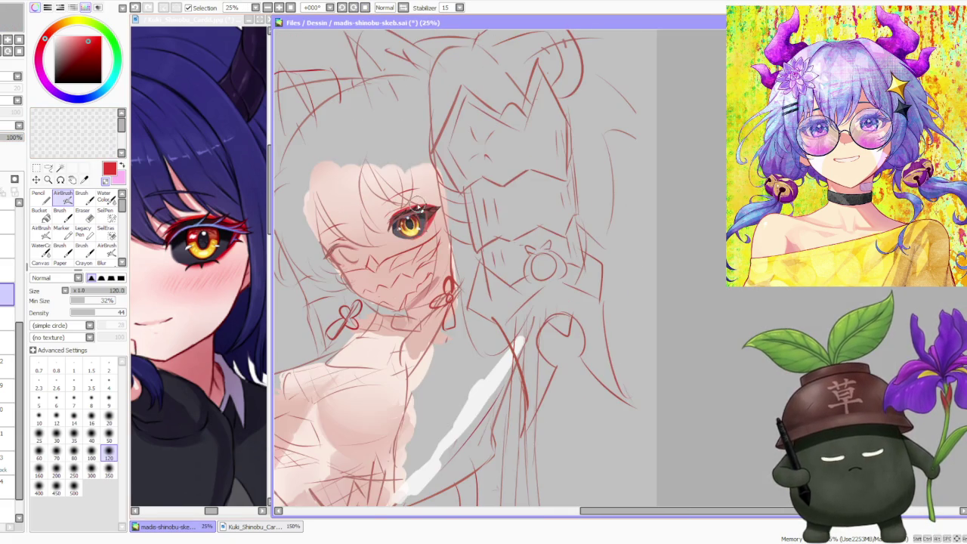
click(405, 9)
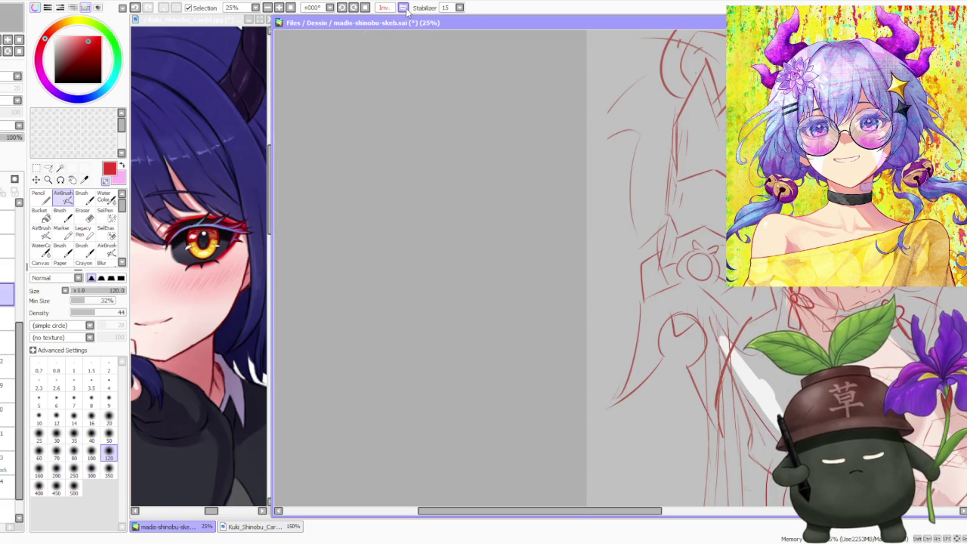
click(404, 9)
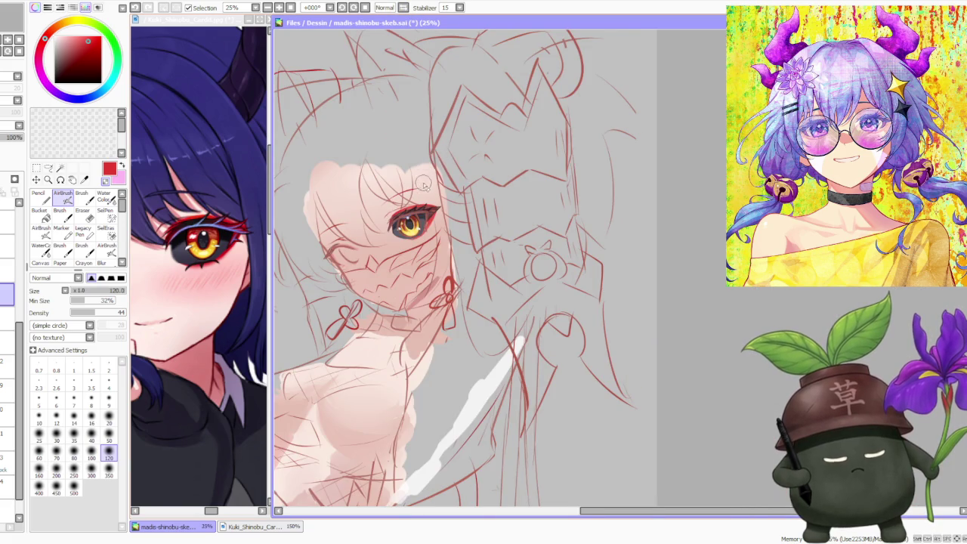
scroll(424, 184, up, 2)
scroll(412, 197, up, 2)
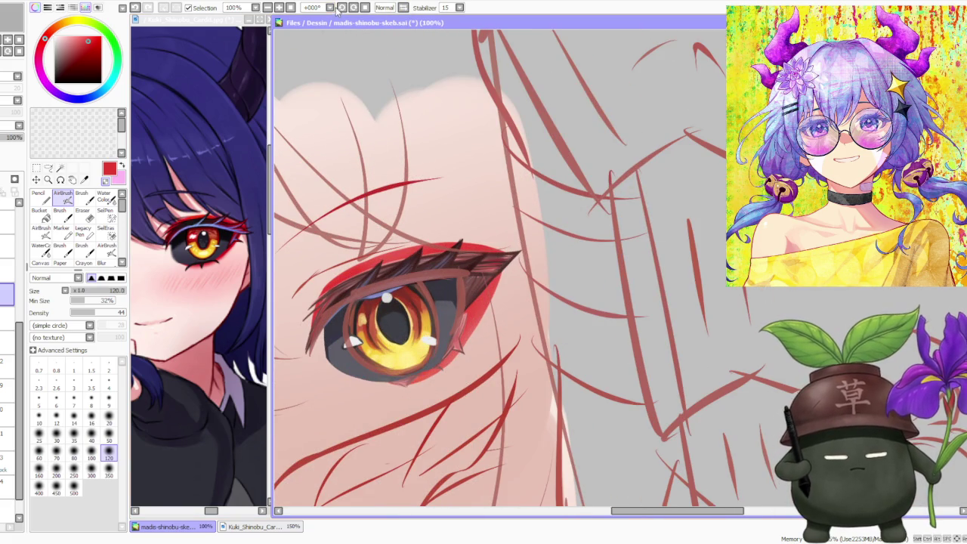
Step: Rotate the canvas view to -45° and ready a size-50 black Brush
click(337, 9)
click(337, 9)
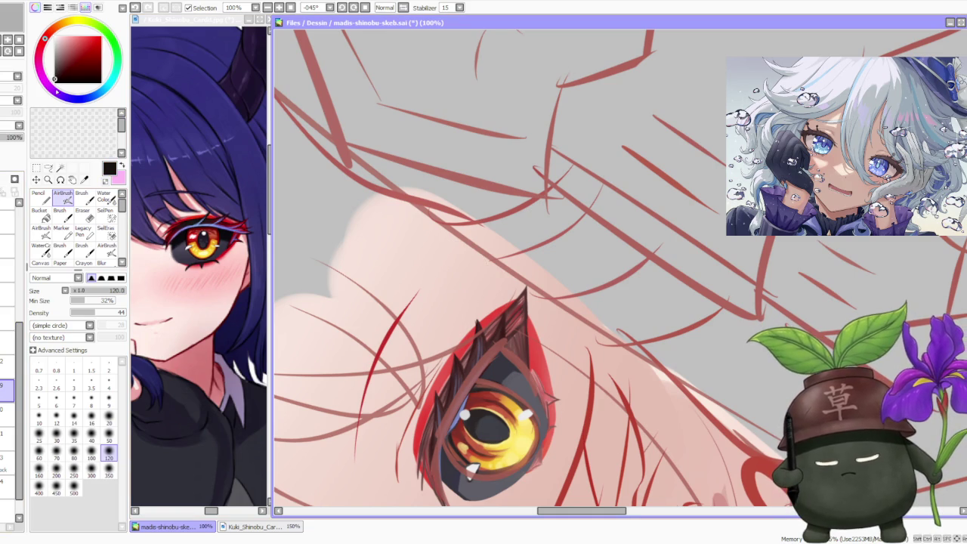
click(82, 198)
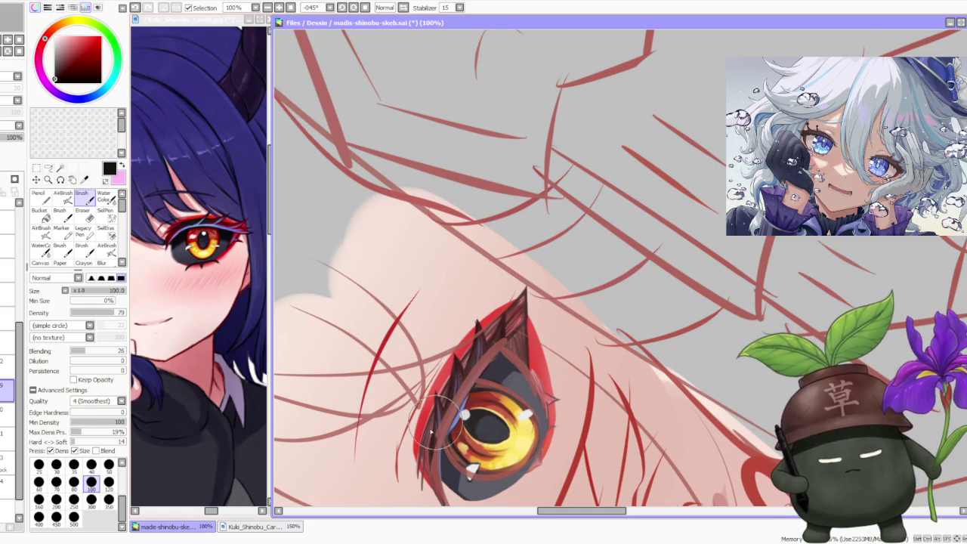
scroll(430, 427, up, 2)
click(109, 463)
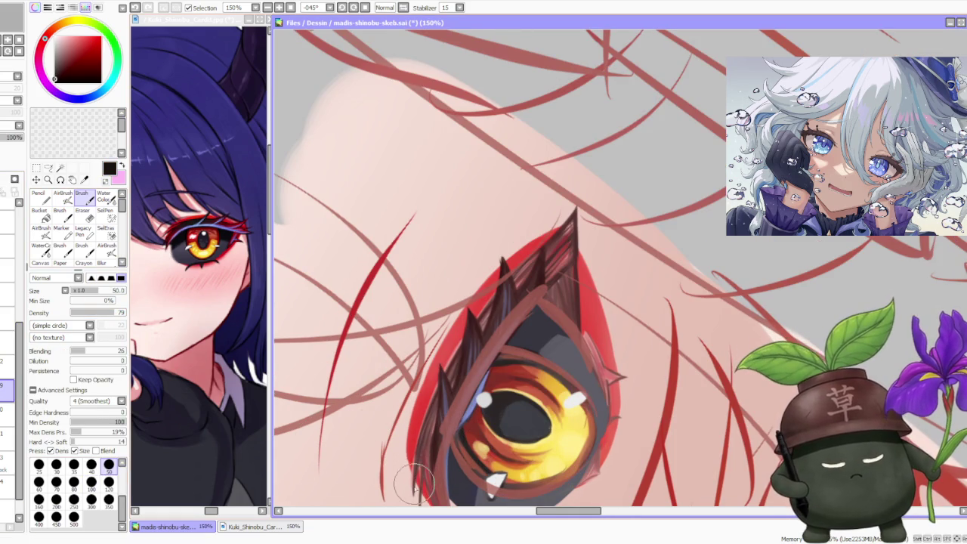
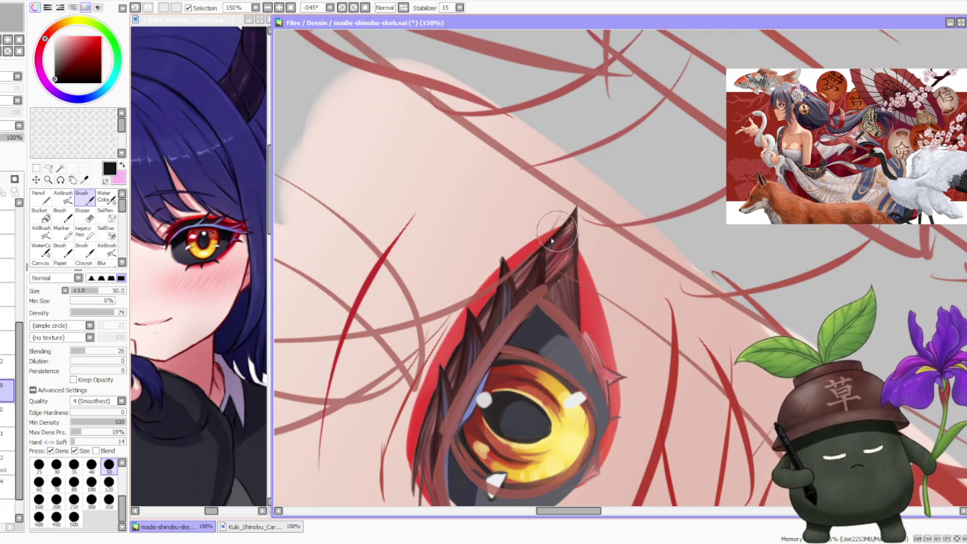
Step: Darken the eye's lower-left lashes with extra Brush strokes, undoing one stroke
scroll(557, 235, down, 1)
scroll(546, 287, up, 1)
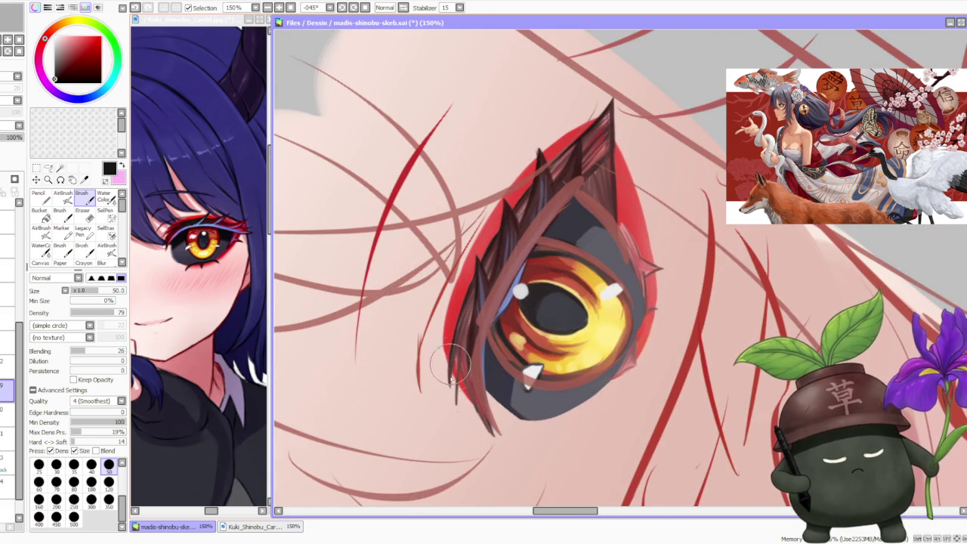
drag(450, 359, 455, 407)
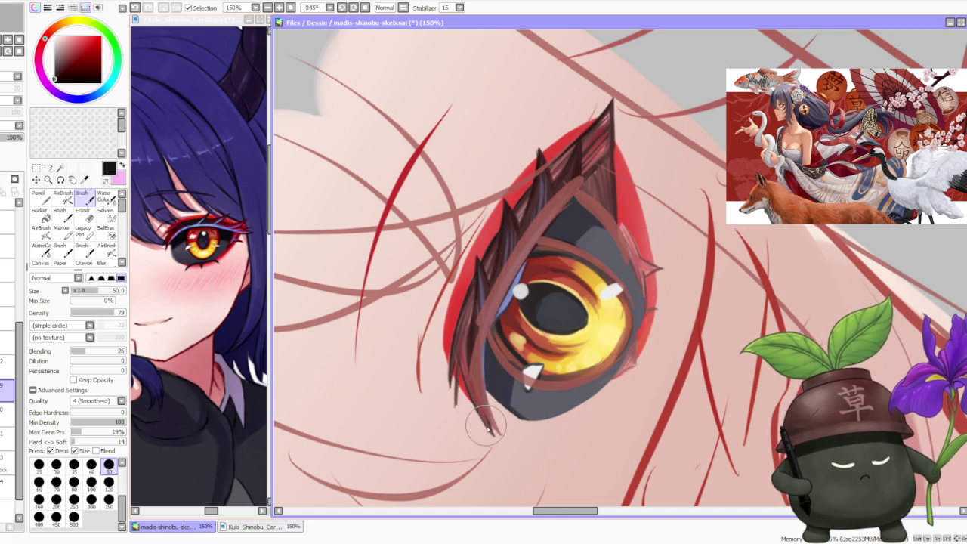
scroll(486, 418, down, 2)
scroll(487, 415, up, 2)
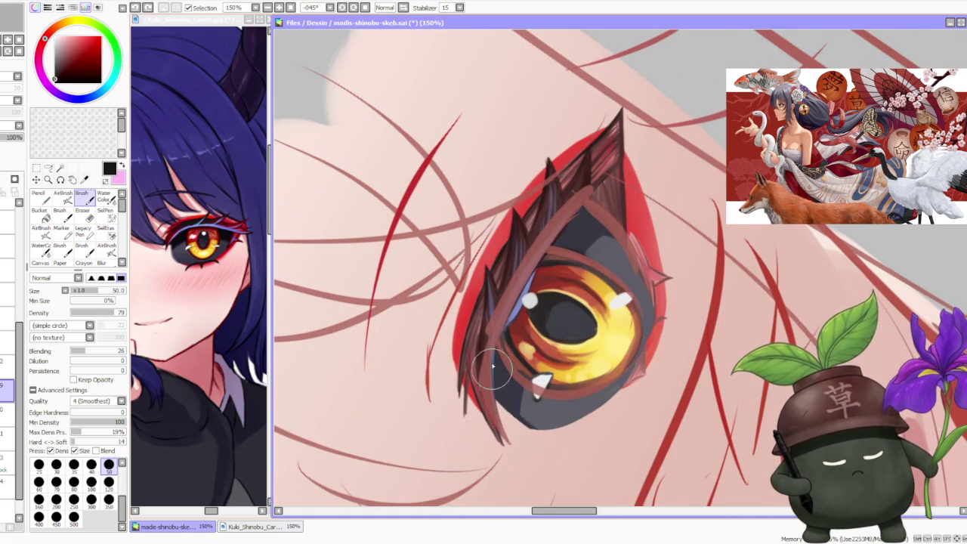
scroll(521, 295, down, 2)
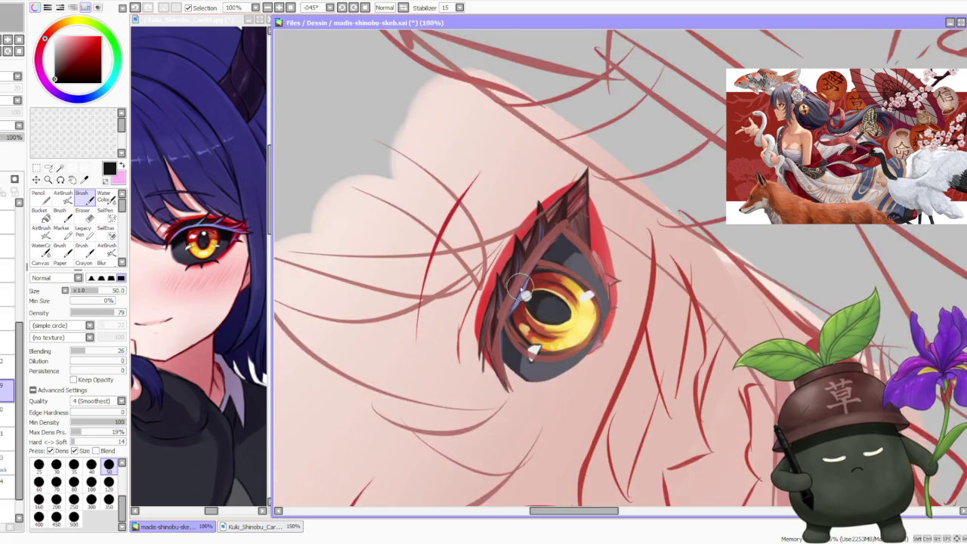
scroll(539, 247, up, 1)
key(ctrl+z)
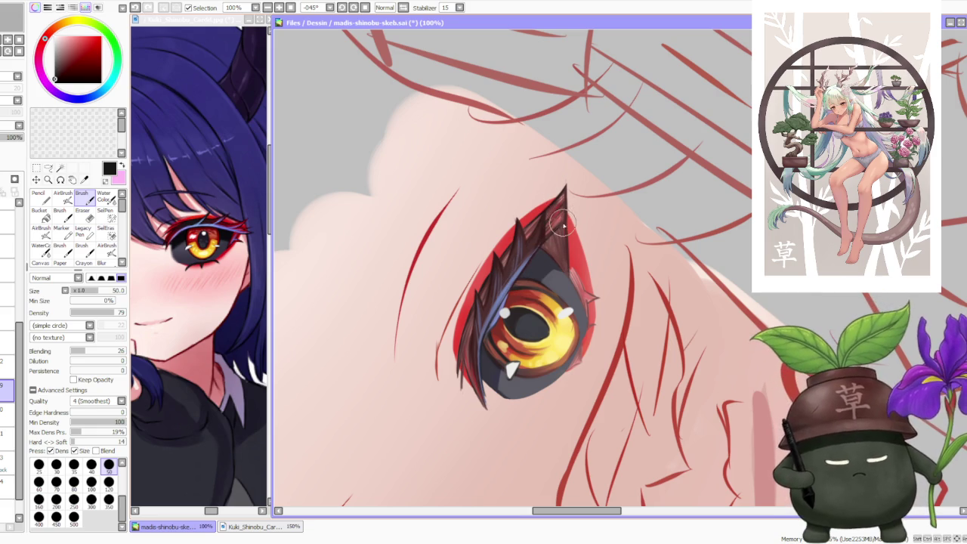
Step: Pick dark brown from the colour wheel and reset the canvas rotation to 0°
scroll(565, 259, down, 2)
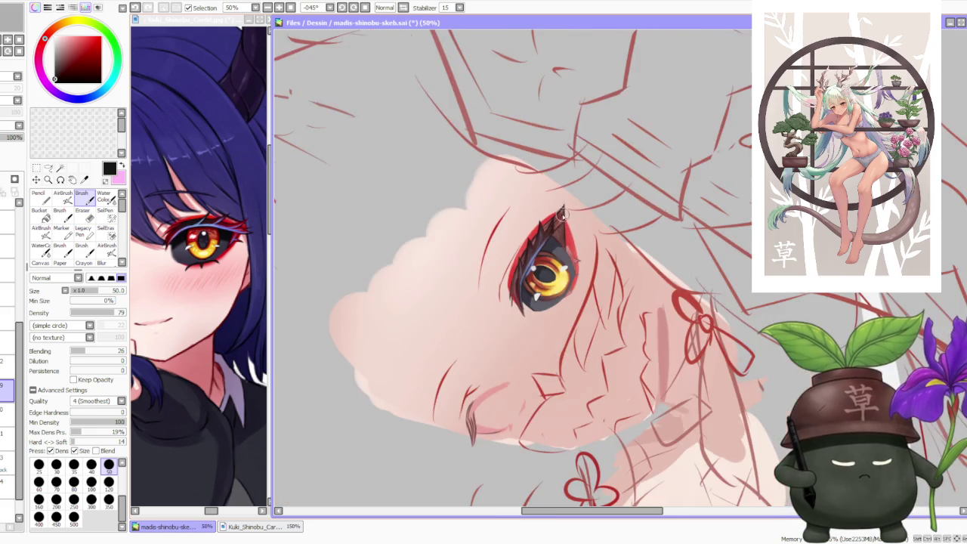
scroll(529, 261, up, 1)
scroll(514, 262, up, 2)
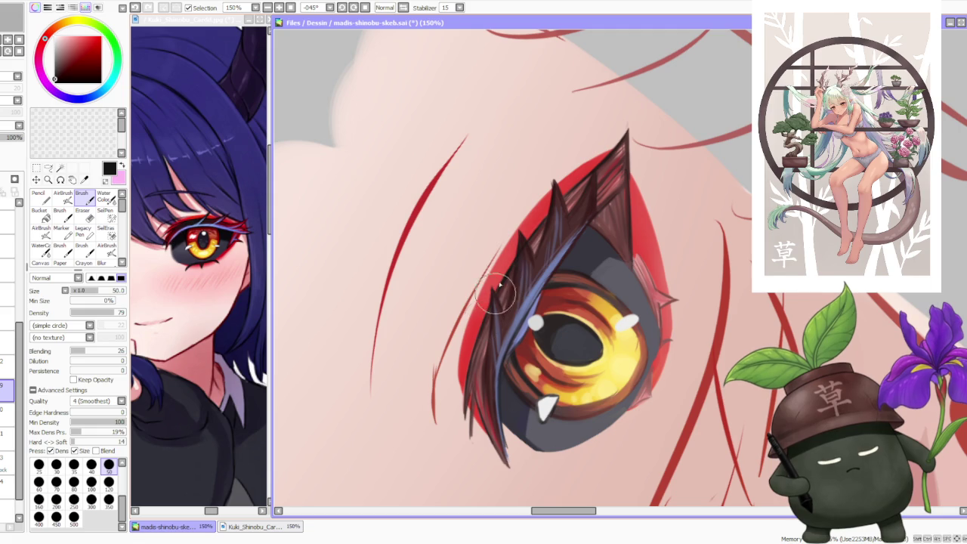
alt+click(519, 267)
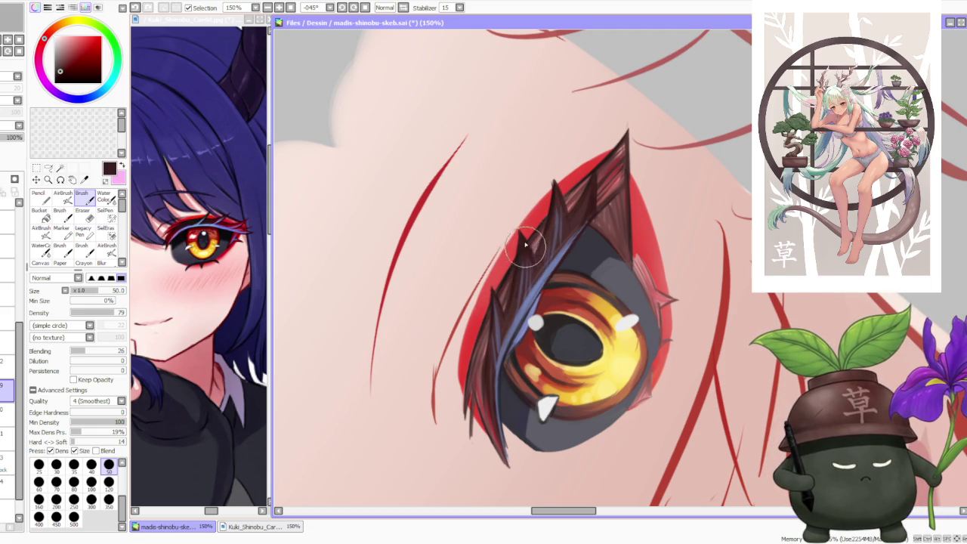
scroll(617, 184, down, 3)
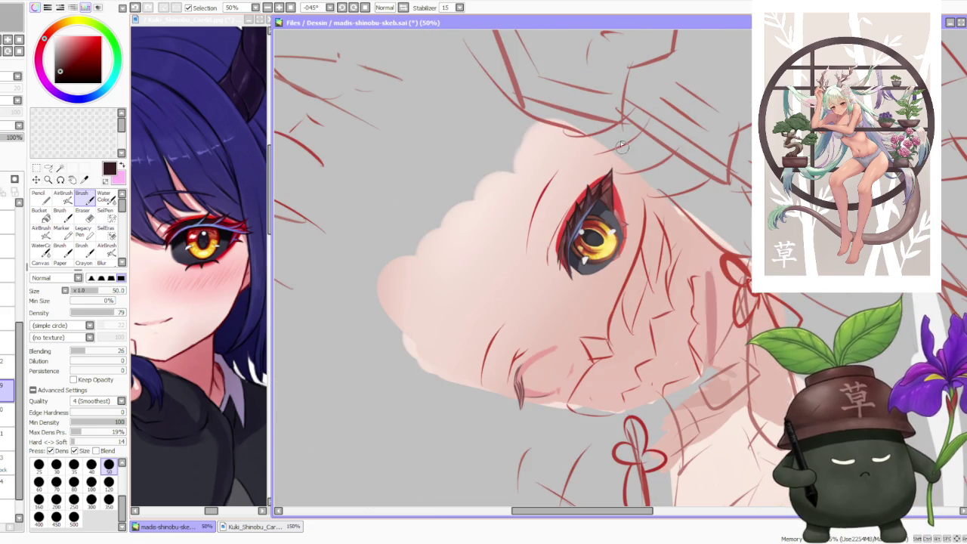
click(366, 8)
scroll(659, 183, down, 2)
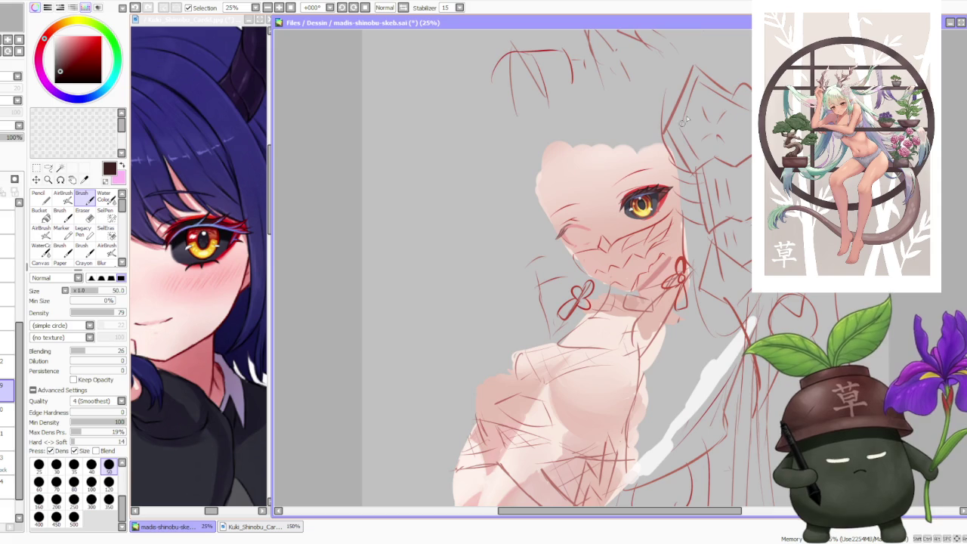
Step: Zoom in and out to review the whole figure
scroll(650, 151, up, 1)
scroll(619, 174, up, 1)
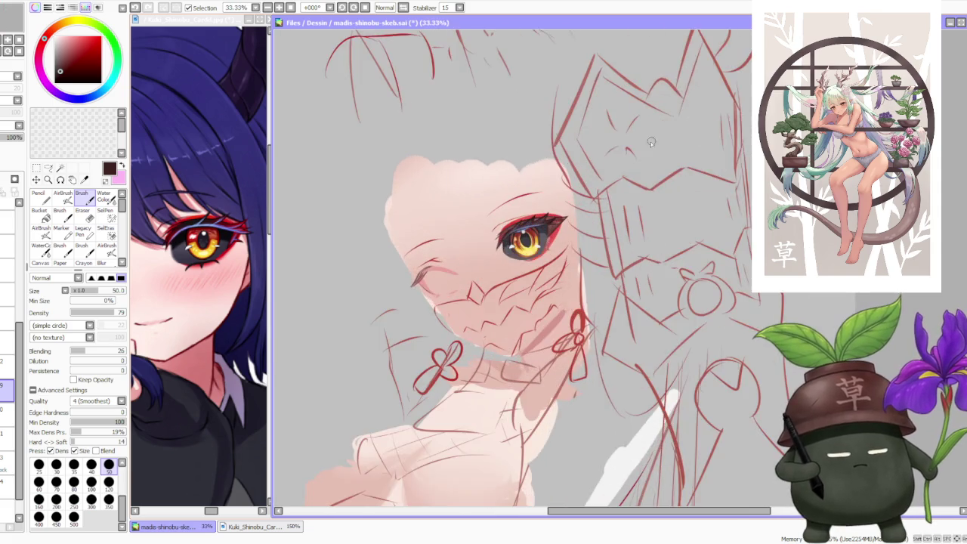
scroll(567, 197, up, 1)
scroll(516, 209, up, 1)
scroll(508, 239, down, 1)
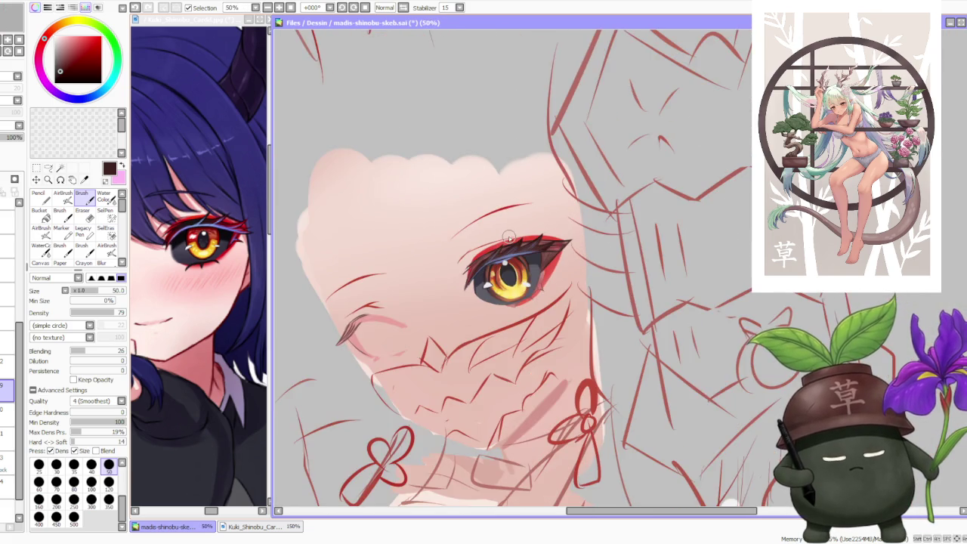
scroll(510, 240, down, 1)
scroll(512, 242, down, 1)
scroll(517, 244, down, 1)
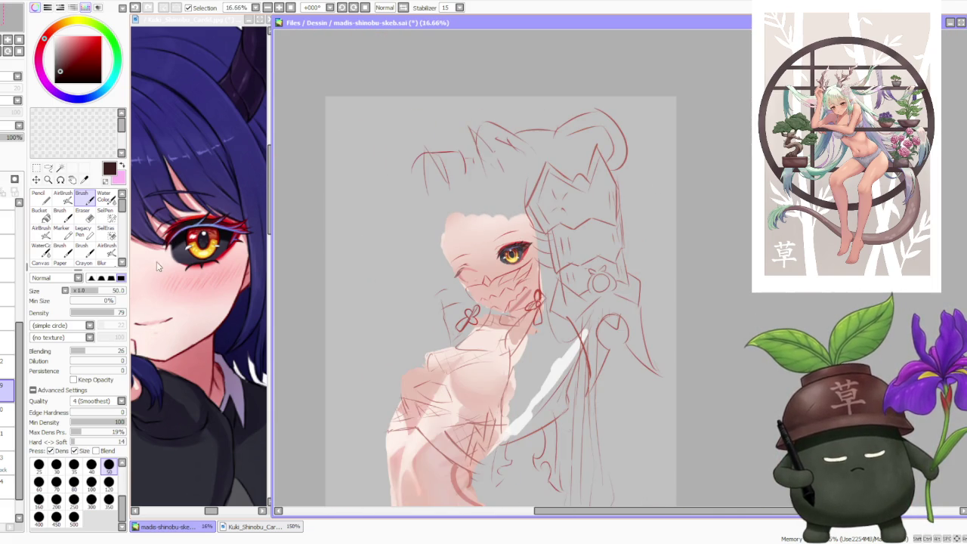
scroll(391, 245, down, 1)
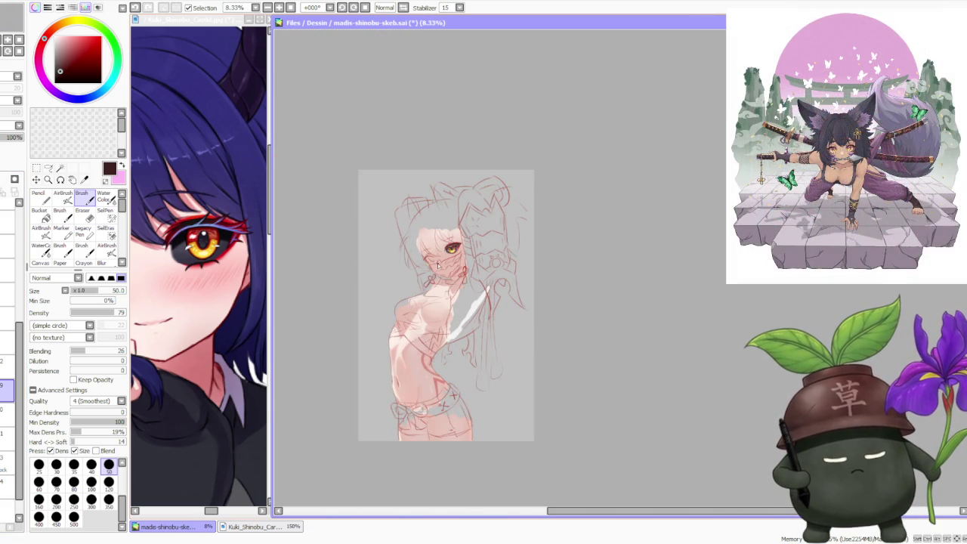
scroll(442, 295, up, 1)
scroll(442, 293, up, 1)
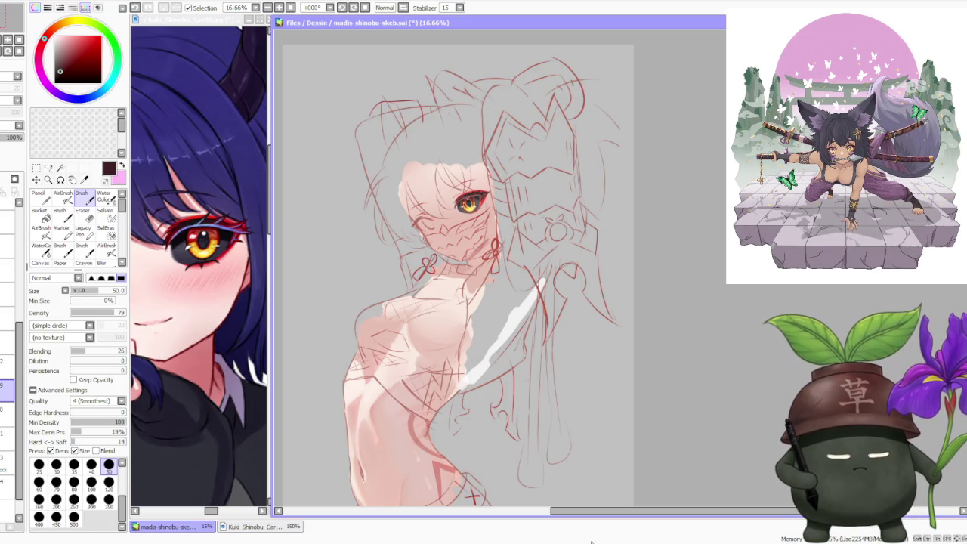
Step: Hide the light brown sketch layer over the face and switch to the Lasso tool
scroll(482, 195, up, 2)
scroll(482, 195, up, 3)
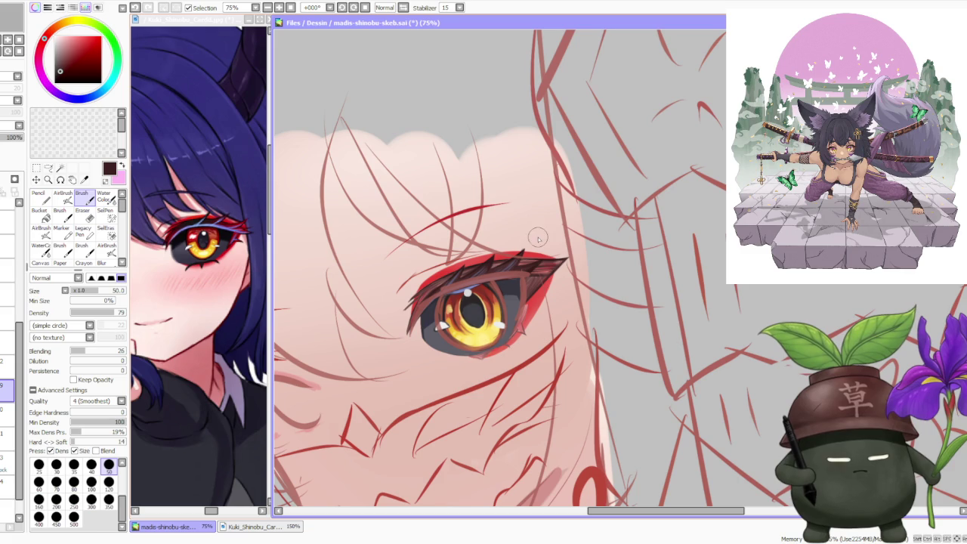
scroll(541, 281, down, 2)
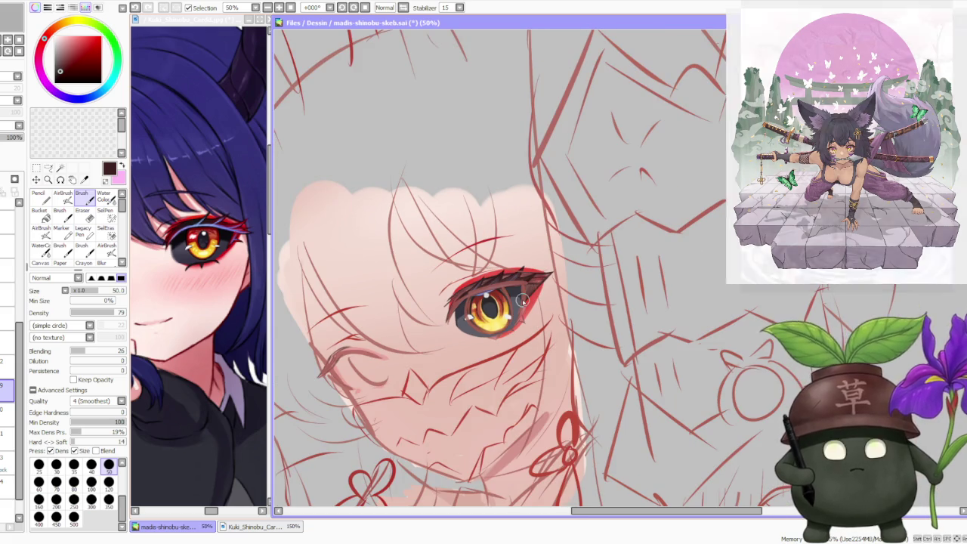
scroll(523, 300, up, 2)
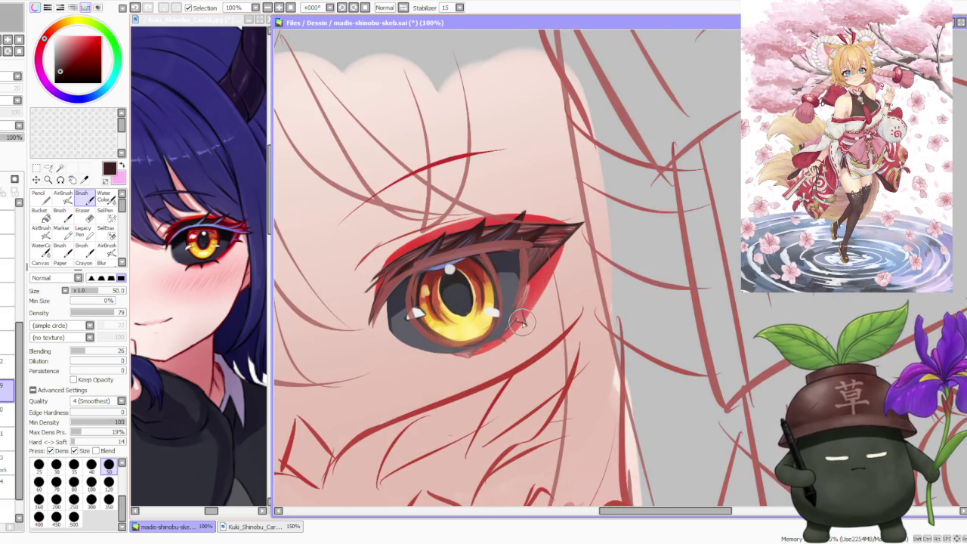
scroll(519, 302, up, 1)
scroll(491, 317, down, 2)
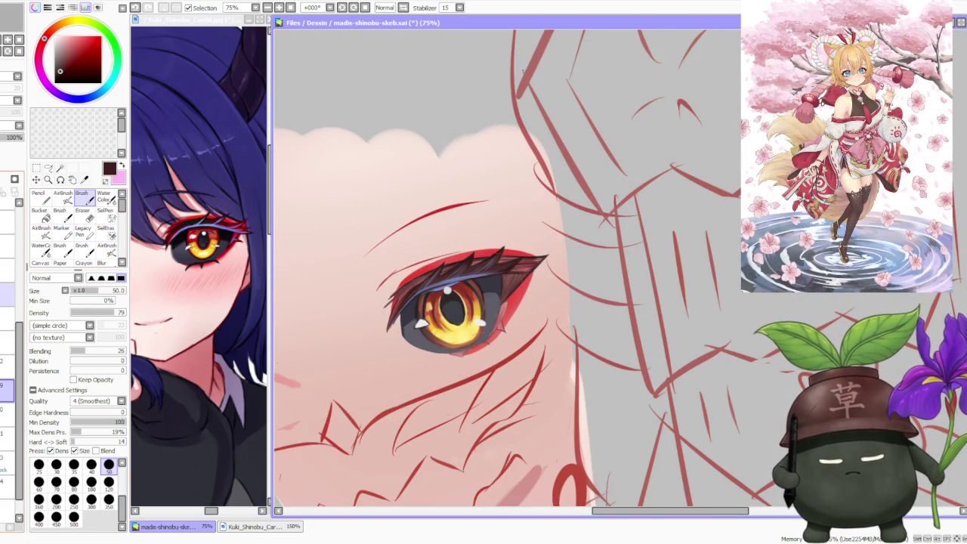
click(9, 297)
click(48, 168)
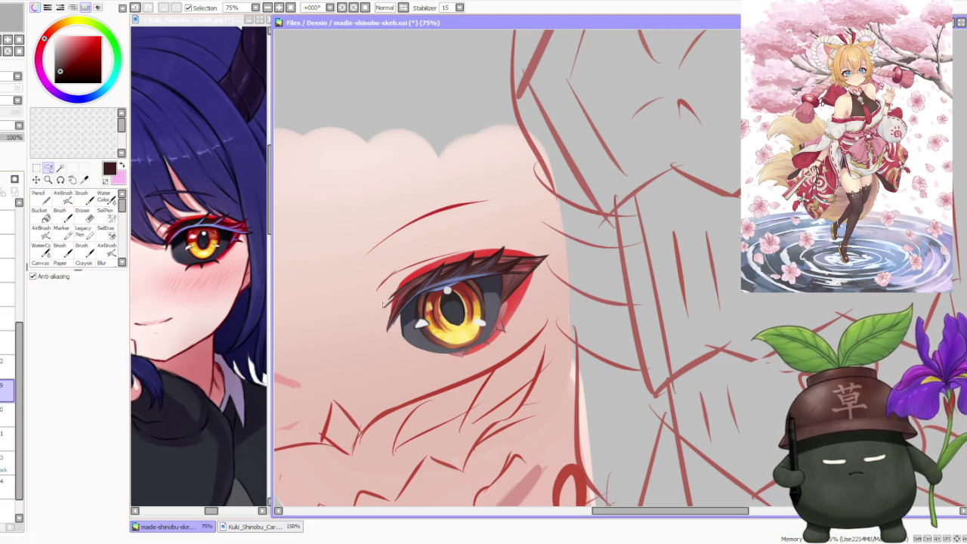
Step: Lasso the lower part of the iris and confirm a Ctrl+U colour adjustment on it
scroll(412, 302, up, 1)
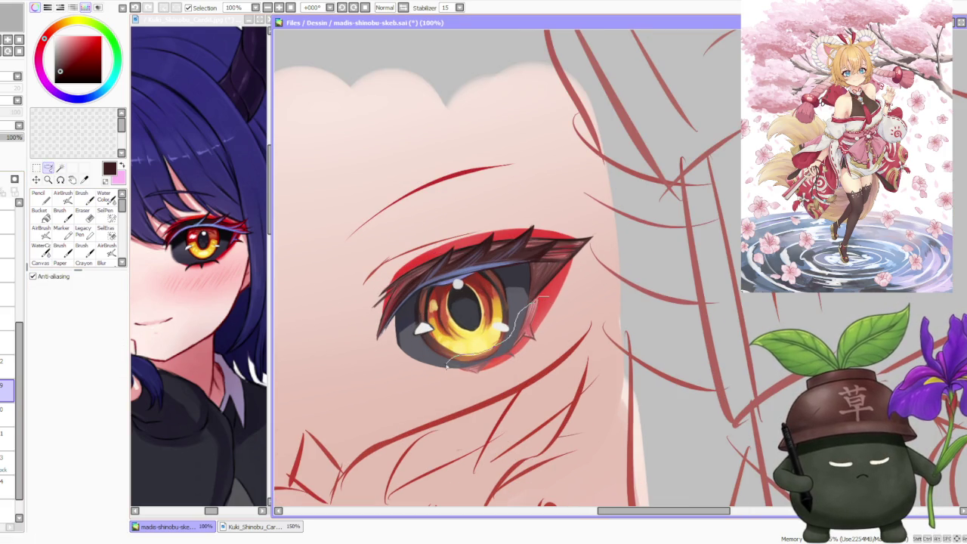
drag(551, 366, 520, 310)
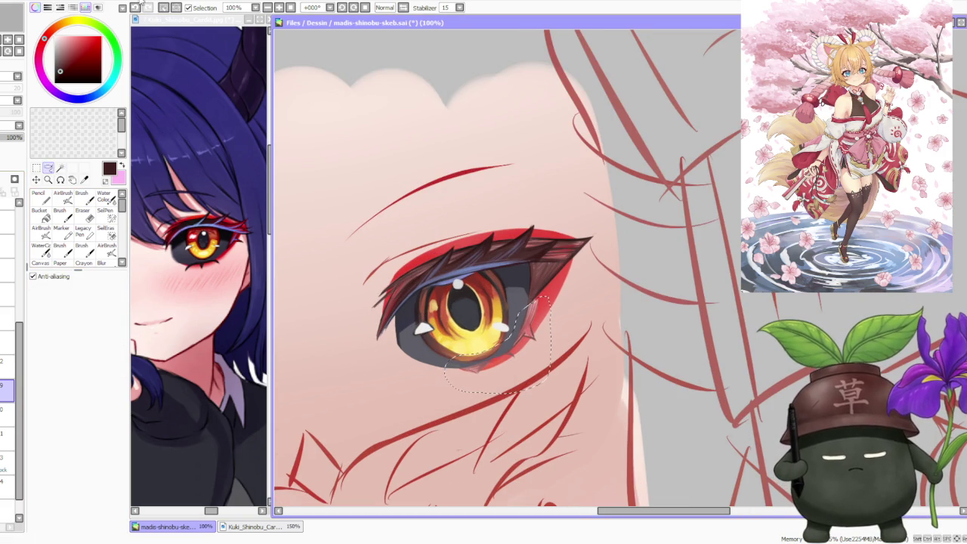
key(ctrl+u)
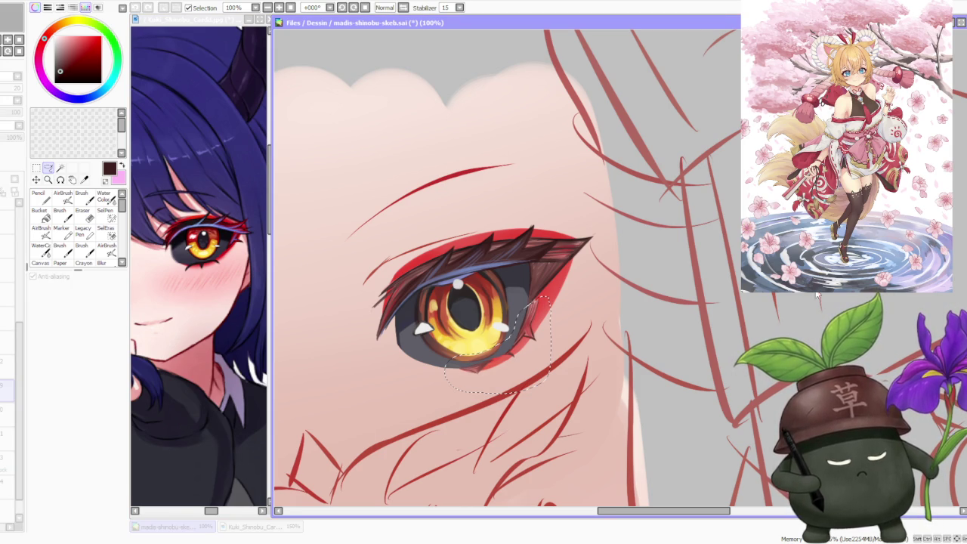
key(Return)
scroll(634, 326, down, 3)
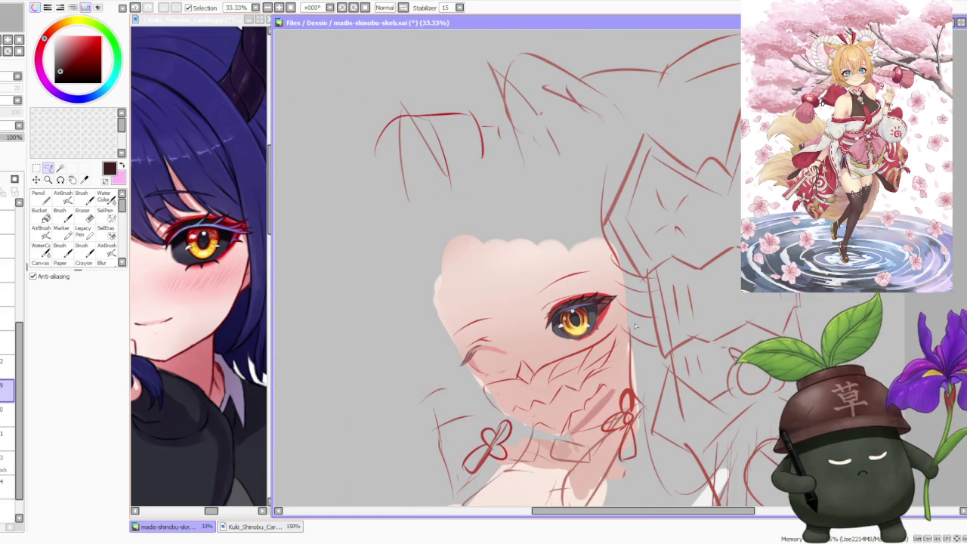
Step: Sketch hair lines along the left side of the head
scroll(640, 330, down, 1)
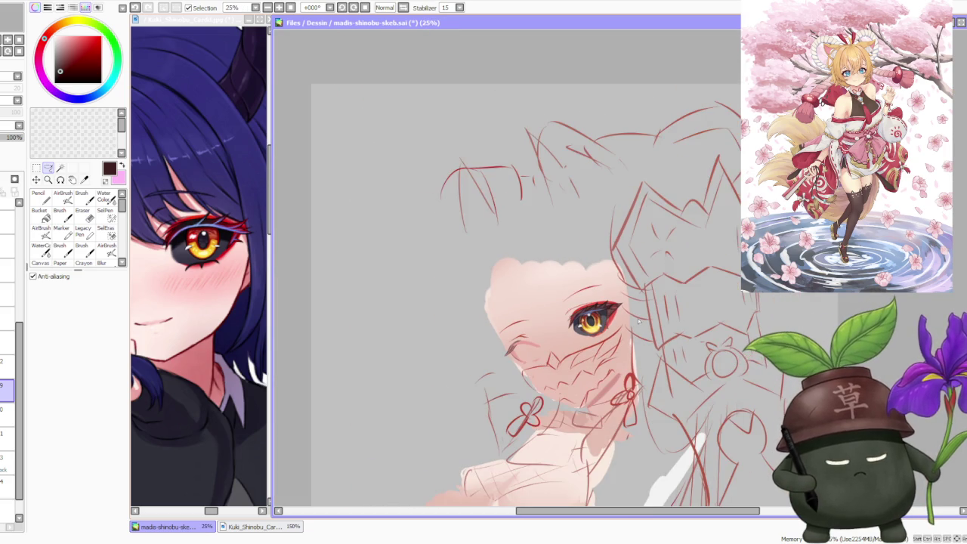
scroll(638, 320, up, 2)
scroll(629, 322, up, 2)
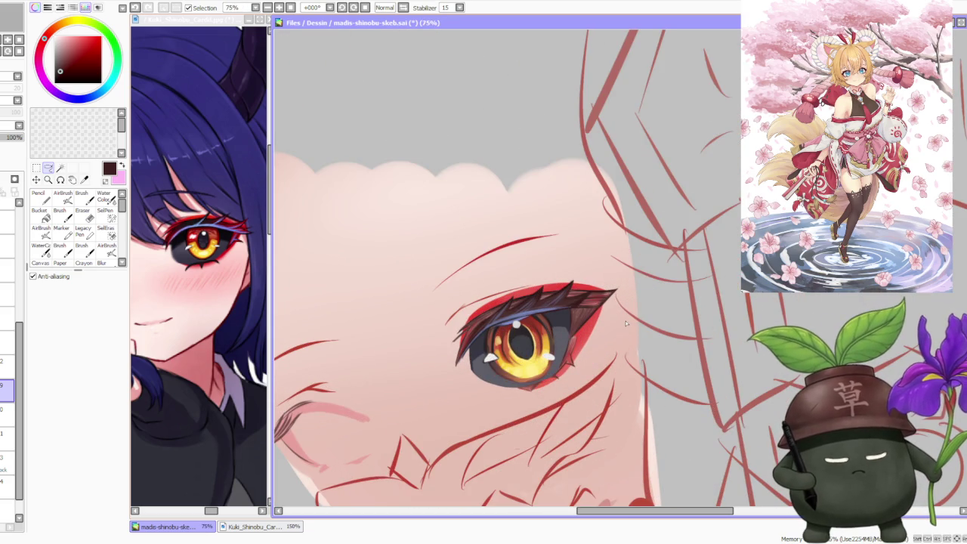
scroll(594, 340, down, 2)
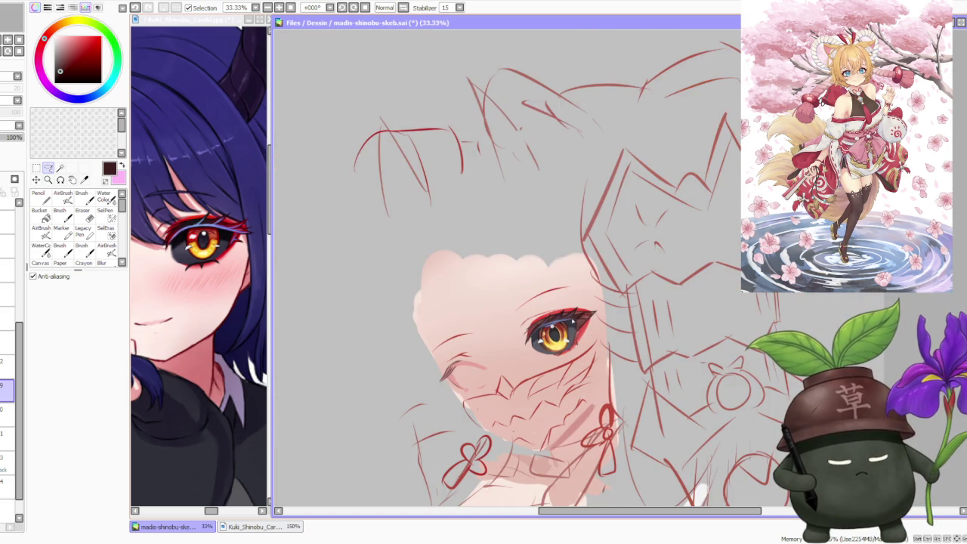
scroll(587, 337, down, 1)
scroll(588, 337, up, 2)
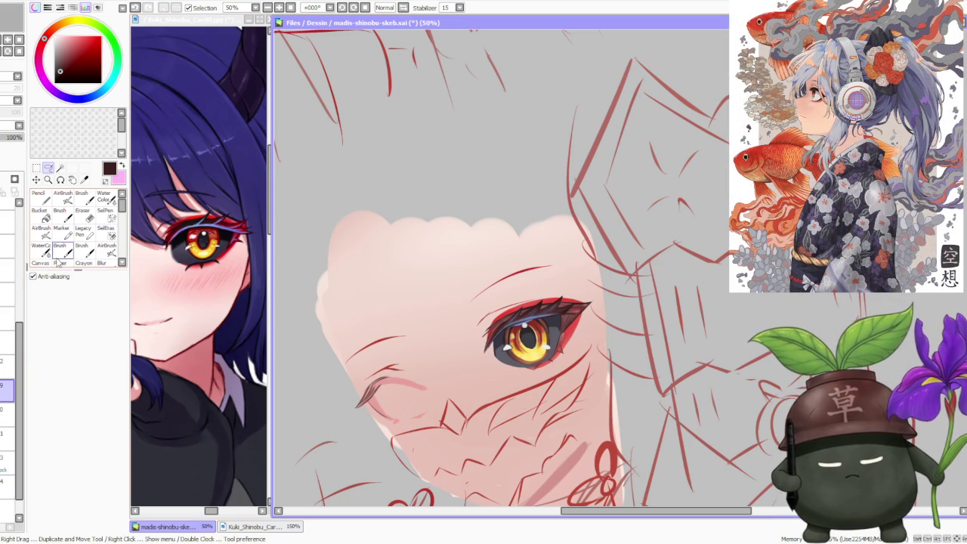
scroll(435, 348, down, 1)
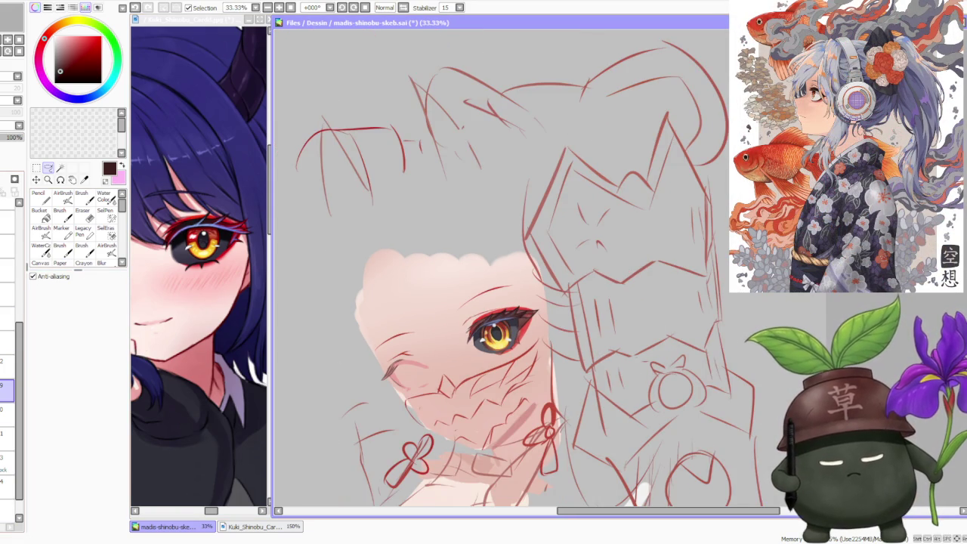
drag(483, 136, 355, 446)
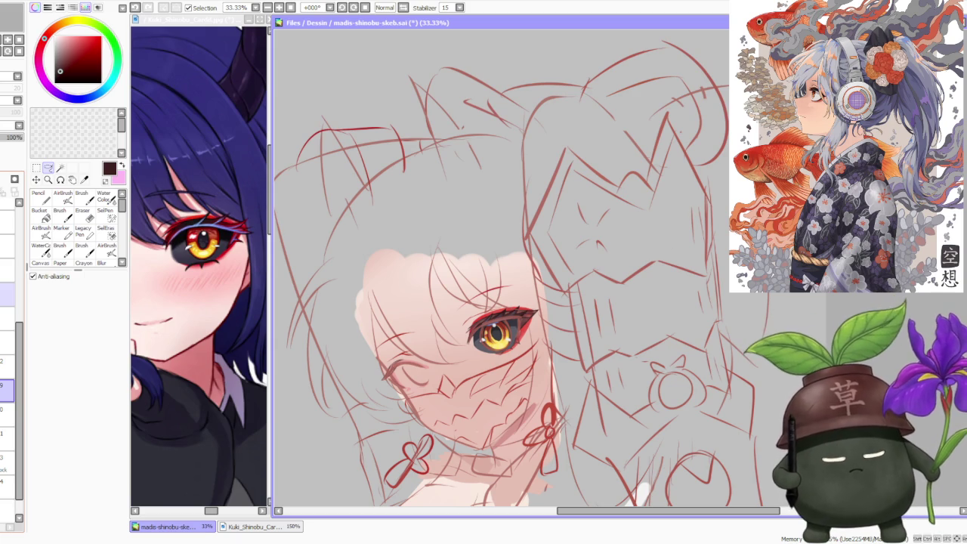
Step: Fade the red sketch layer's opacity down to about 40%
scroll(461, 355, up, 2)
scroll(461, 356, up, 1)
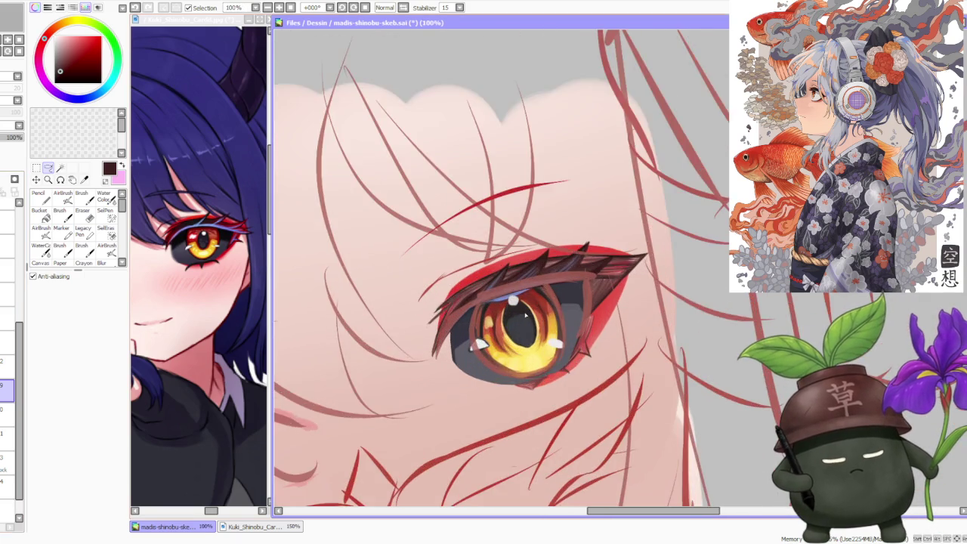
scroll(461, 356, down, 2)
click(8, 294)
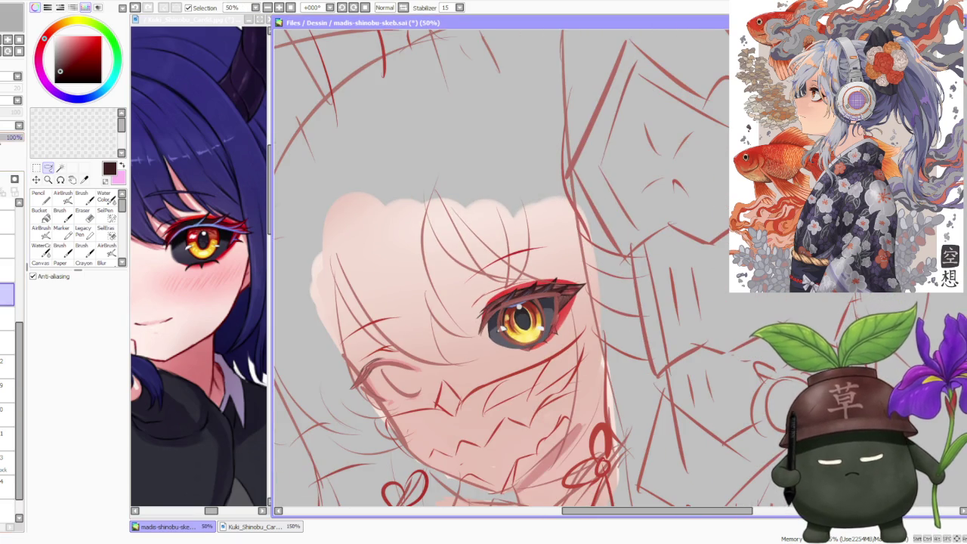
drag(22, 137, 11, 137)
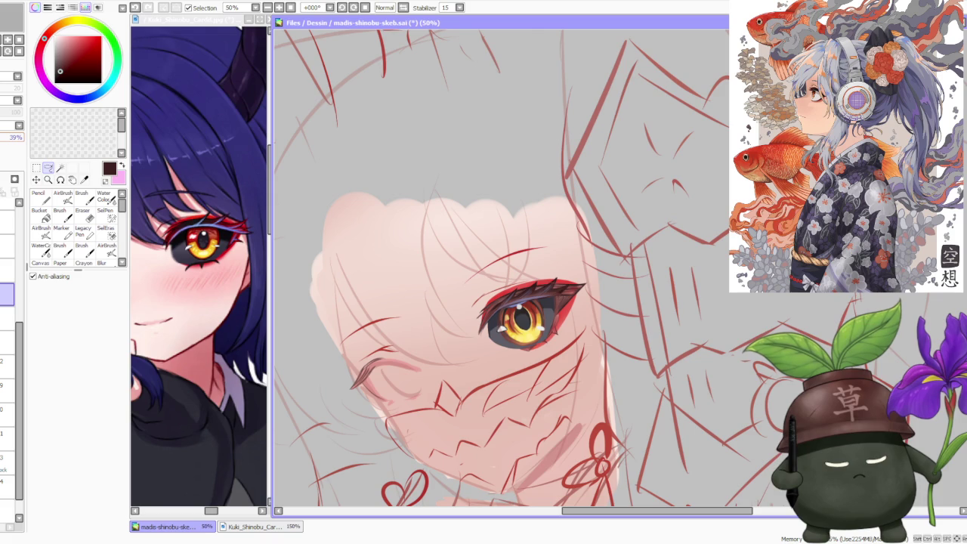
scroll(438, 228, down, 2)
scroll(467, 251, down, 2)
scroll(466, 248, down, 1)
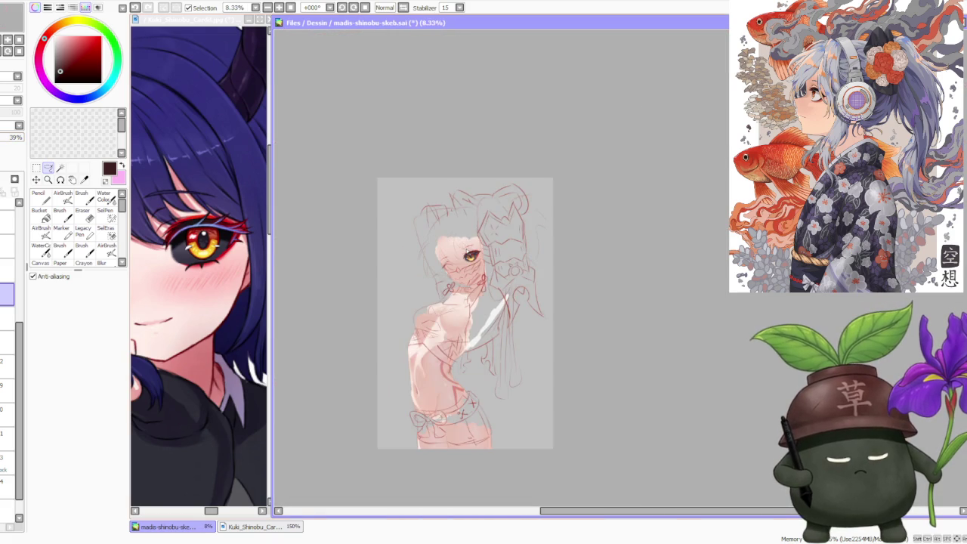
Step: Reselect the eye painting layer and choose the Brush tool
scroll(463, 244, up, 1)
scroll(459, 252, up, 1)
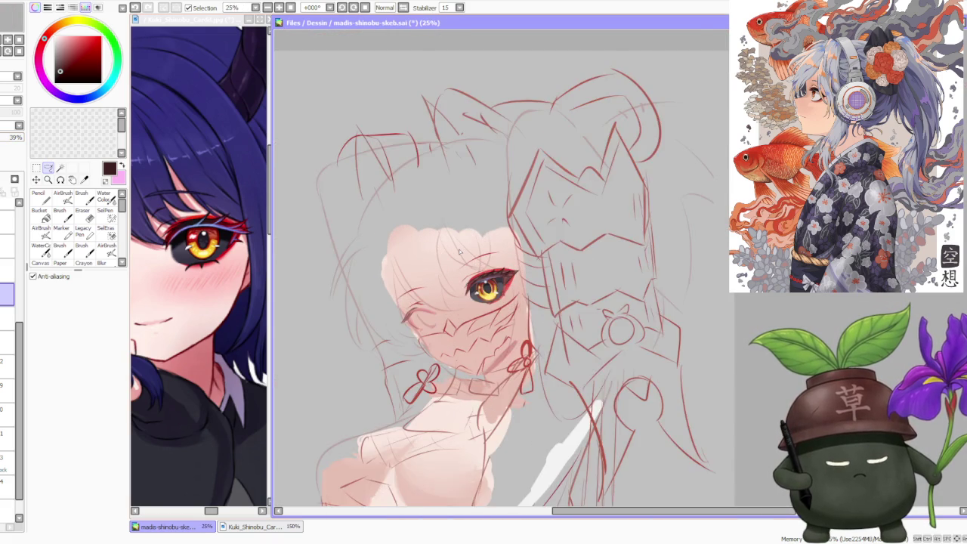
scroll(459, 252, up, 1)
scroll(457, 255, up, 1)
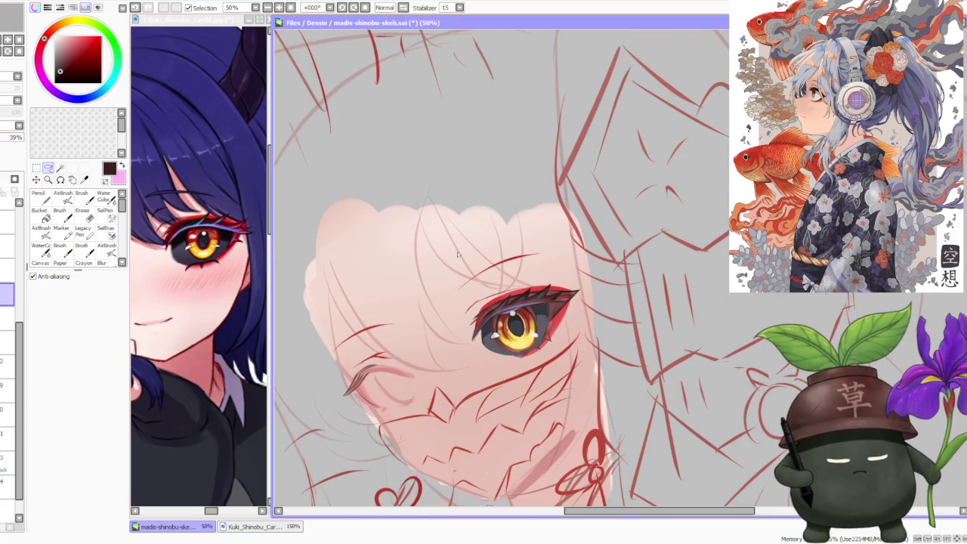
scroll(483, 272, up, 1)
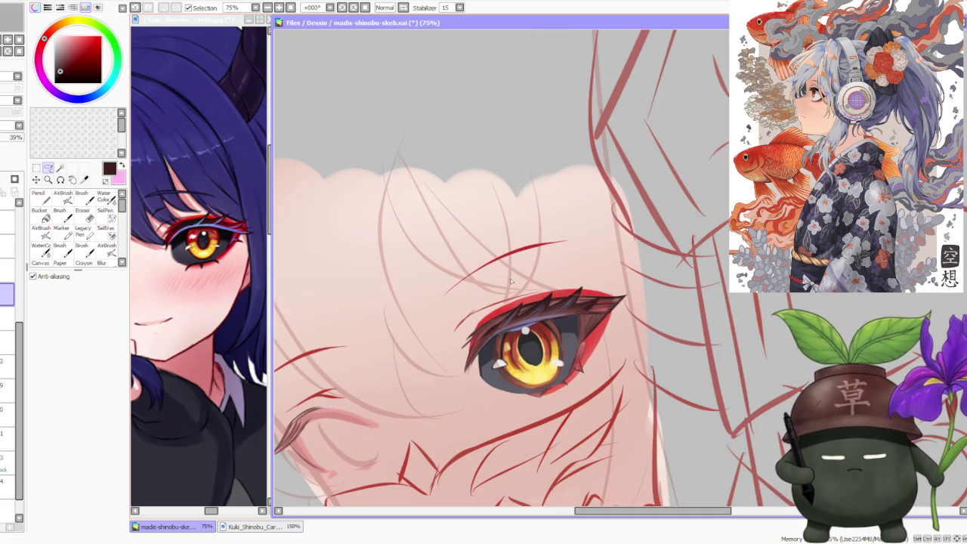
click(8, 414)
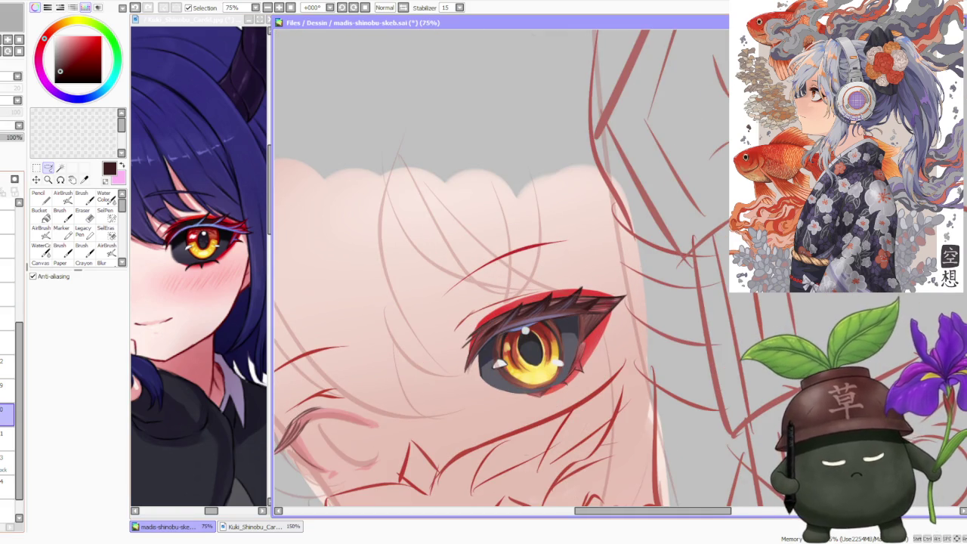
scroll(550, 323, up, 1)
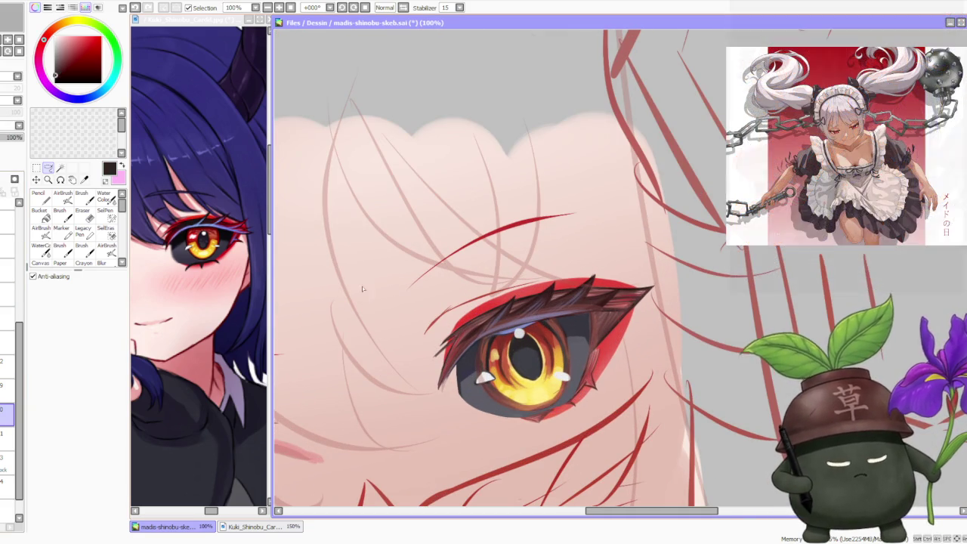
click(82, 198)
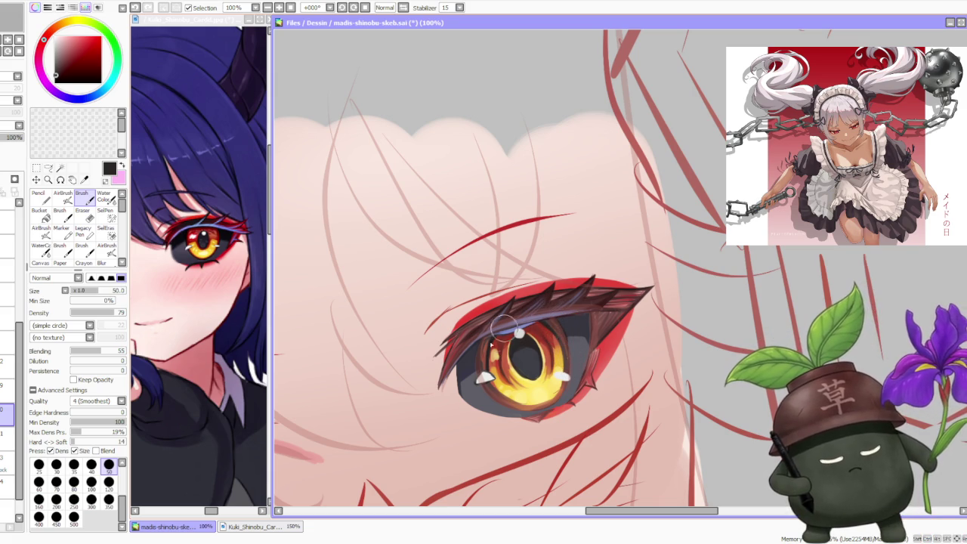
Step: Sample an iris colour, hide the sketch, and lower brush Blending from 55 to 36
alt+click(492, 352)
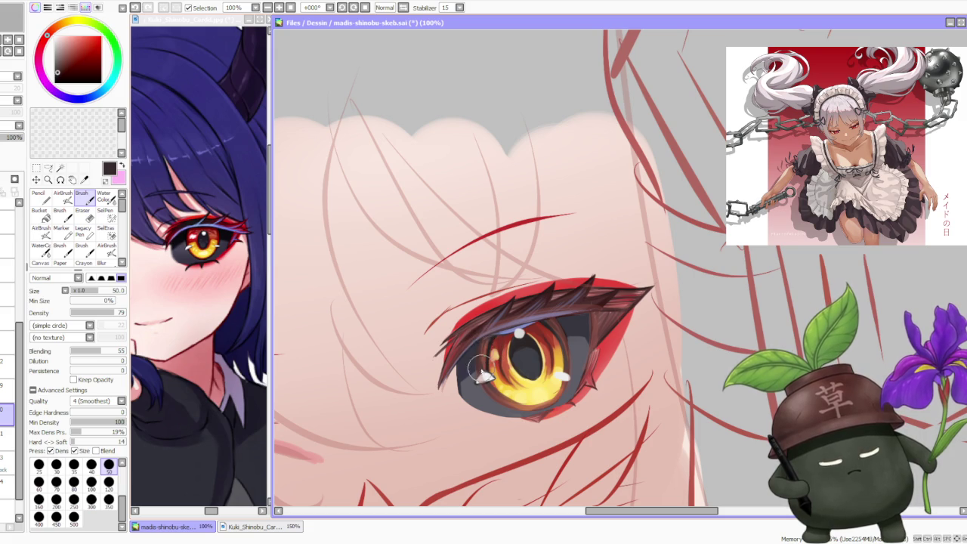
click(8, 294)
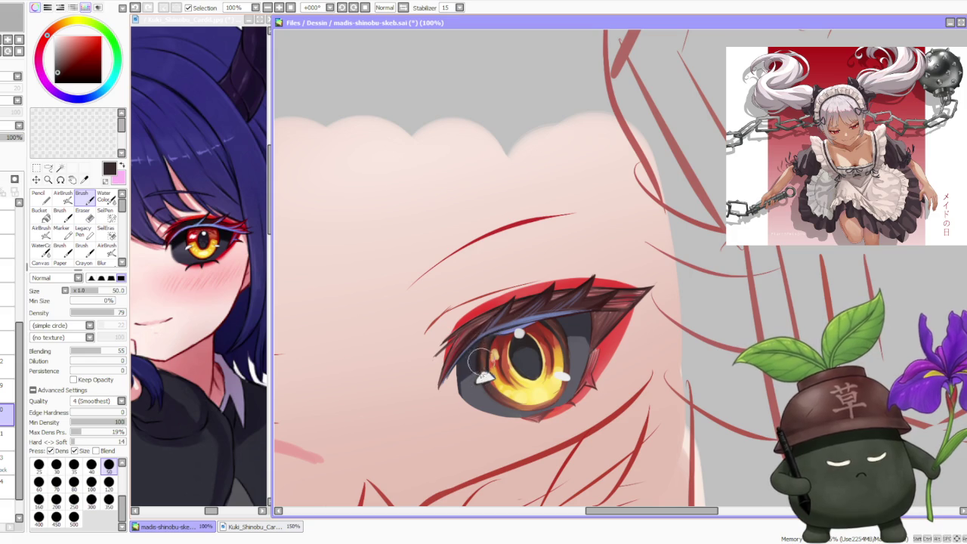
drag(516, 300, 495, 351)
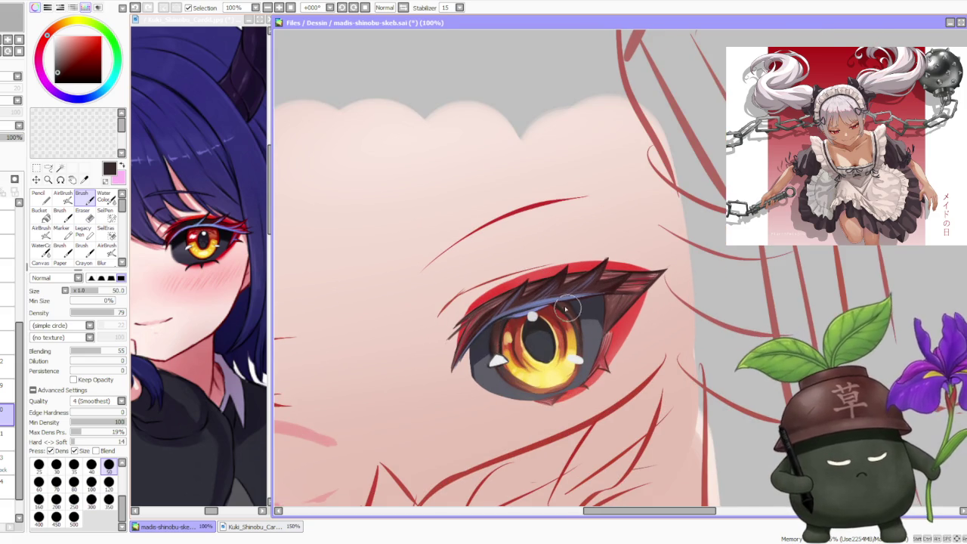
drag(115, 352, 91, 351)
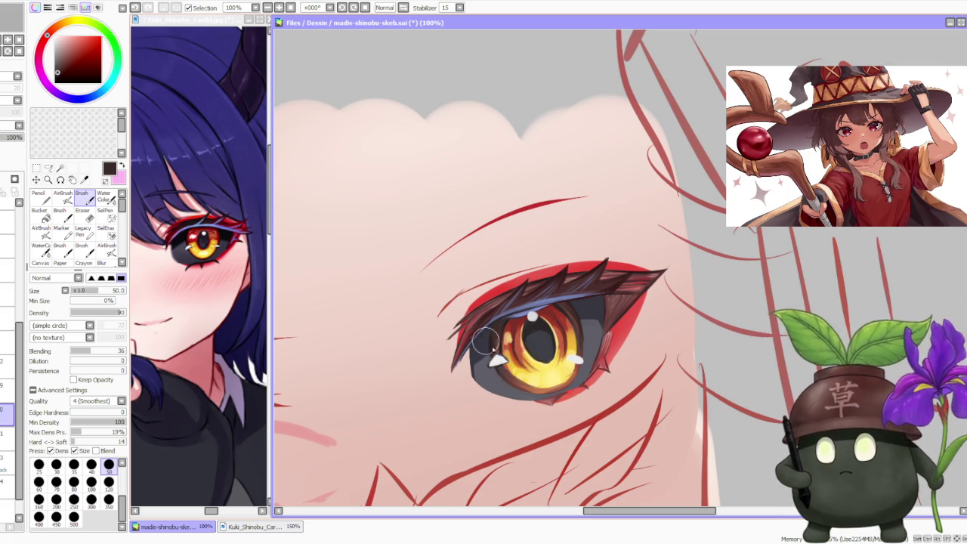
Step: Paint brighter yellow and amber strokes into the lower iris using sampled eye colours
alt+click(515, 387)
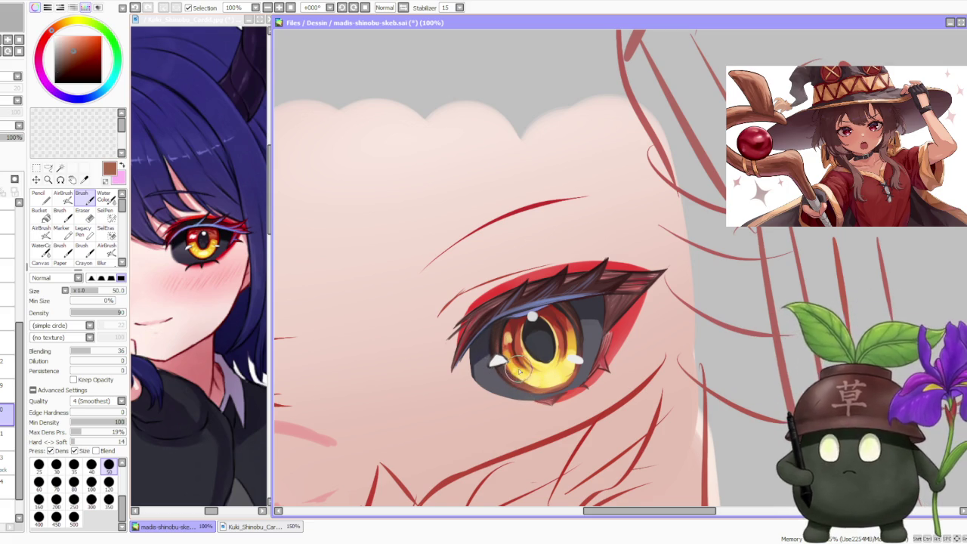
drag(540, 386, 529, 393)
alt+click(514, 374)
drag(502, 358, 528, 389)
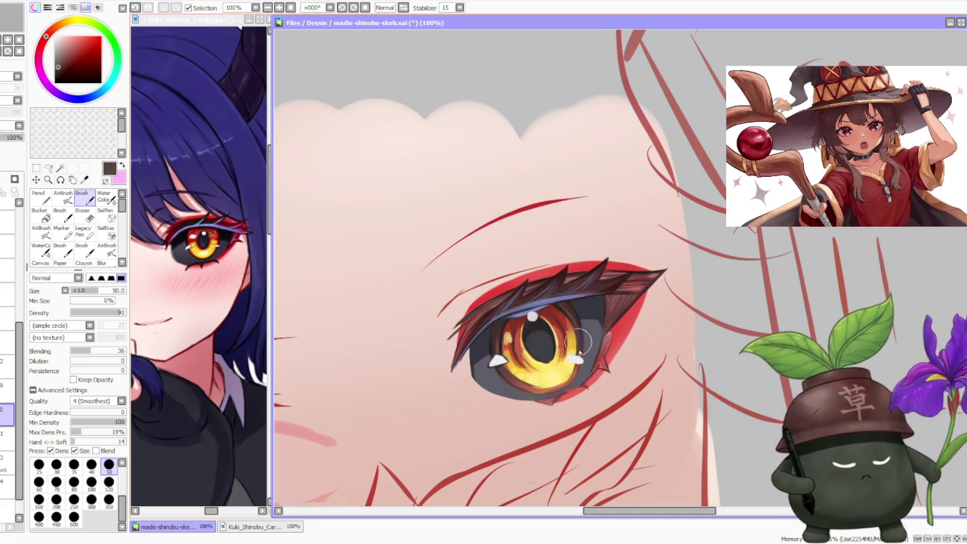
scroll(576, 323, down, 1)
scroll(581, 294, down, 2)
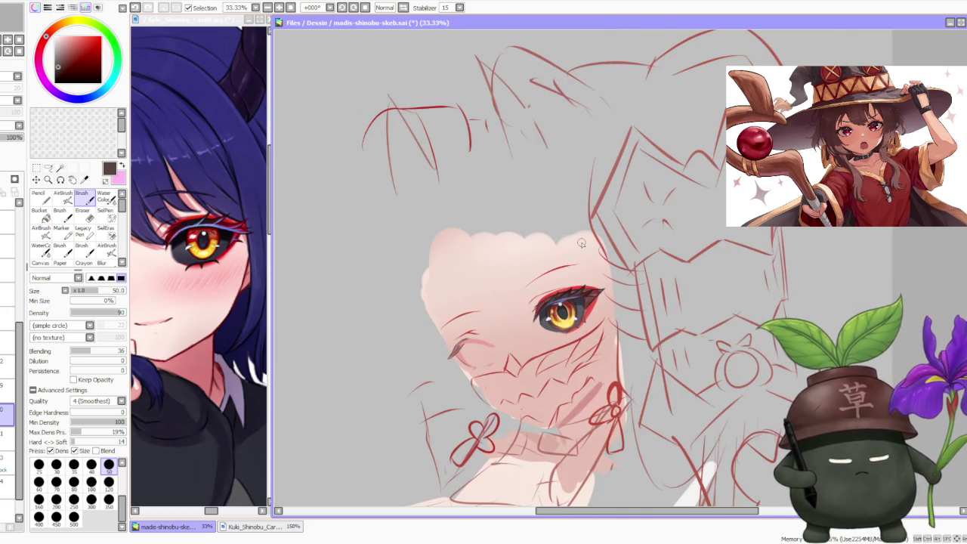
scroll(581, 243, down, 1)
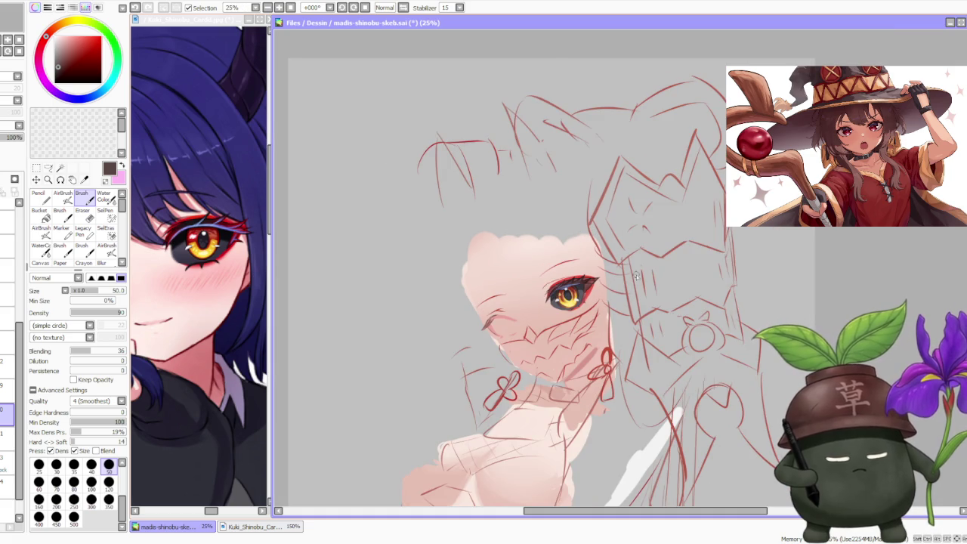
scroll(641, 262, up, 2)
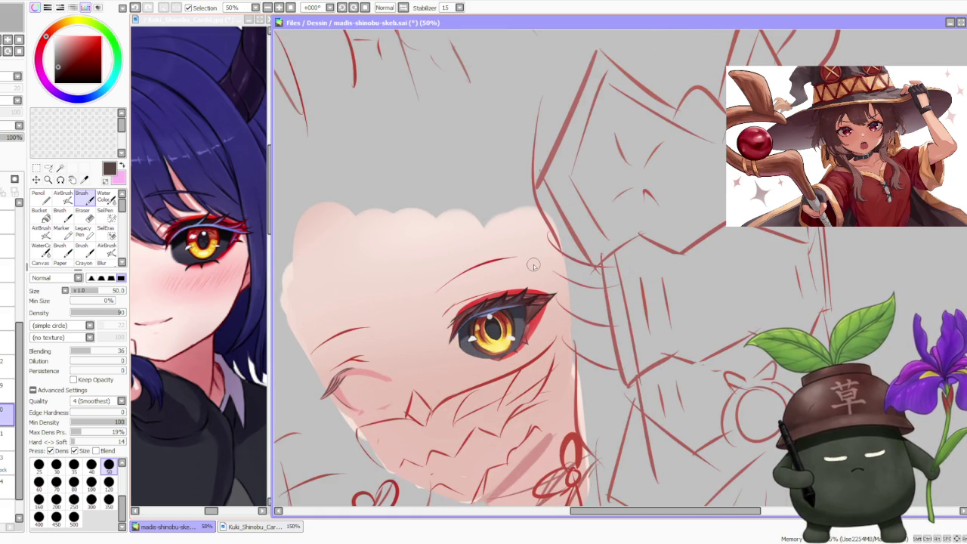
scroll(533, 264, down, 1)
scroll(526, 274, up, 1)
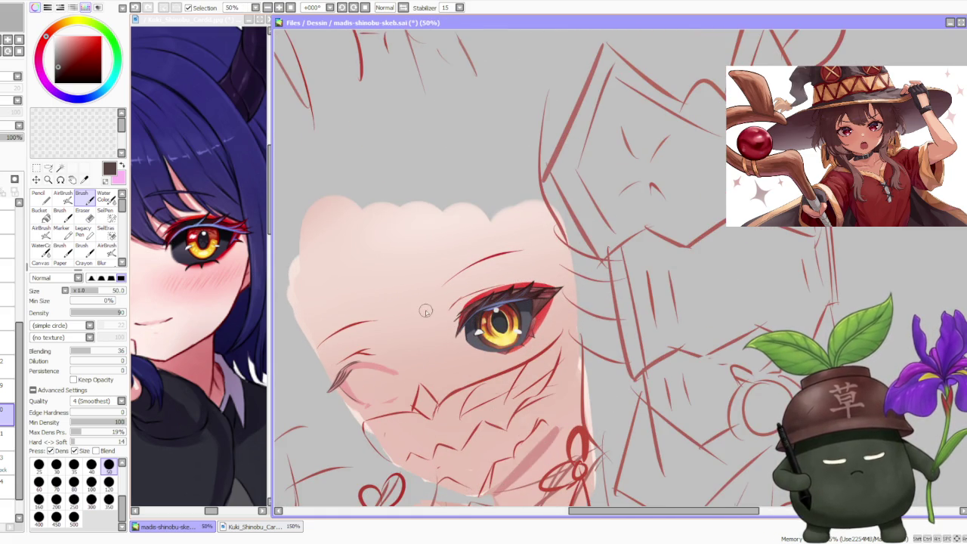
scroll(480, 298, down, 2)
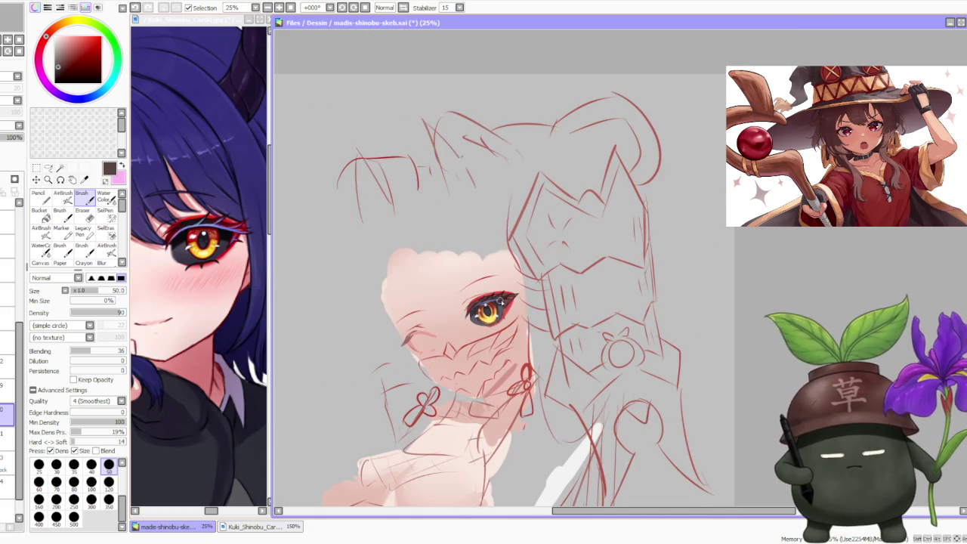
scroll(516, 288, up, 3)
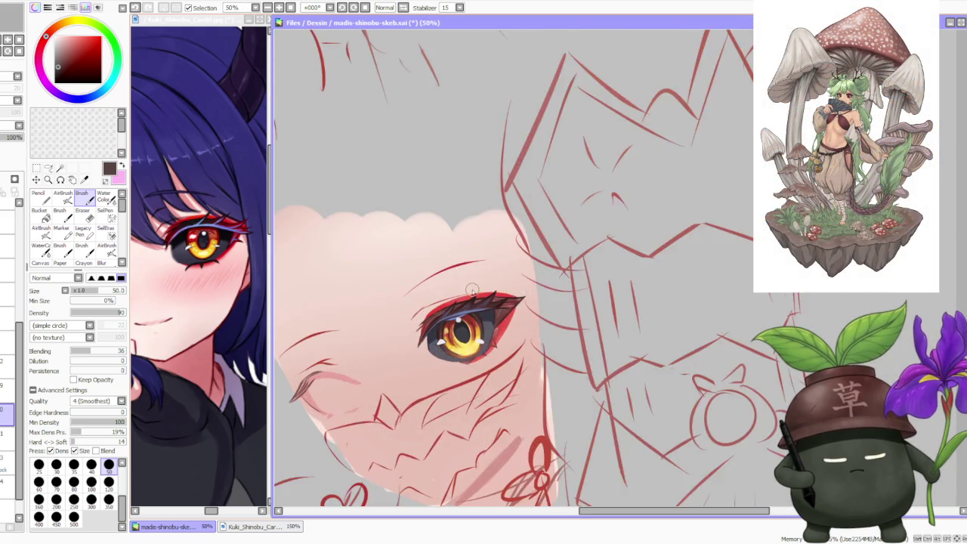
scroll(516, 287, up, 1)
key(ctrl+z)
key(ctrl+y)
key(ctrl+z)
key(ctrl+y)
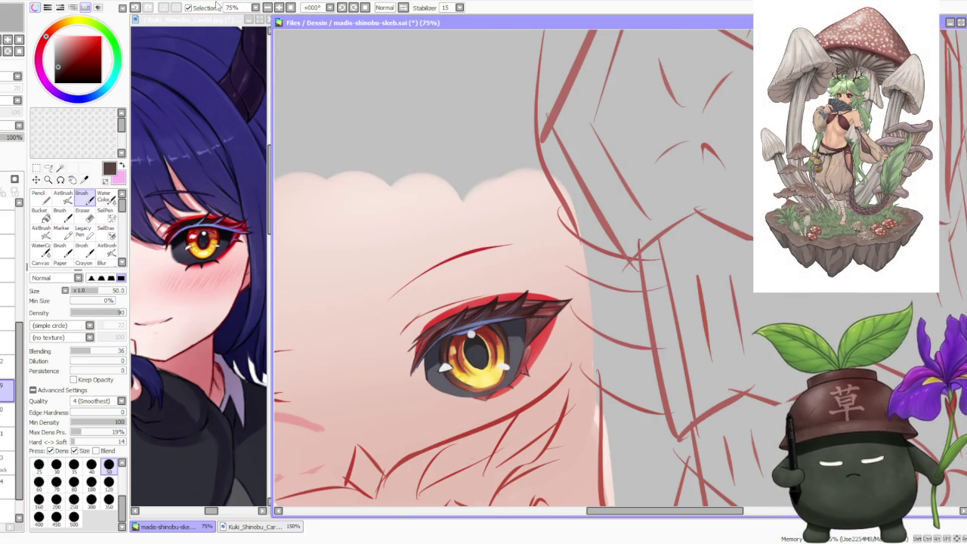
key(ctrl+s)
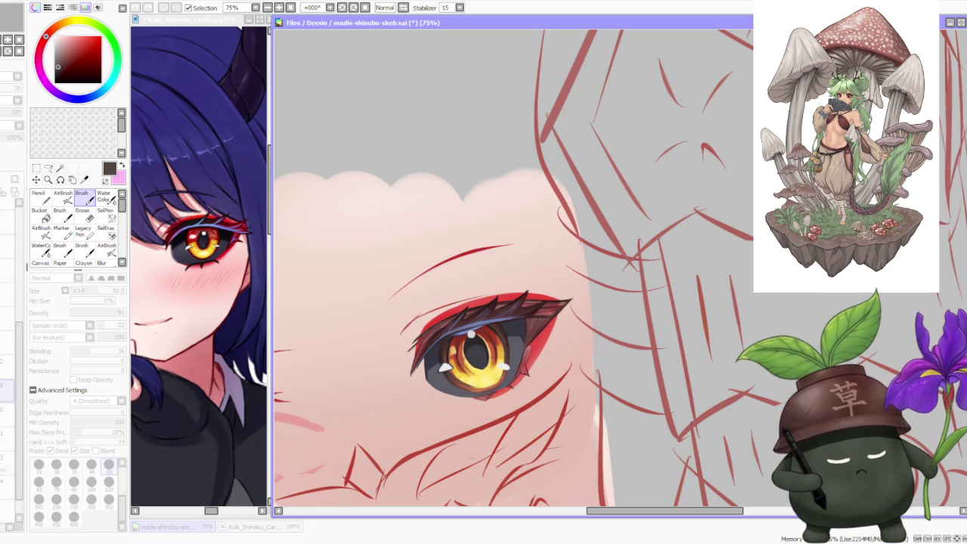
scroll(640, 319, down, 2)
scroll(640, 320, up, 2)
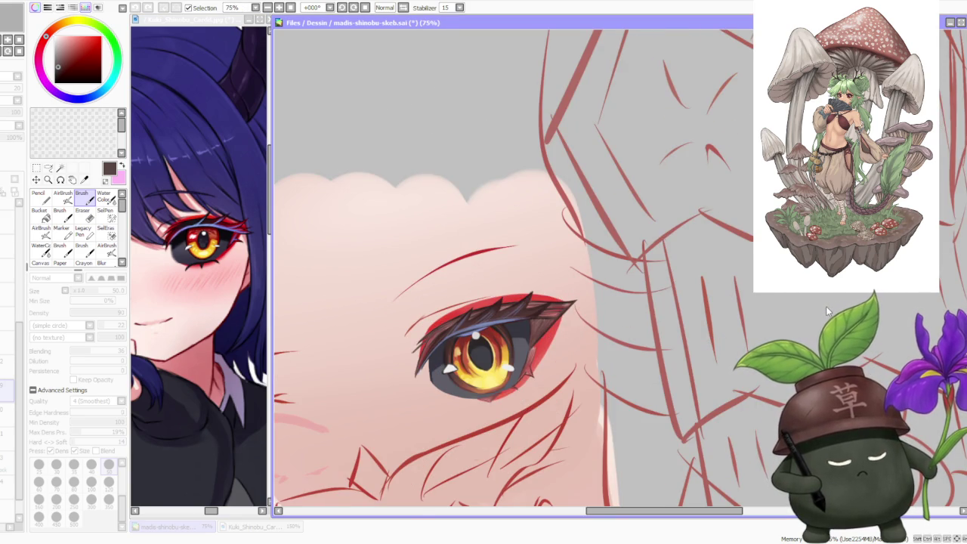
scroll(521, 291, down, 3)
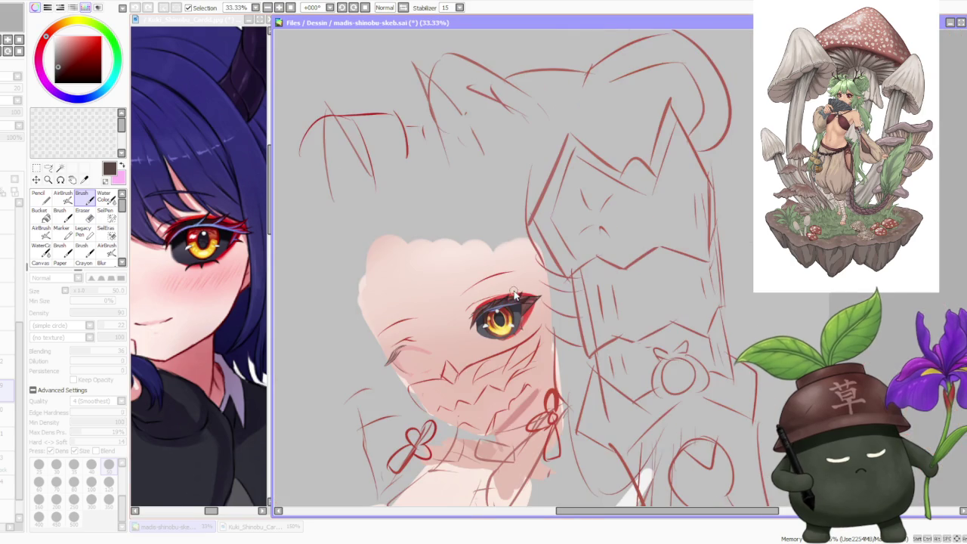
scroll(525, 274, up, 1)
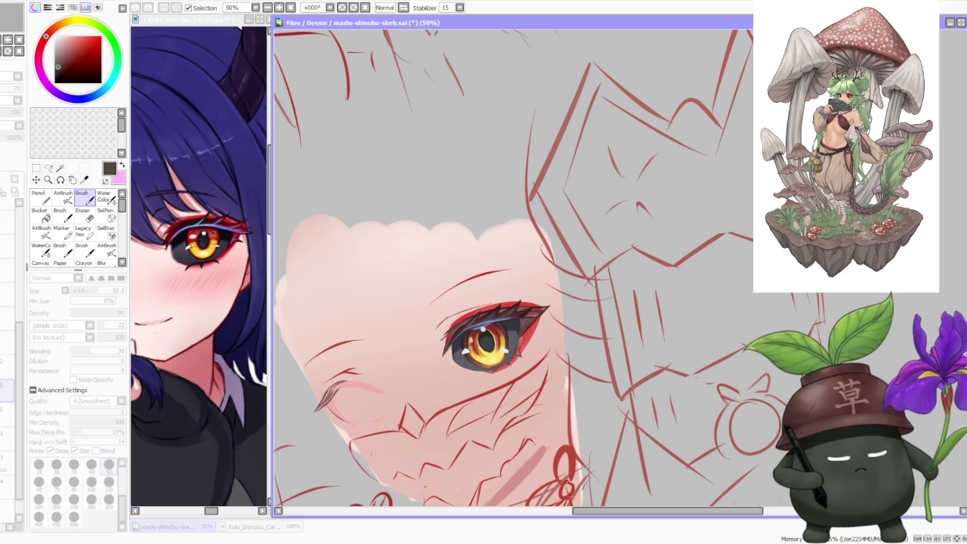
scroll(446, 298, down, 1)
scroll(445, 298, down, 1)
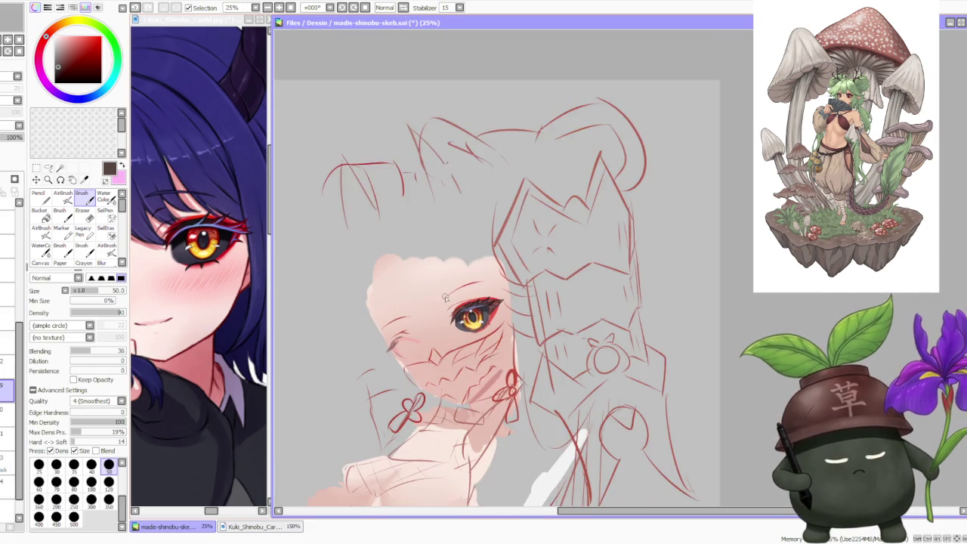
scroll(446, 299, down, 1)
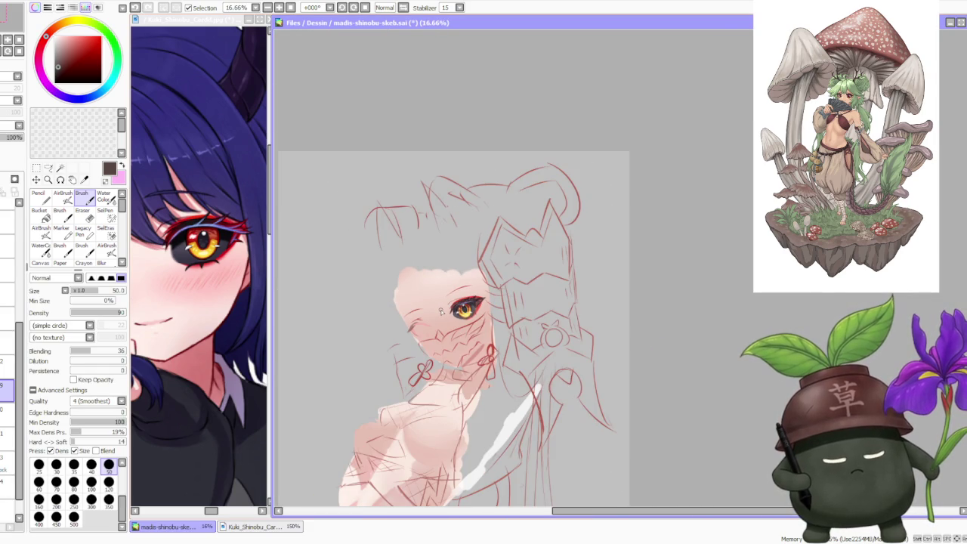
scroll(441, 311, up, 1)
scroll(441, 315, up, 1)
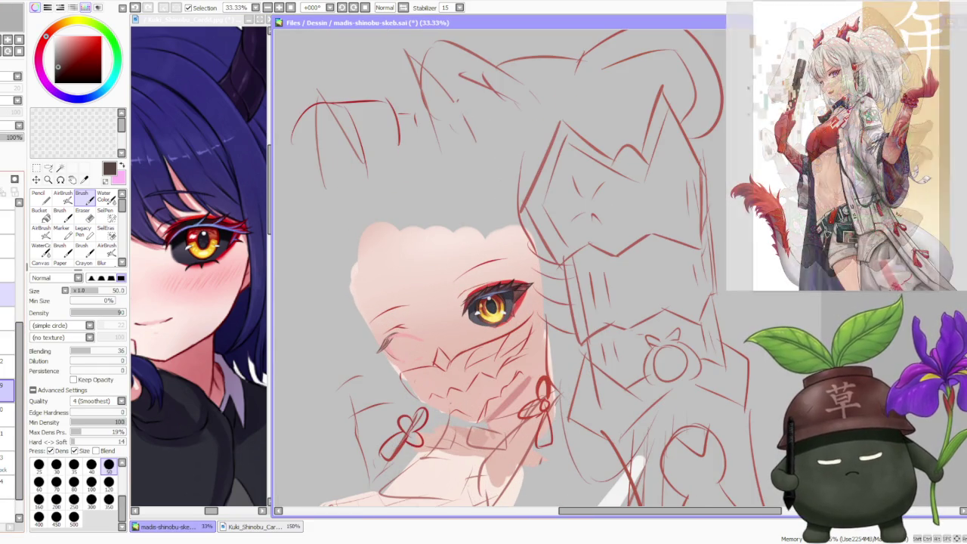
scroll(429, 292, up, 1)
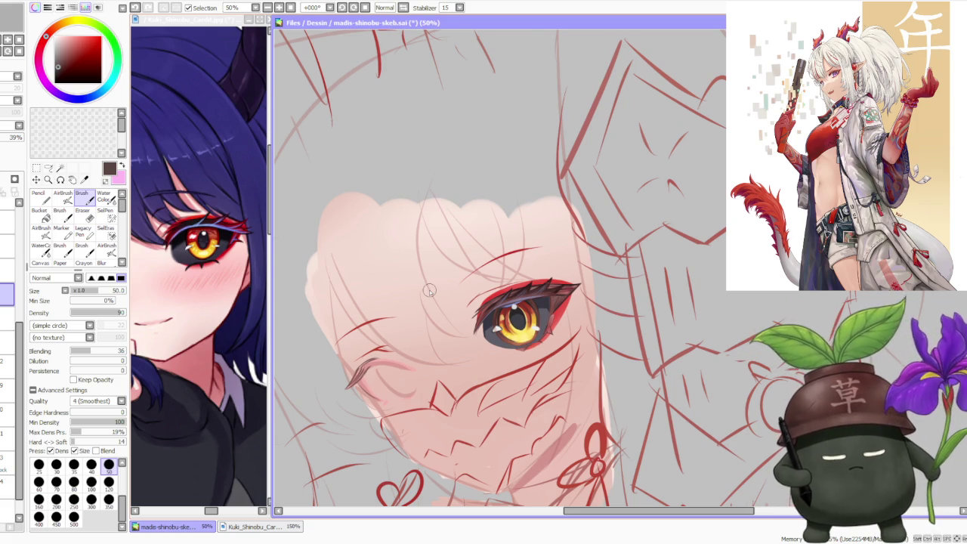
scroll(429, 290, up, 1)
scroll(511, 302, up, 1)
scroll(522, 310, up, 2)
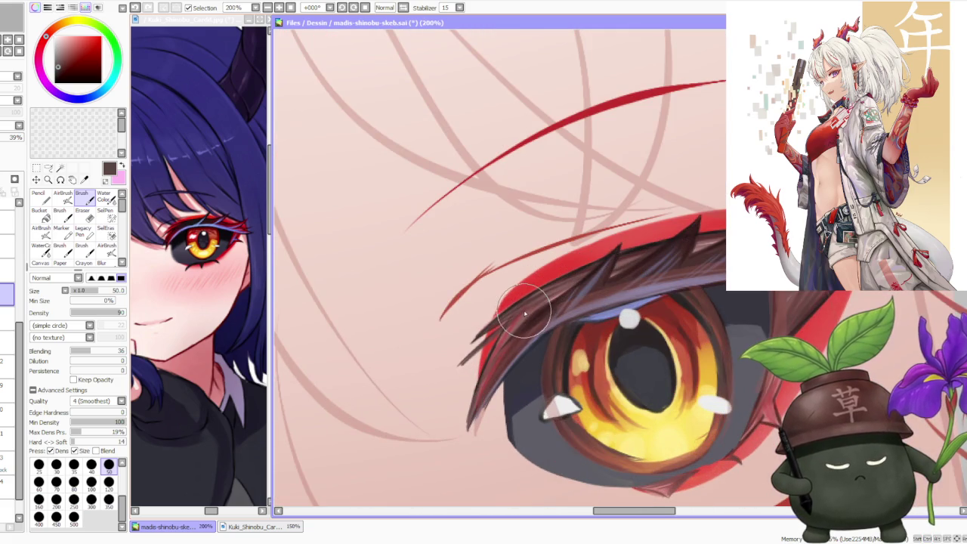
scroll(533, 318, down, 1)
scroll(531, 313, down, 3)
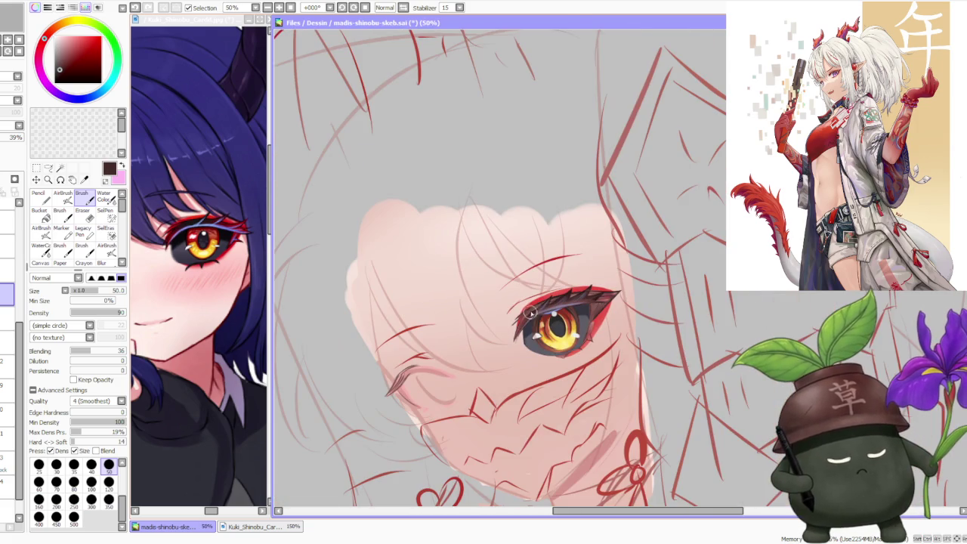
scroll(425, 374, up, 2)
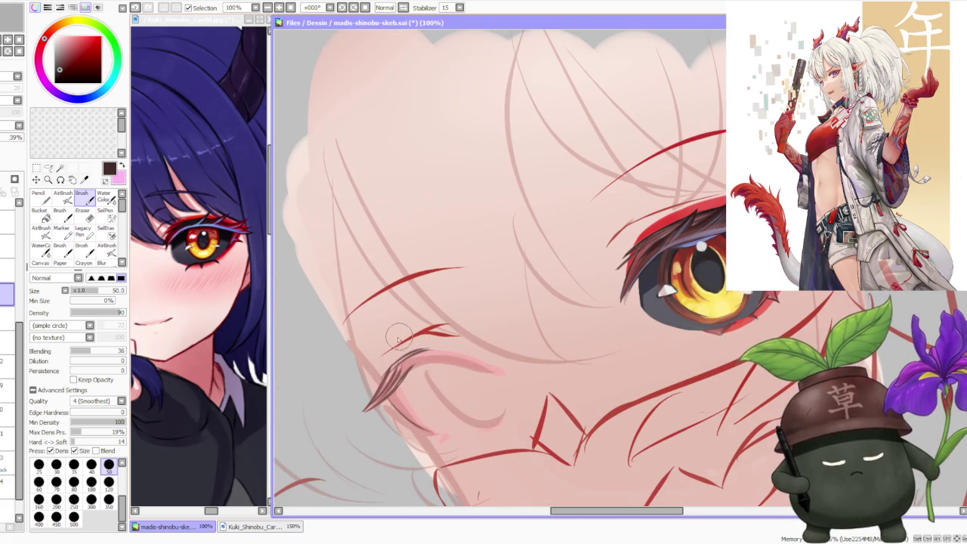
scroll(430, 342, down, 1)
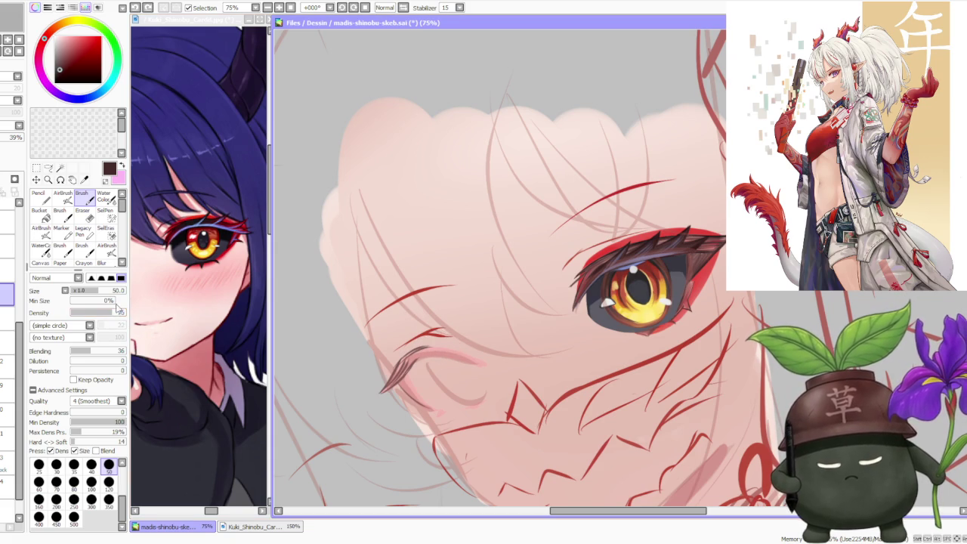
Step: On the lash layer, paint a fuller, darker stroke along the closed eye's lash curve
click(7, 367)
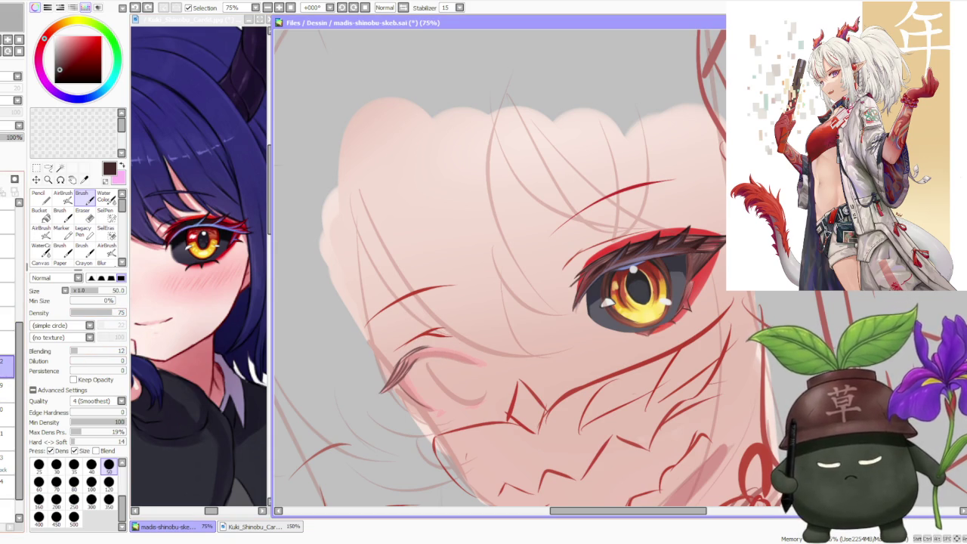
click(8, 387)
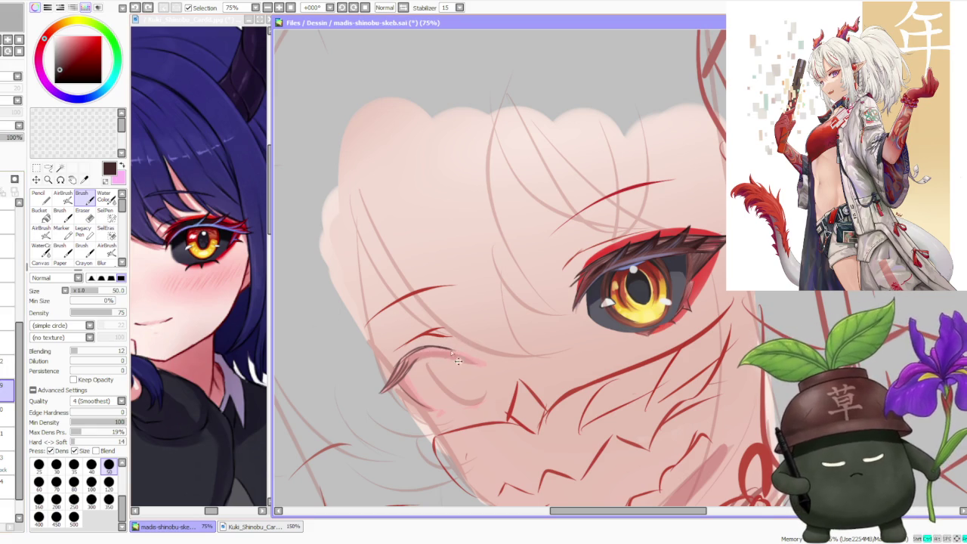
drag(461, 353, 473, 359)
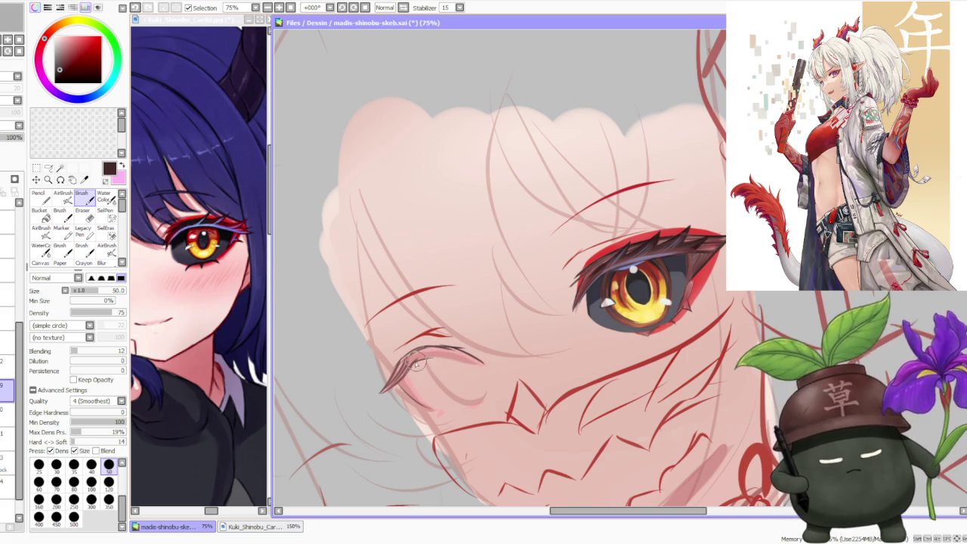
key(ctrl+z)
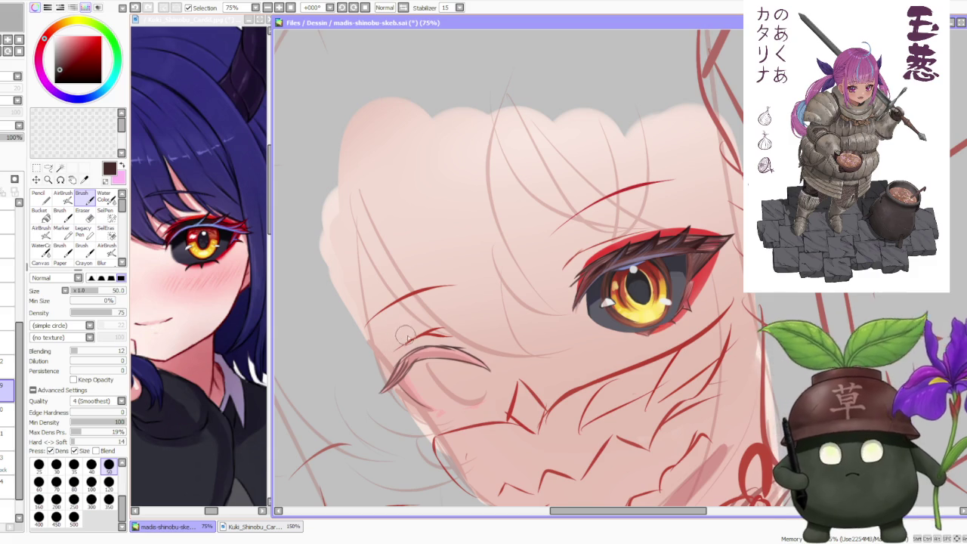
drag(427, 352, 484, 369)
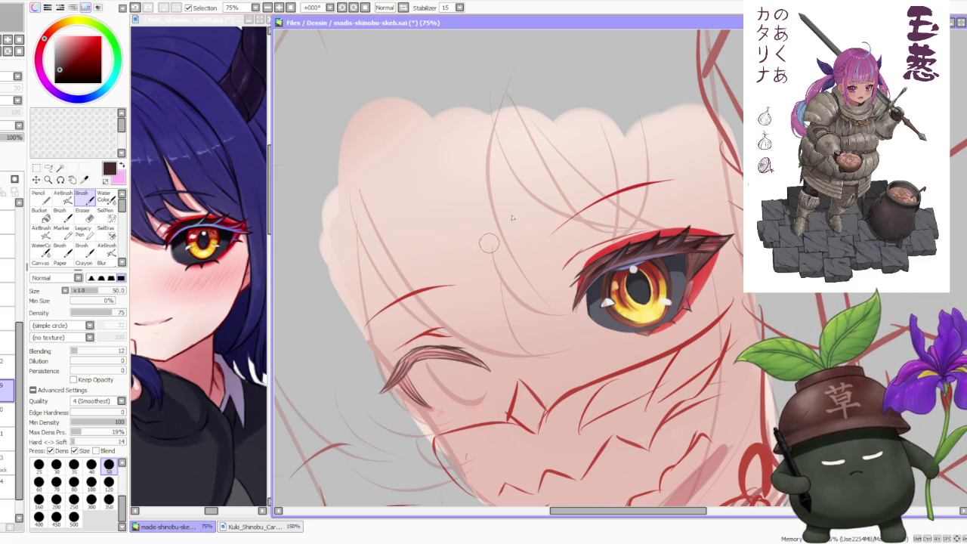
Step: Sample a lighter brown, darken the curve's top edge and refine the open eye's upper lashes
alt+click(582, 279)
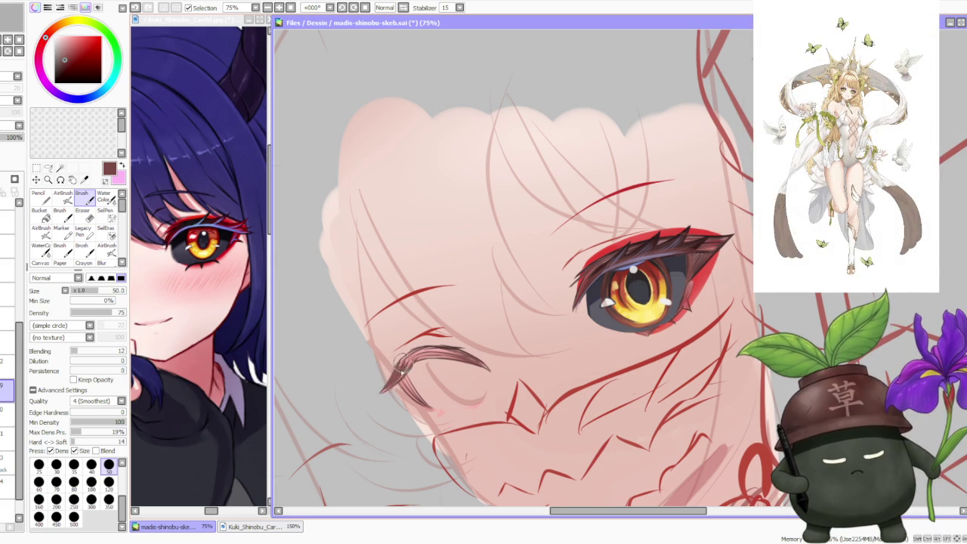
drag(423, 352, 452, 349)
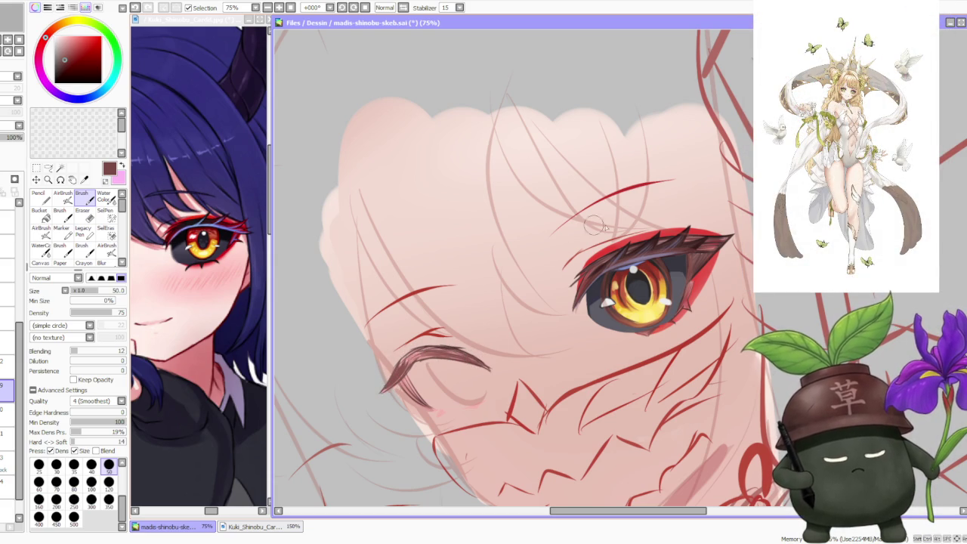
drag(642, 241, 660, 241)
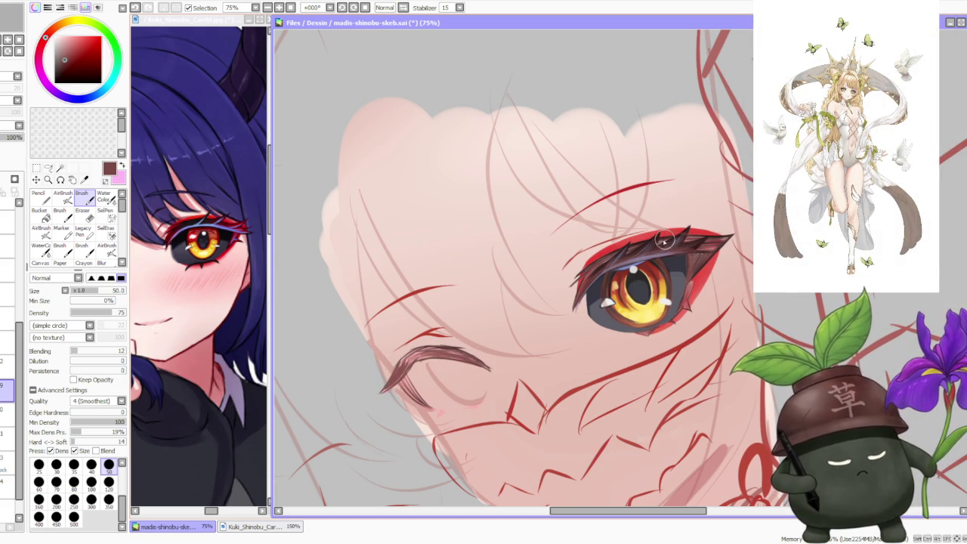
scroll(660, 242, up, 2)
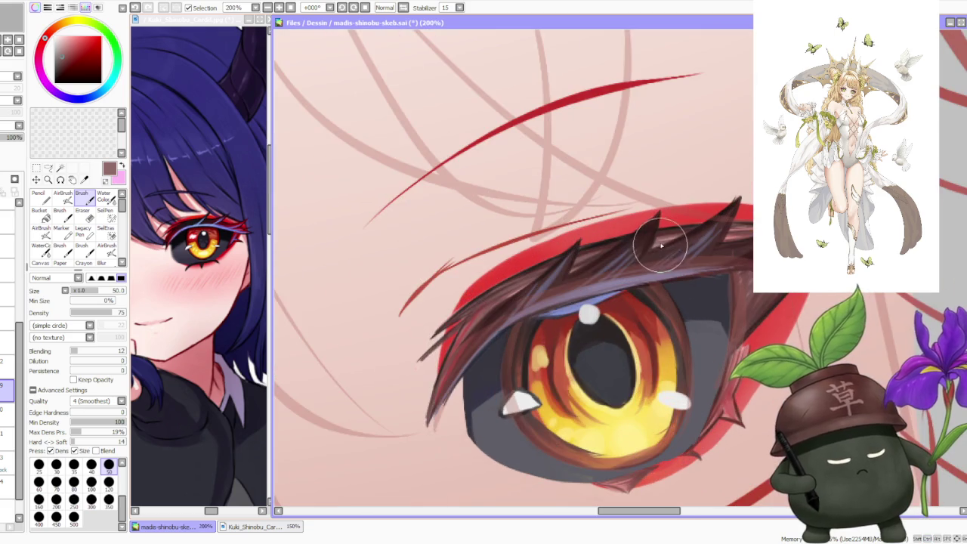
Step: Thicken the closed eye's lash curve and extend its left end upward
scroll(648, 238, down, 3)
scroll(501, 306, up, 3)
scroll(501, 306, down, 1)
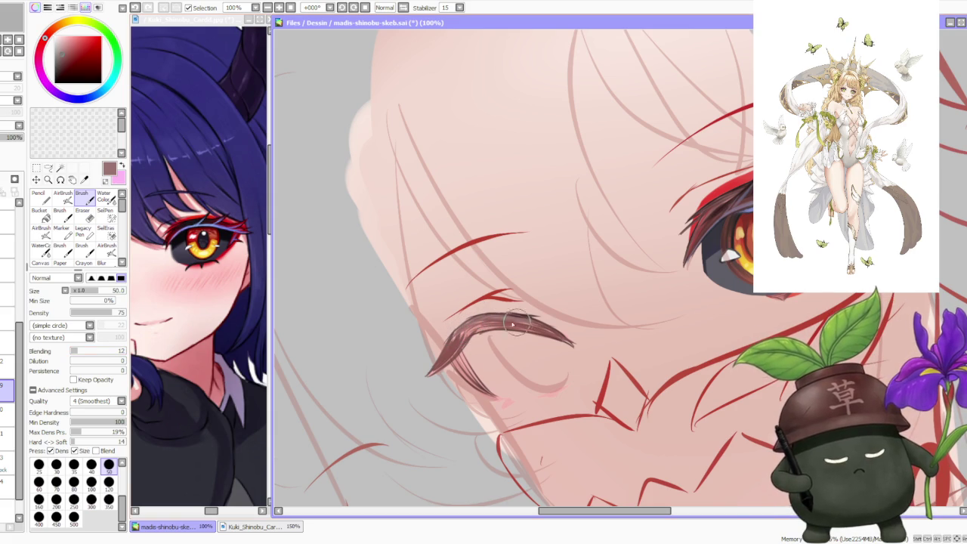
scroll(872, 177, up, 1)
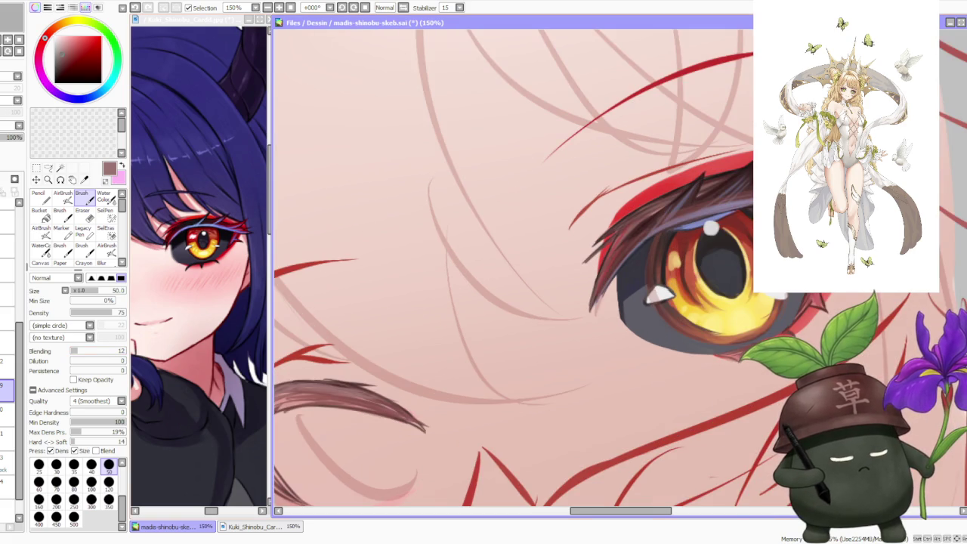
scroll(510, 293, down, 1)
scroll(510, 293, down, 1)
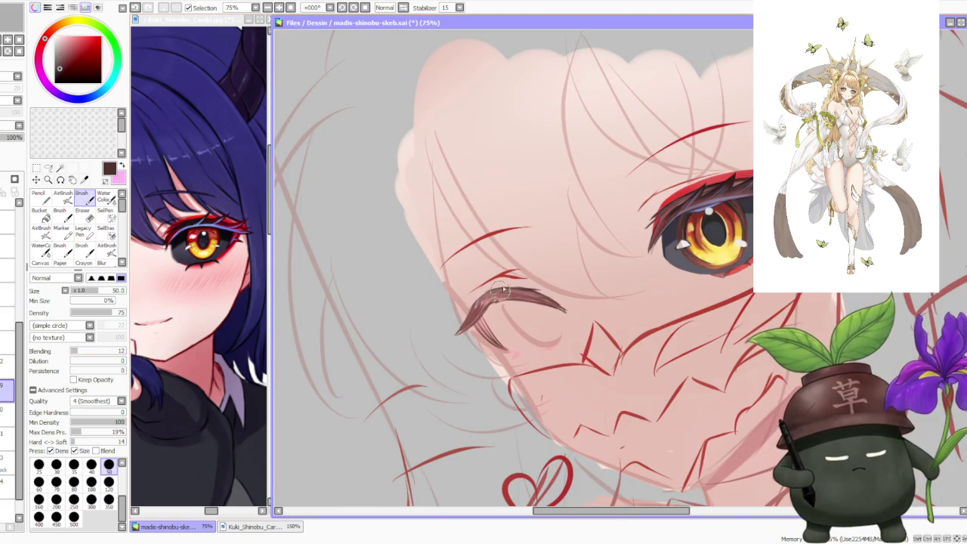
drag(510, 293, 529, 296)
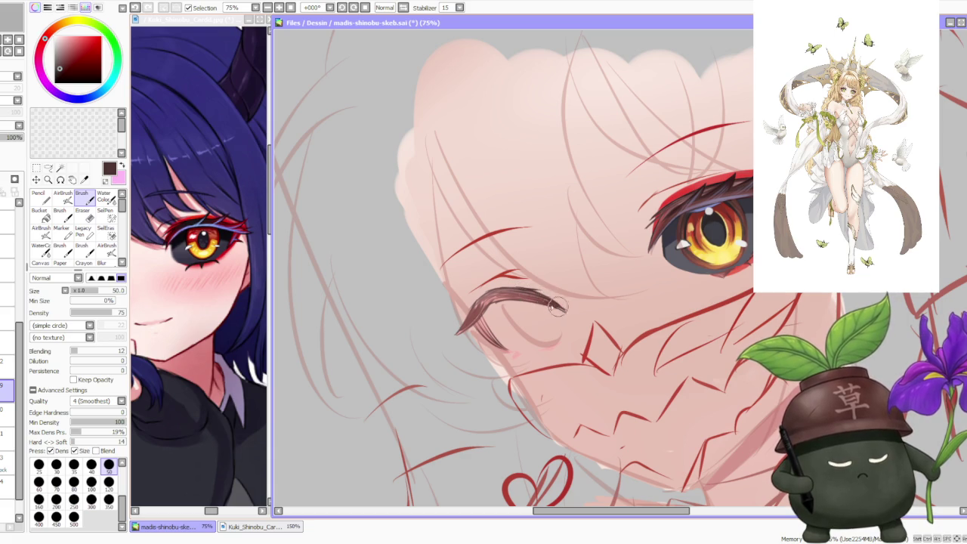
drag(479, 300, 534, 291)
key(ctrl+z)
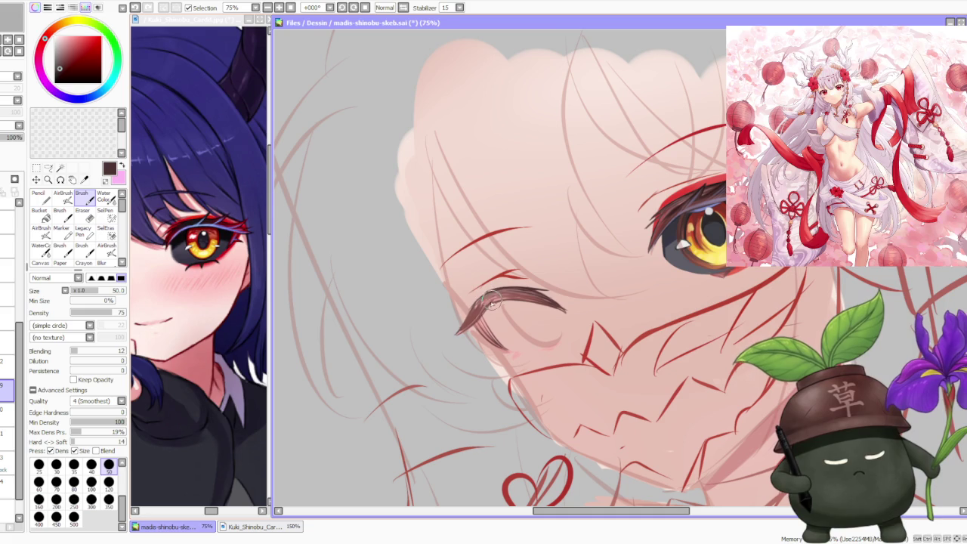
key(ctrl+z)
drag(458, 333, 484, 302)
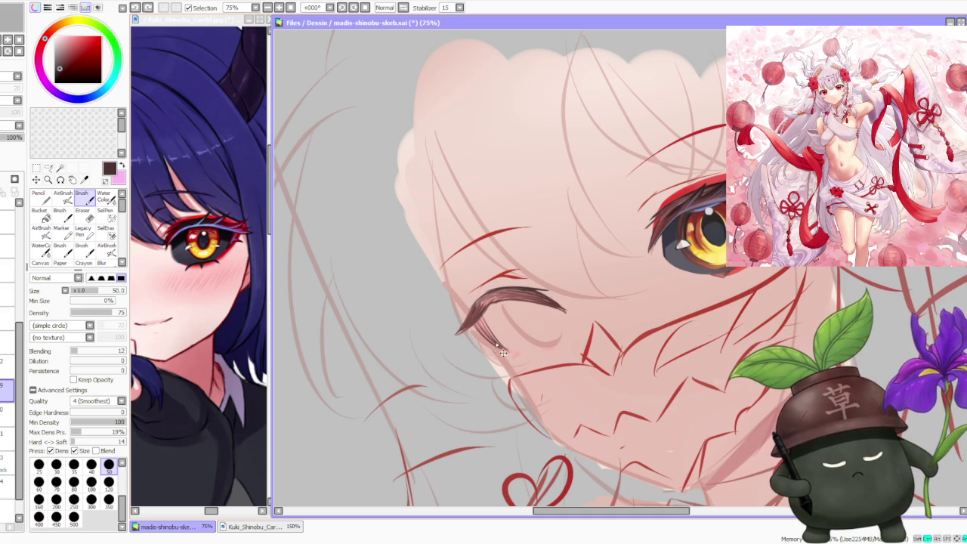
Step: Try short hair strokes at the lash curve's left end, then undo them
scroll(519, 185, down, 1)
scroll(638, 174, up, 2)
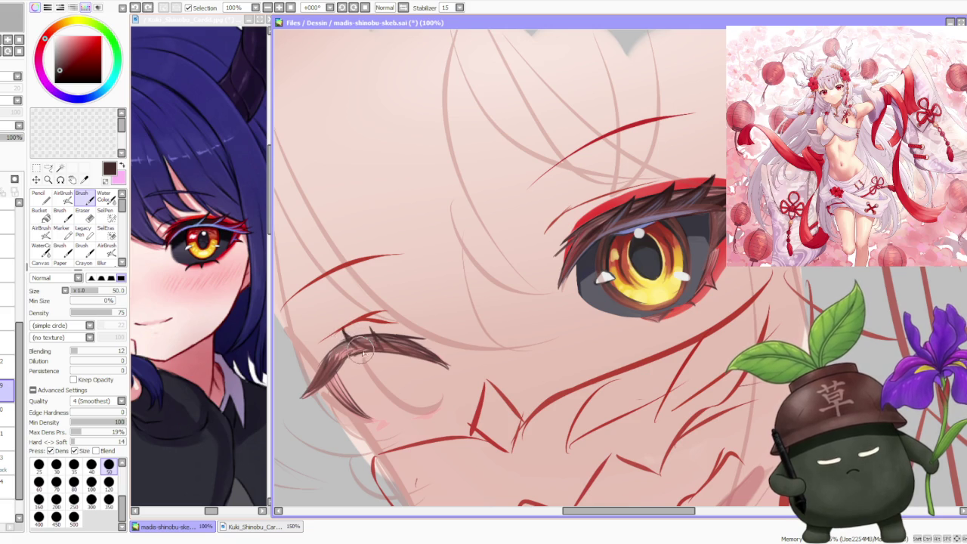
mouse_move(346, 336)
mouse_down()
mouse_move(321, 349)
mouse_move(335, 366)
mouse_up()
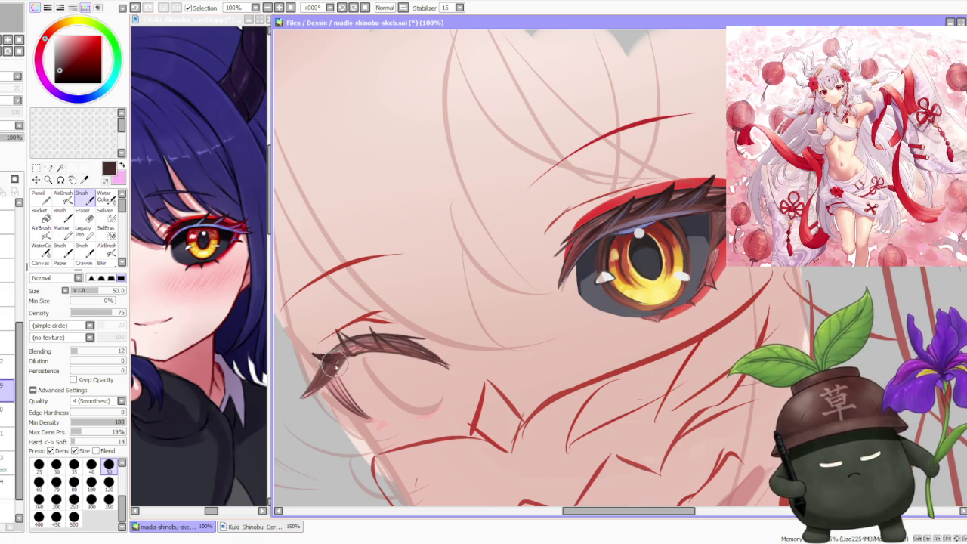
scroll(369, 239, down, 3)
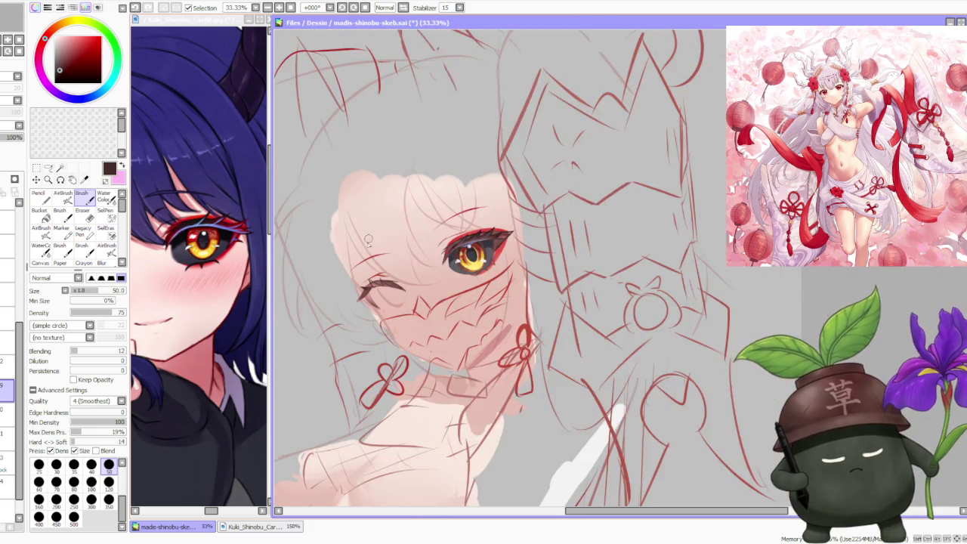
scroll(369, 238, up, 3)
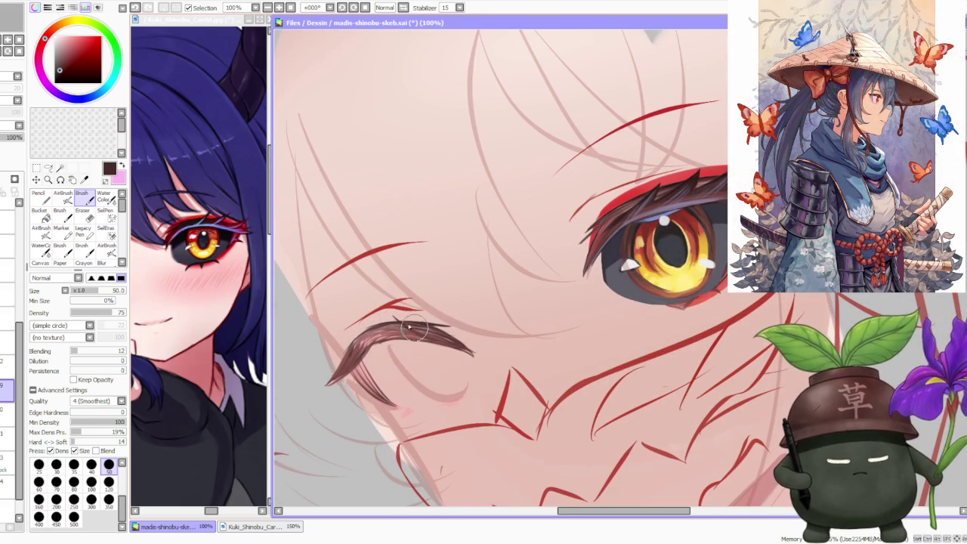
key(ctrl+z)
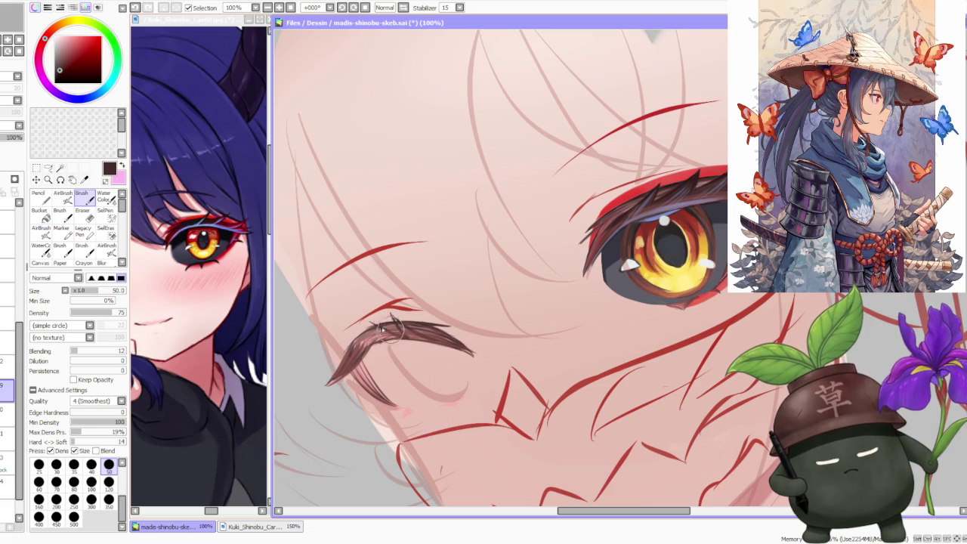
key(ctrl+z)
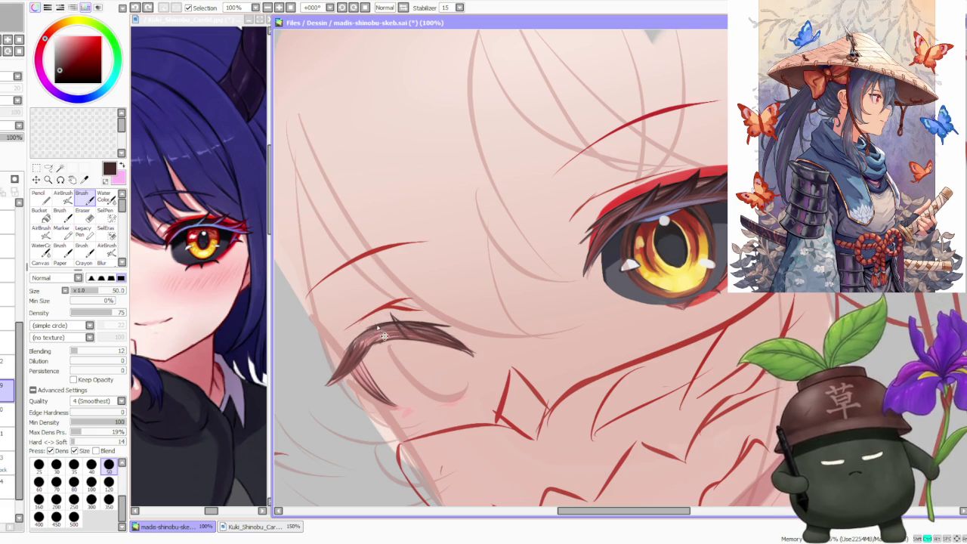
key(ctrl+z)
Step: Rework the lower-left lash end into short tapered strokes and zoom out to 25%
drag(393, 318, 370, 335)
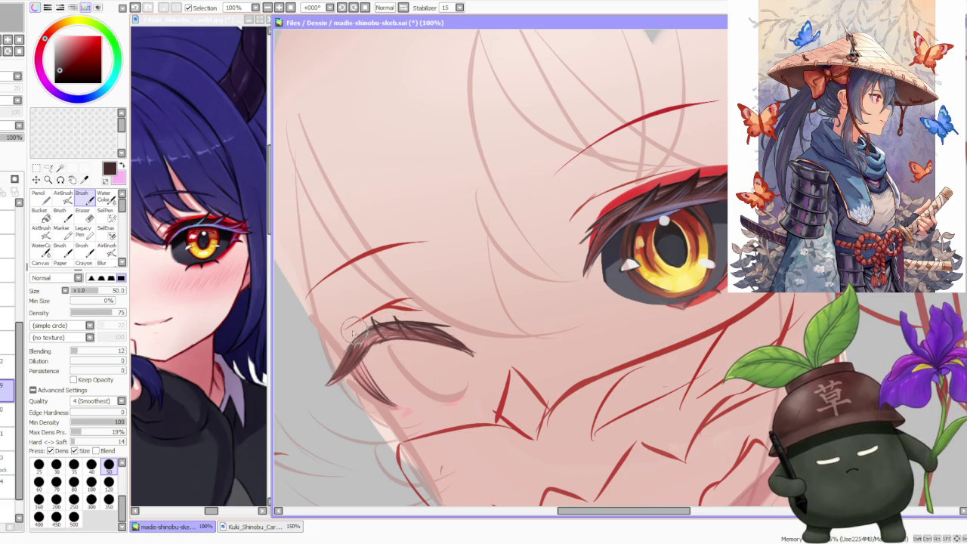
key(ctrl+z)
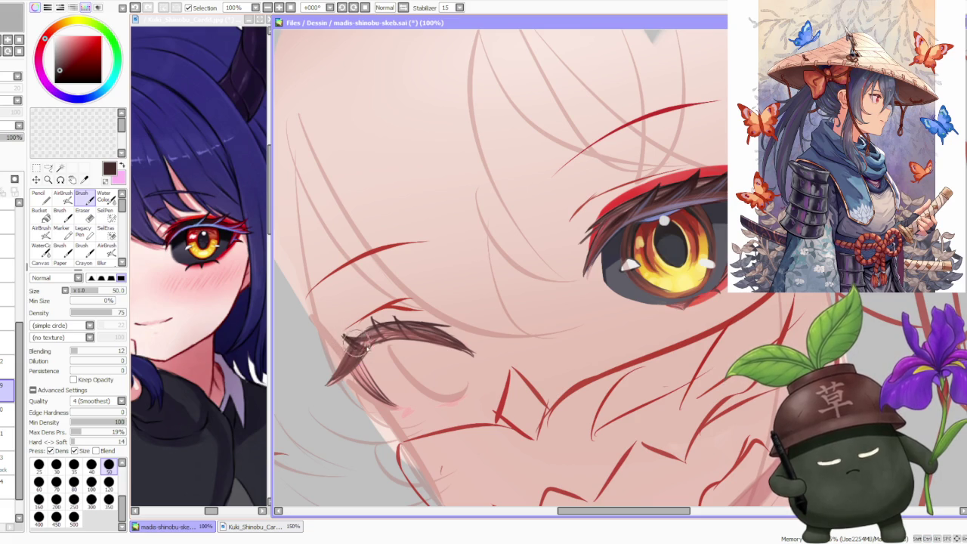
drag(361, 332, 349, 344)
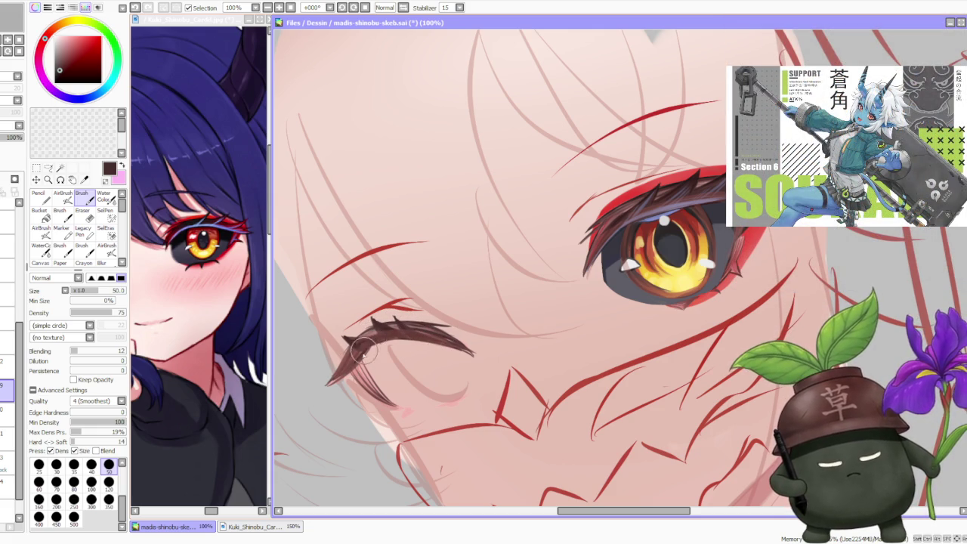
key(ctrl+z)
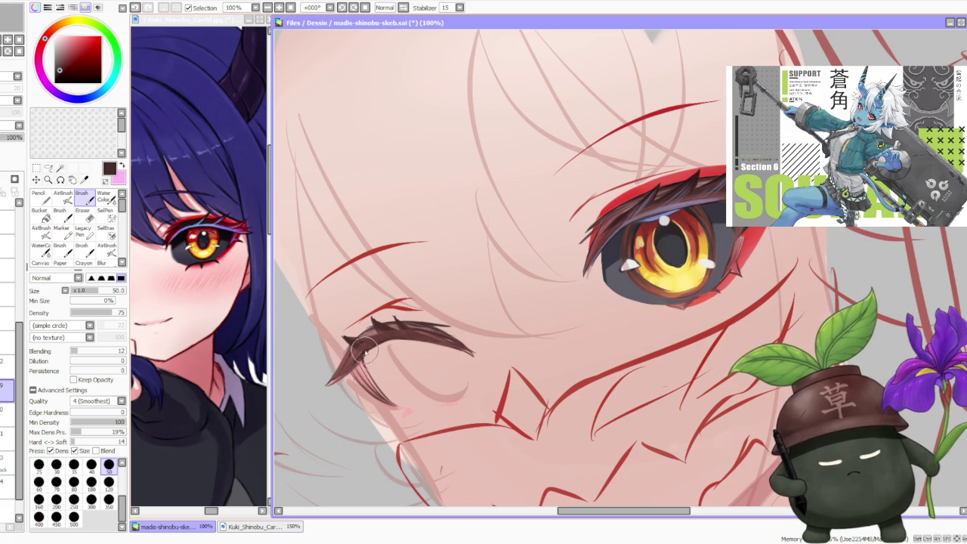
drag(363, 352, 330, 382)
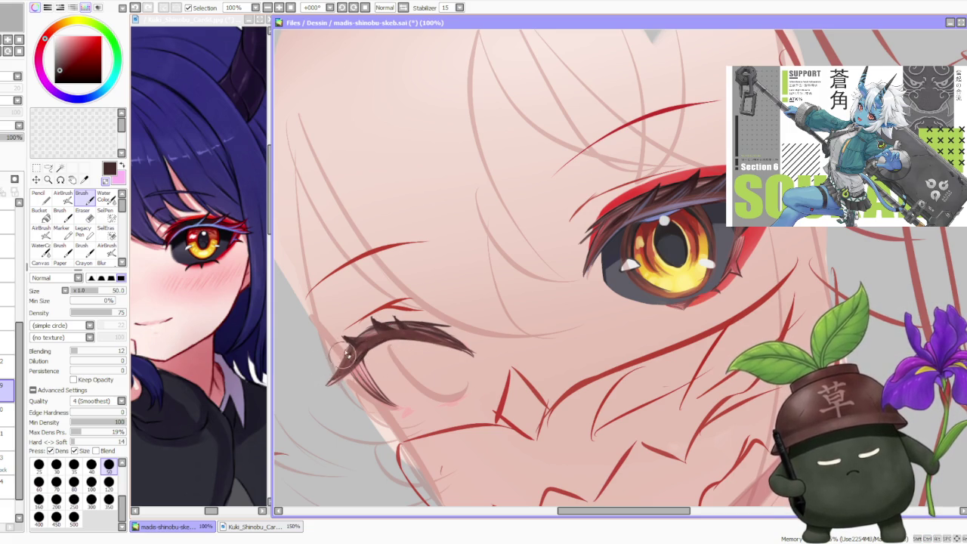
drag(334, 382, 349, 375)
drag(331, 330, 333, 375)
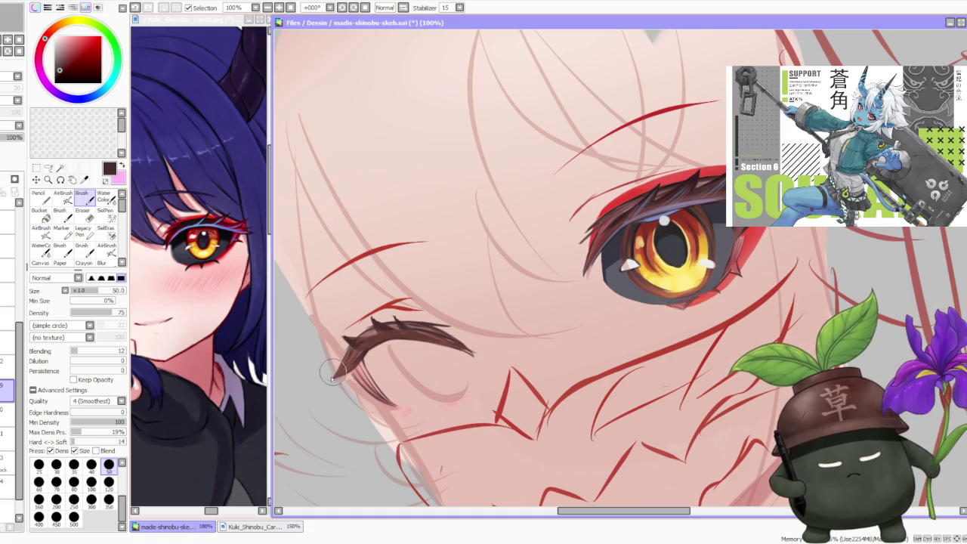
scroll(423, 219, down, 2)
scroll(442, 173, down, 2)
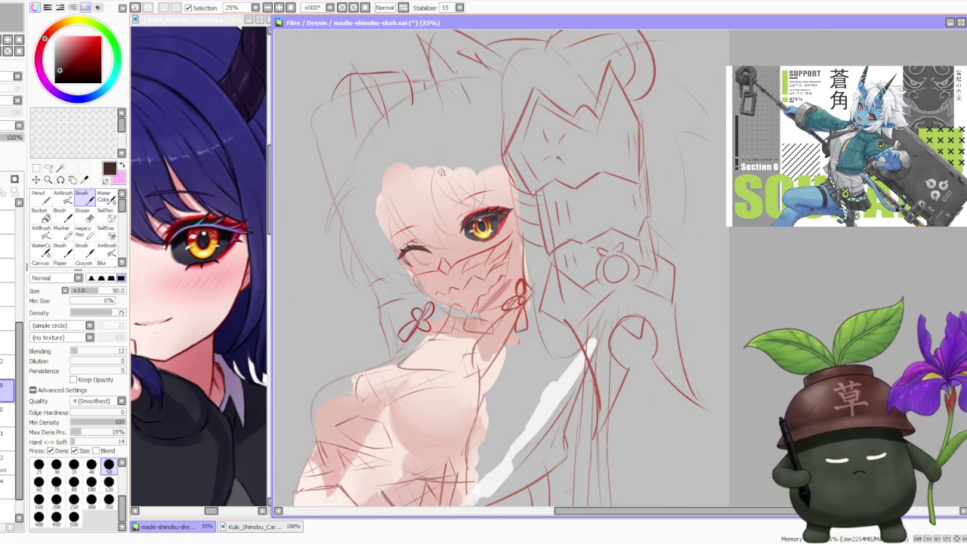
Step: Hide the sketch layer, then add a thin red line and dark brown hairs to the closed-eye lashes
scroll(443, 179, up, 2)
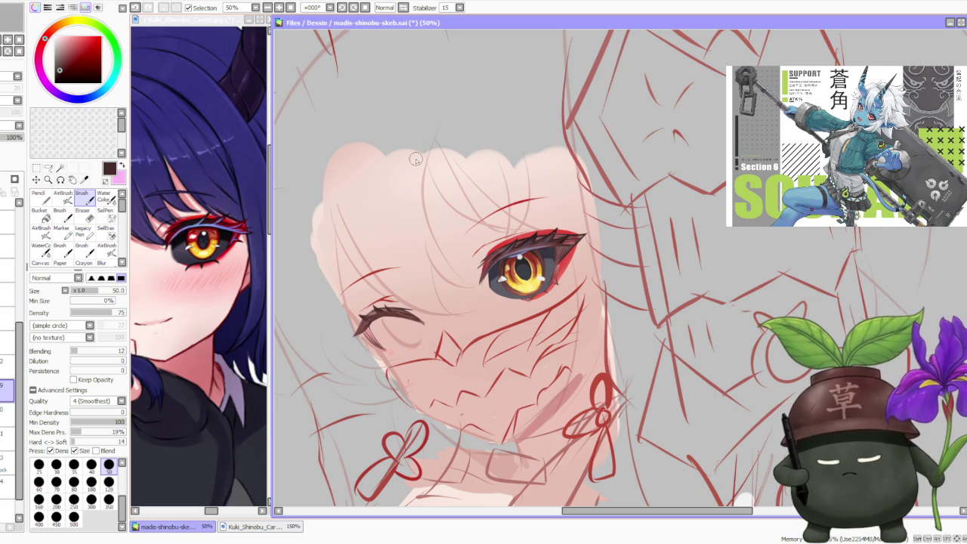
click(3, 294)
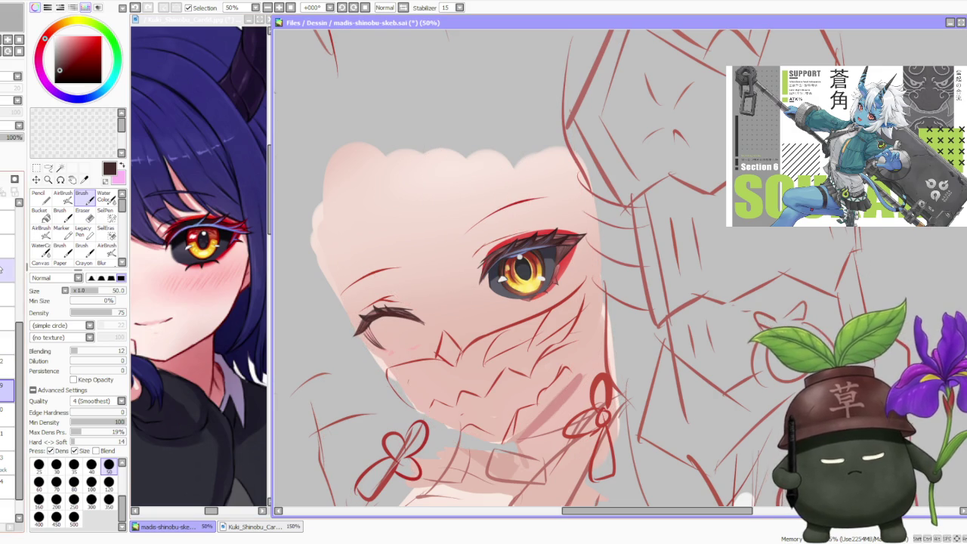
scroll(363, 313, up, 1)
scroll(363, 314, up, 1)
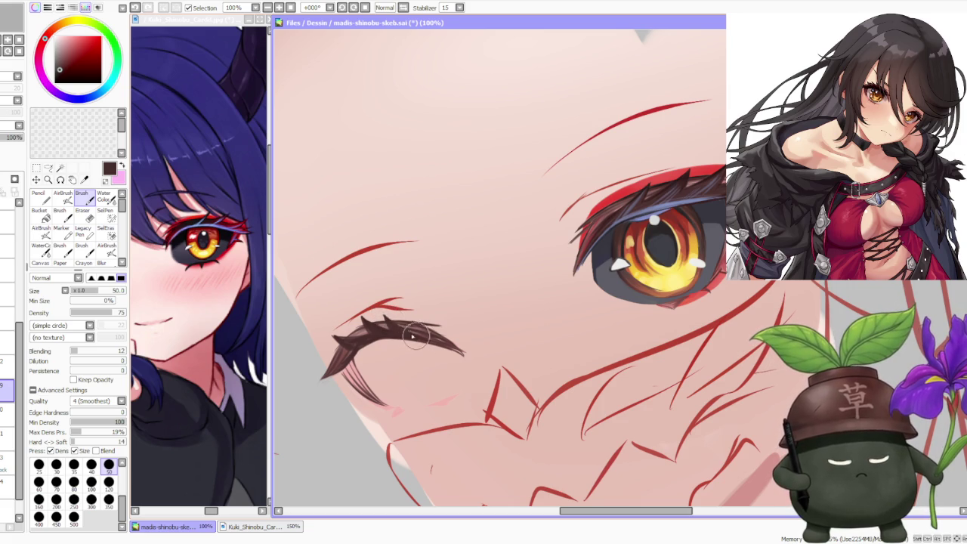
alt+click(584, 250)
drag(414, 335, 449, 345)
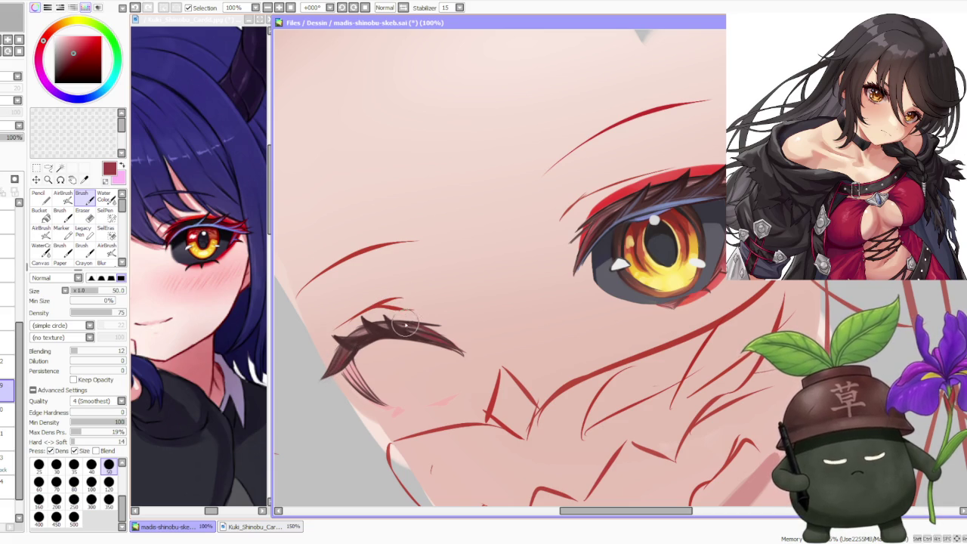
alt+click(381, 328)
drag(377, 318, 354, 338)
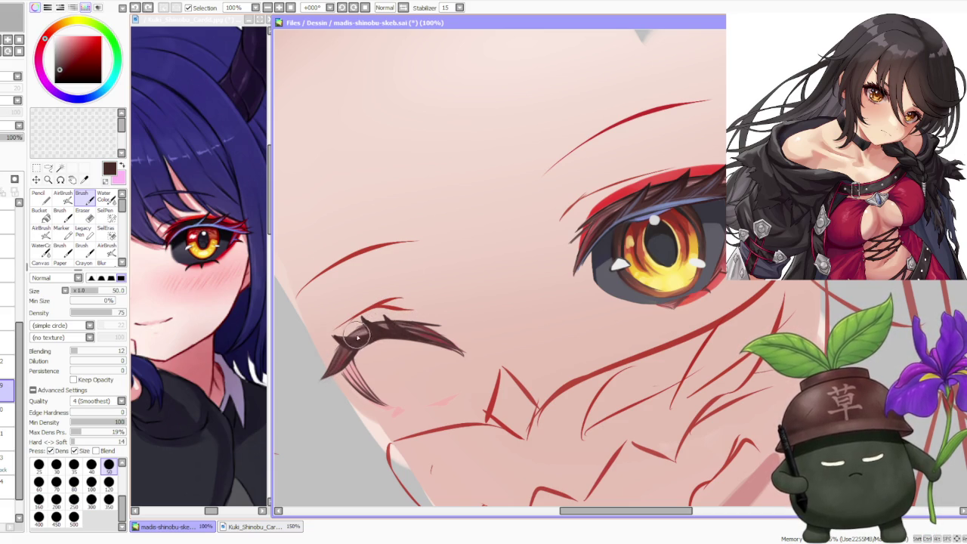
Step: Add blue-grey accents along the closed-eye lashes and red strokes above them
alt+click(644, 206)
drag(374, 344, 398, 328)
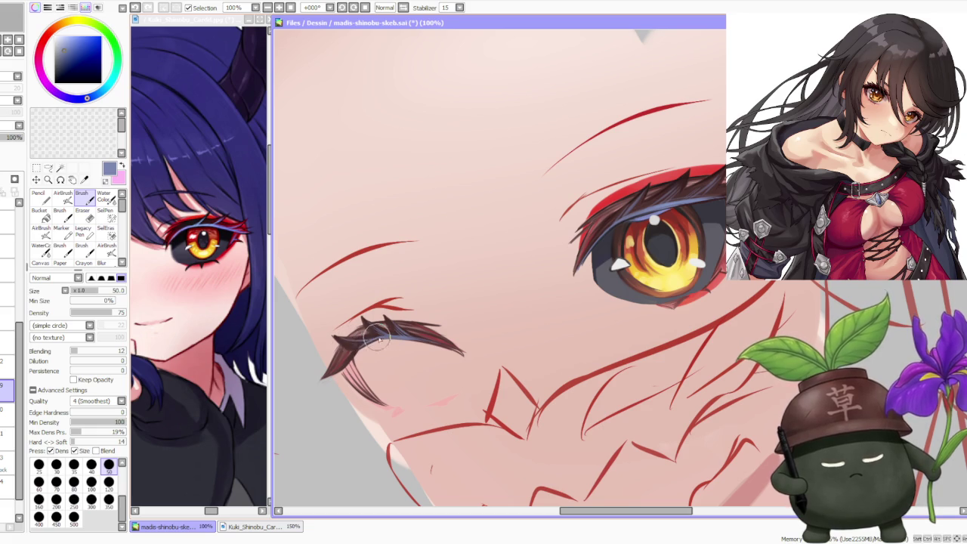
drag(363, 336, 340, 340)
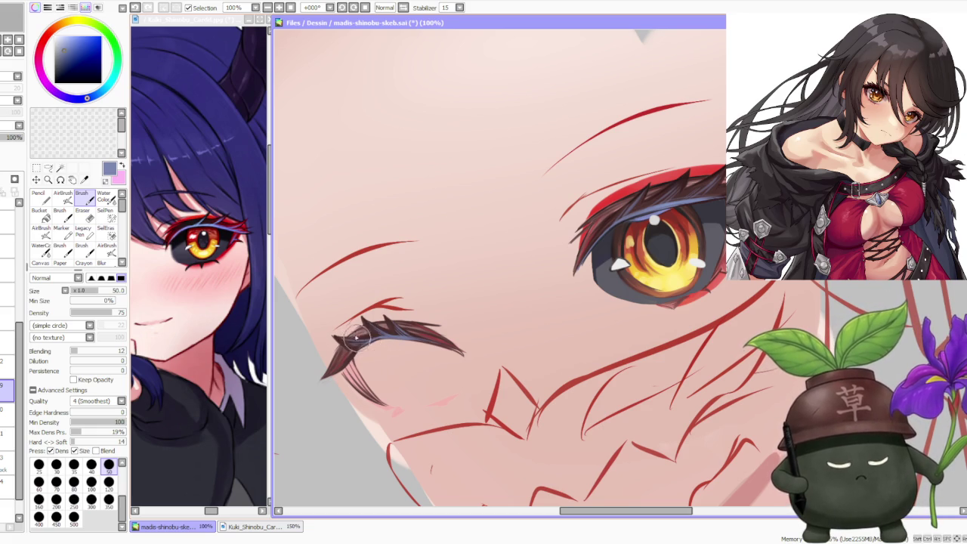
drag(412, 309, 355, 311)
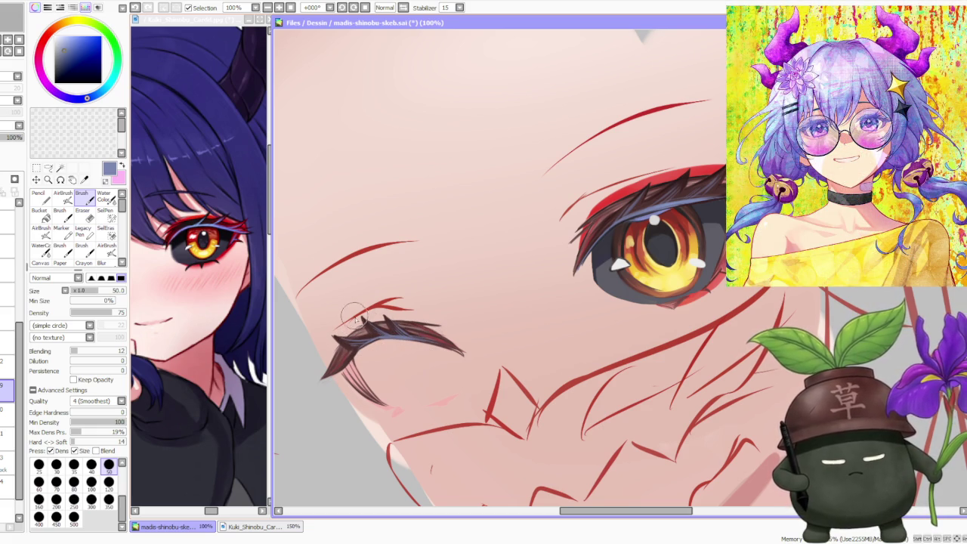
Step: Sample the dark brown lash colour and zoom to 200% on the open eye
alt+click(371, 326)
scroll(423, 287, down, 2)
scroll(476, 245, up, 2)
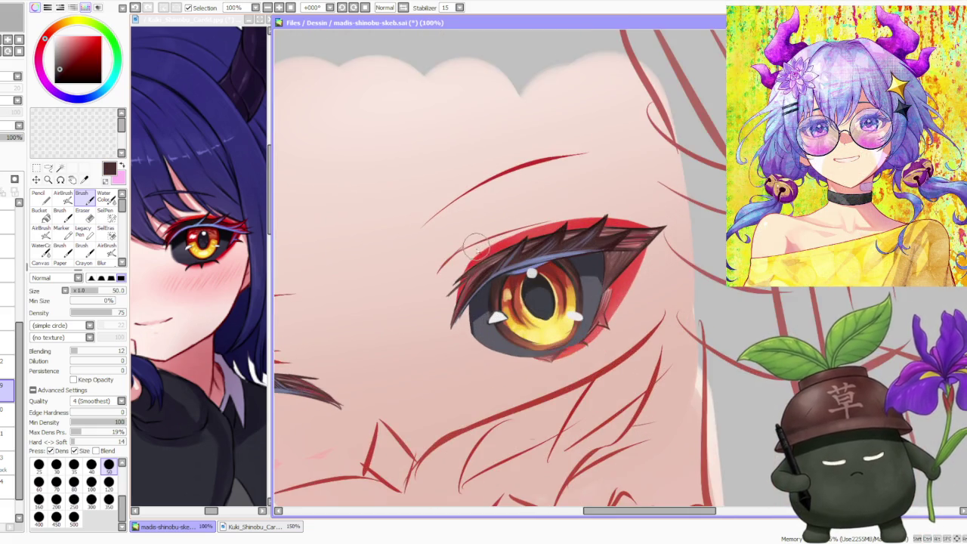
scroll(465, 285, up, 2)
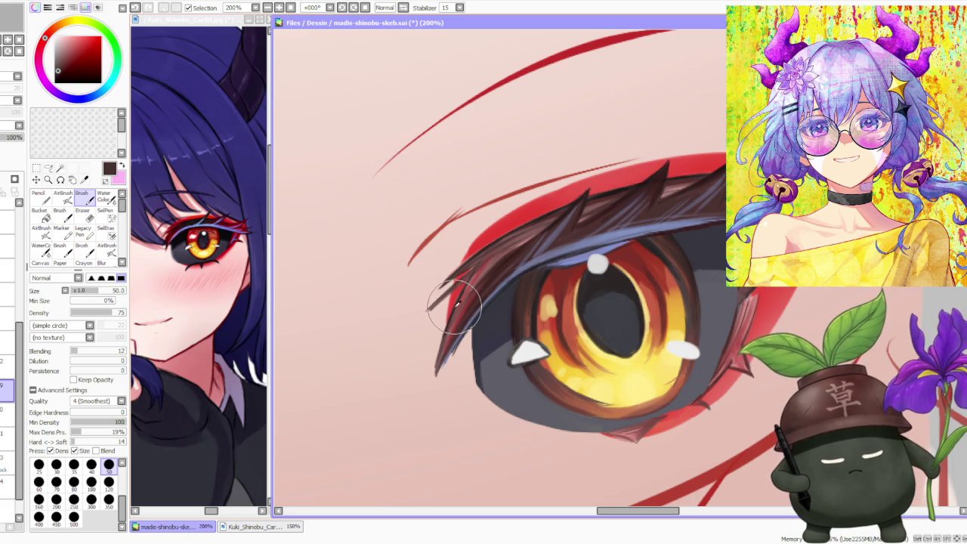
scroll(453, 310, down, 3)
scroll(381, 299, down, 1)
scroll(346, 369, up, 2)
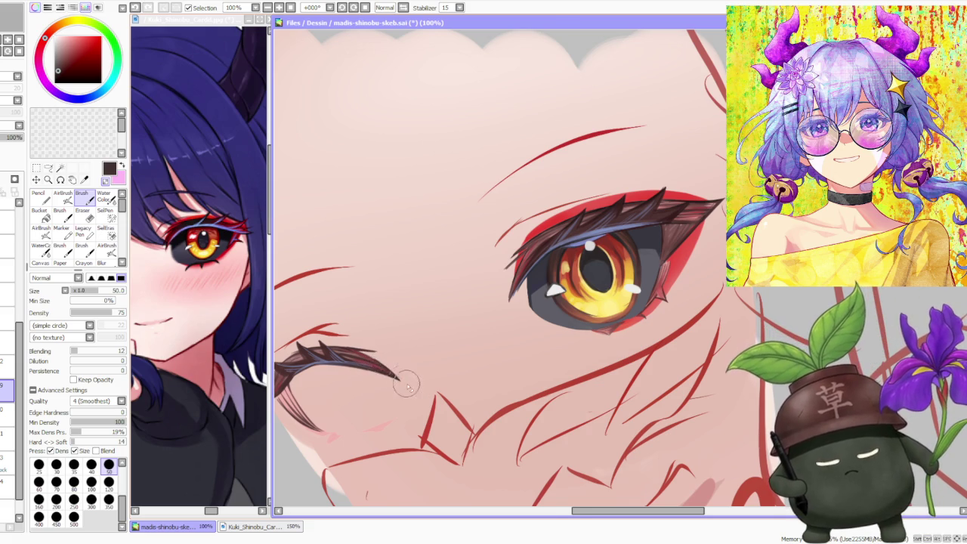
scroll(402, 378, down, 2)
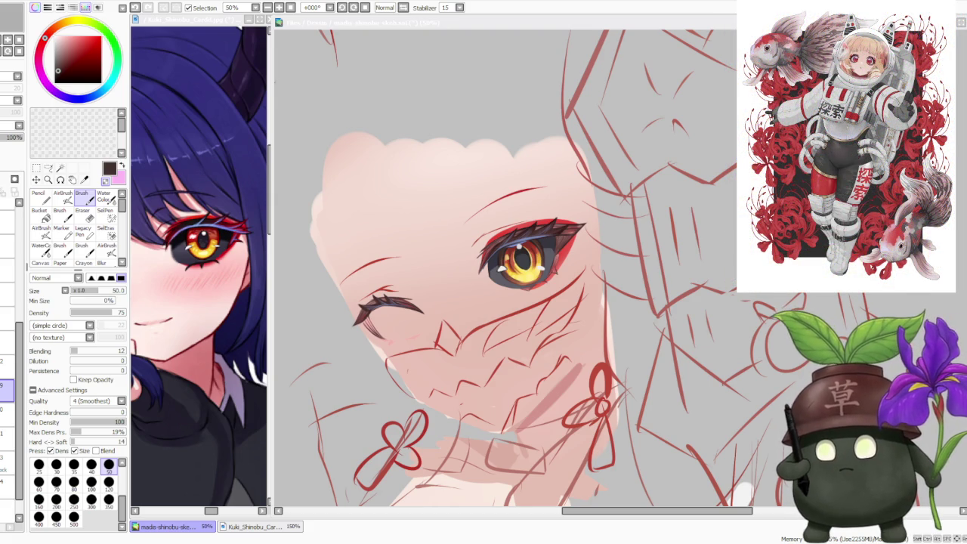
Step: Sample light and dark browns from the lashes and paint short dark lower lashes under the closed eye
scroll(443, 225, down, 1)
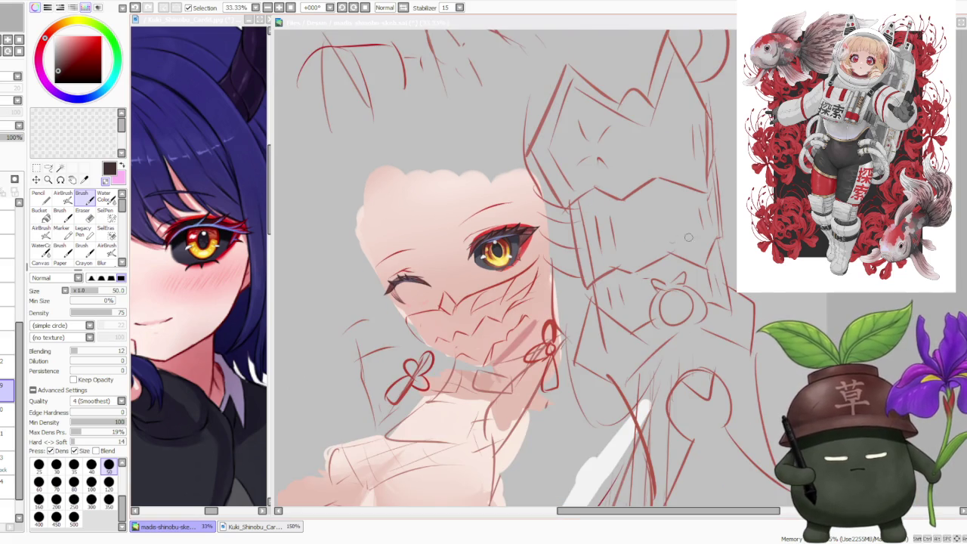
scroll(566, 197, down, 1)
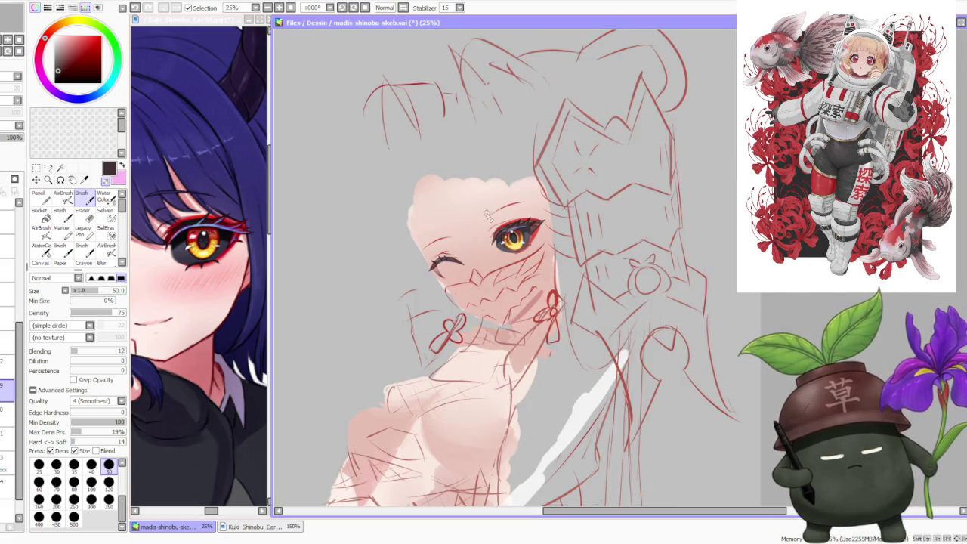
scroll(490, 216, up, 2)
scroll(457, 242, up, 1)
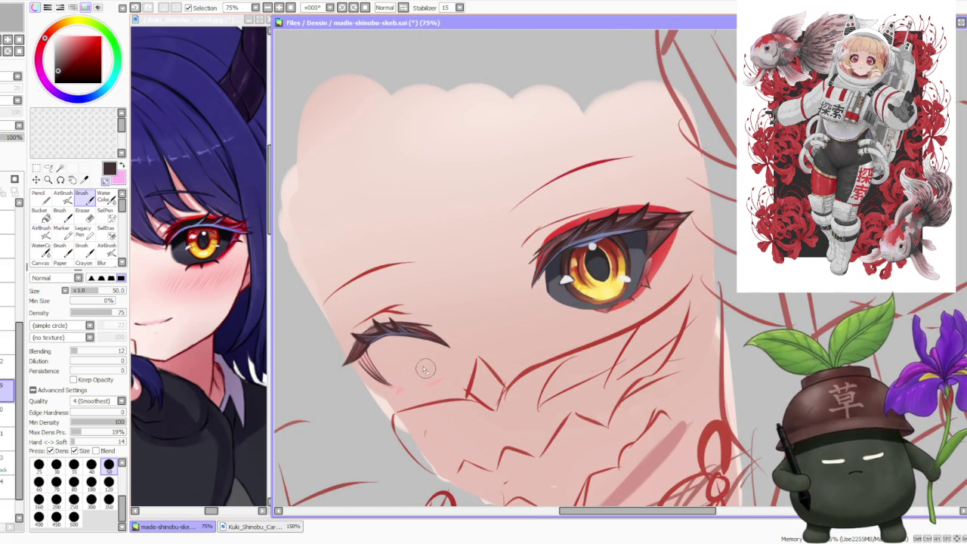
alt+click(373, 375)
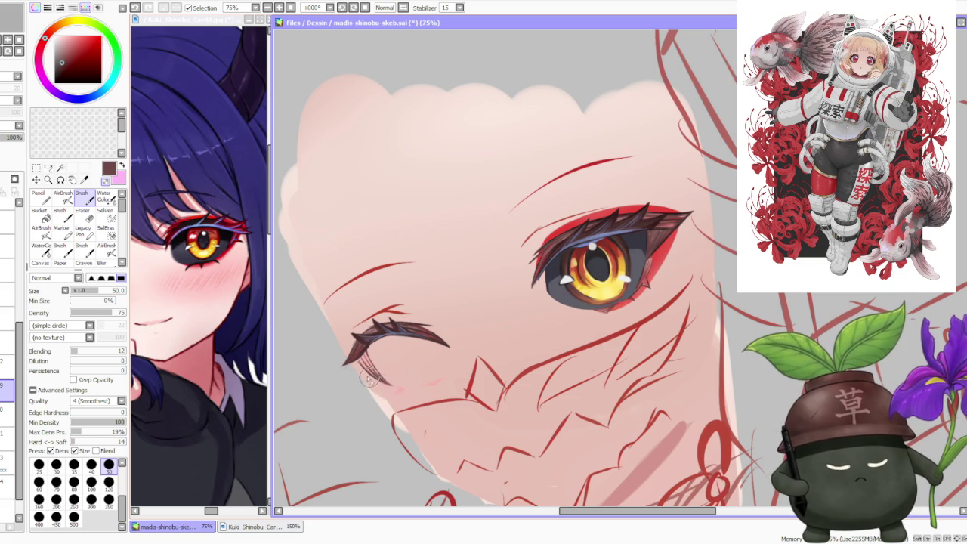
alt+click(414, 330)
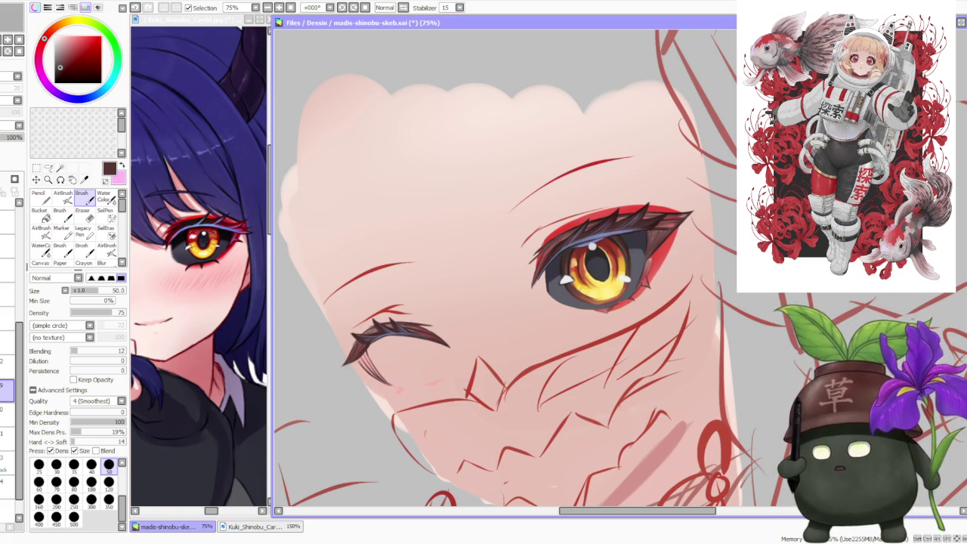
key(alt+Tab)
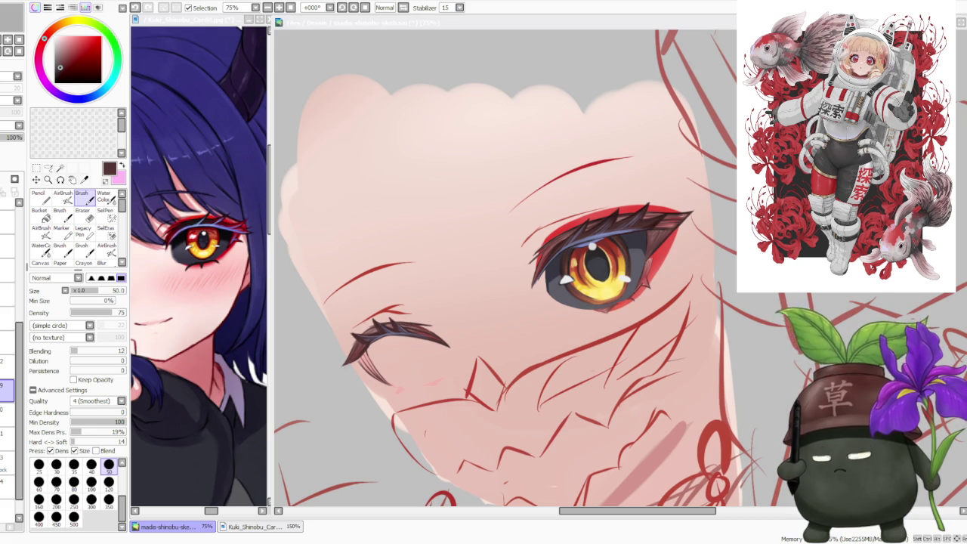
mouse_move(365, 366)
mouse_down()
mouse_move(381, 383)
mouse_move(346, 375)
mouse_up()
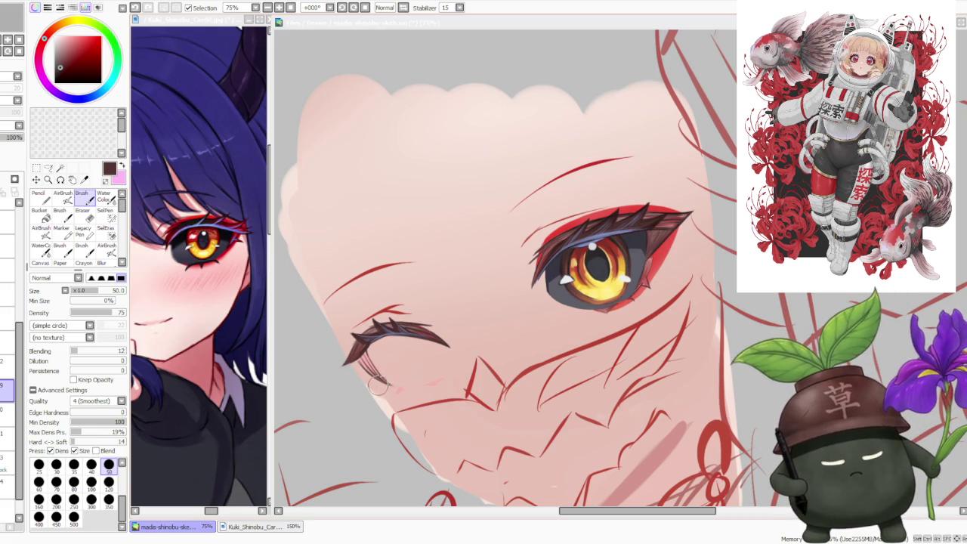
Step: Thicken and extend the closed eye's lower lashes with a lighter brown-grey
click(378, 385)
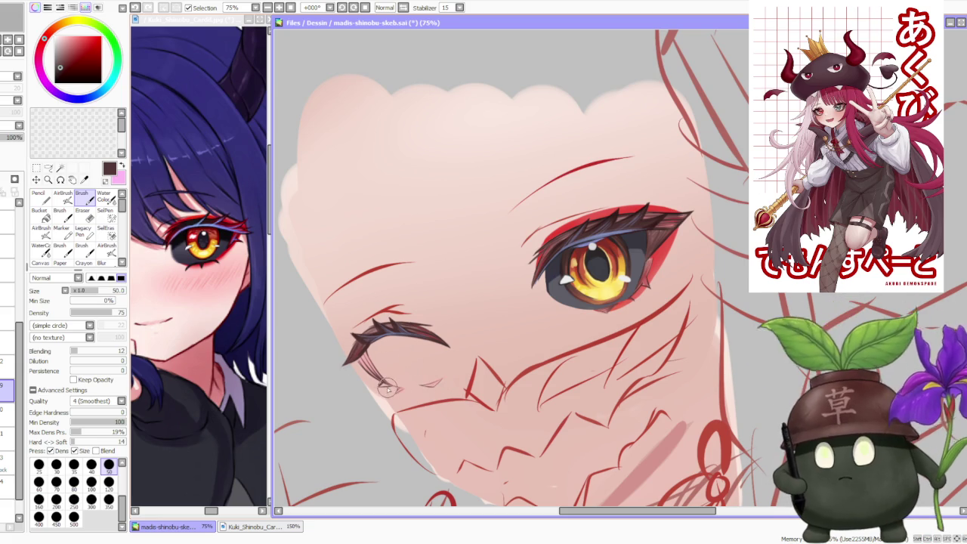
alt+click(371, 329)
drag(358, 363, 374, 375)
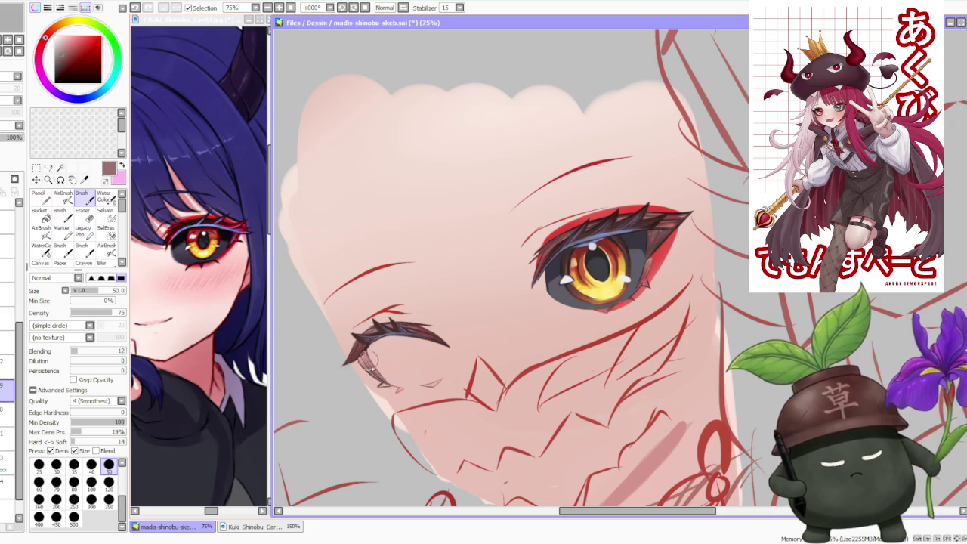
drag(367, 363, 388, 385)
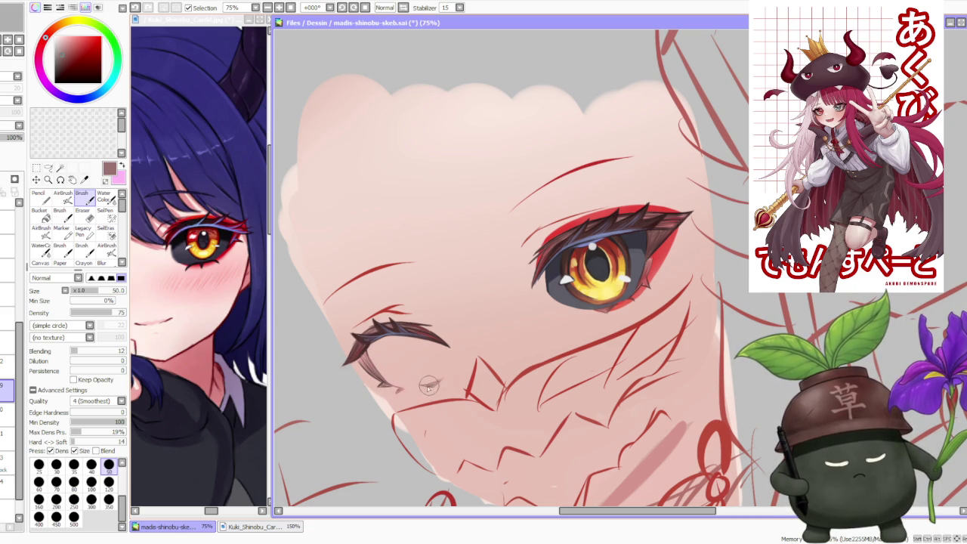
scroll(413, 219, down, 3)
scroll(413, 219, up, 1)
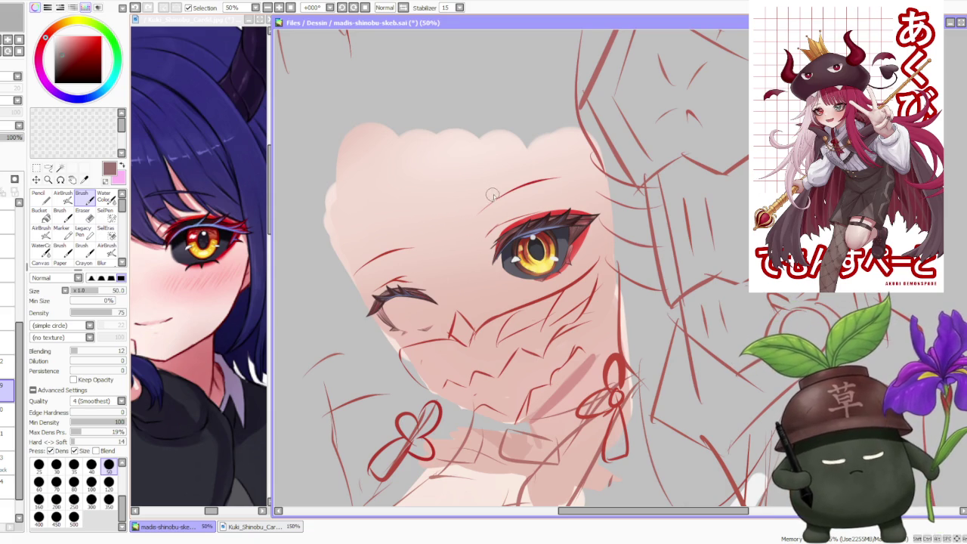
Step: Darken the closed eye's lashes with dark brown and add a blue-grey line beneath them
scroll(501, 196, up, 1)
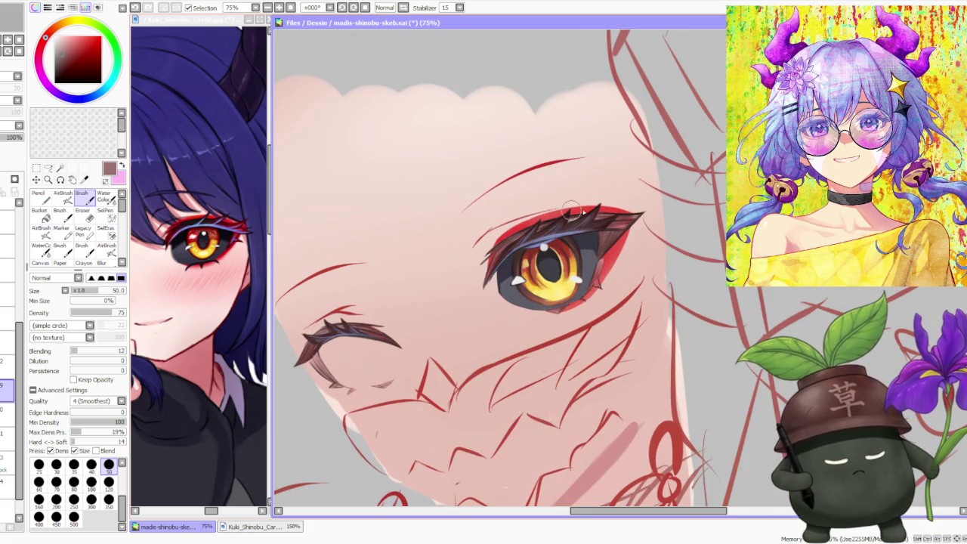
alt+click(608, 221)
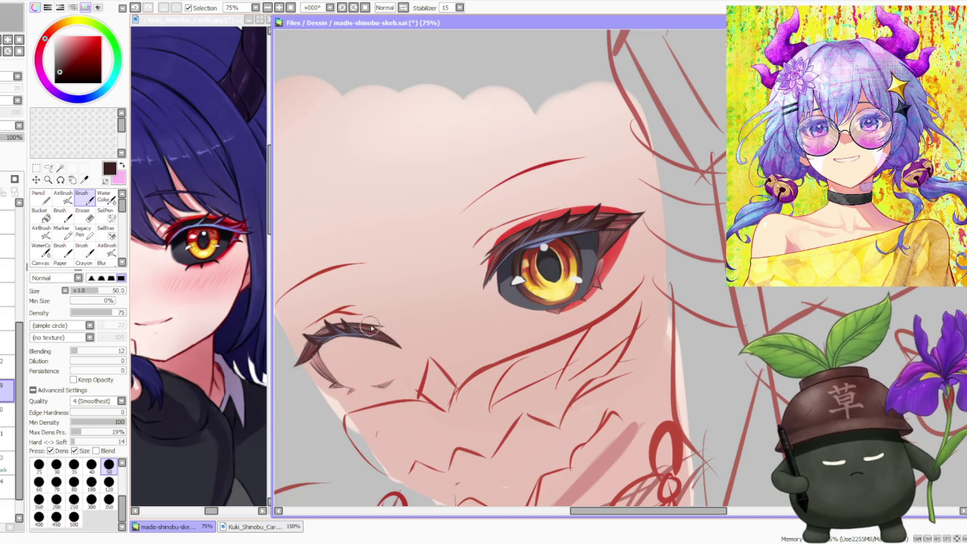
drag(379, 334, 389, 344)
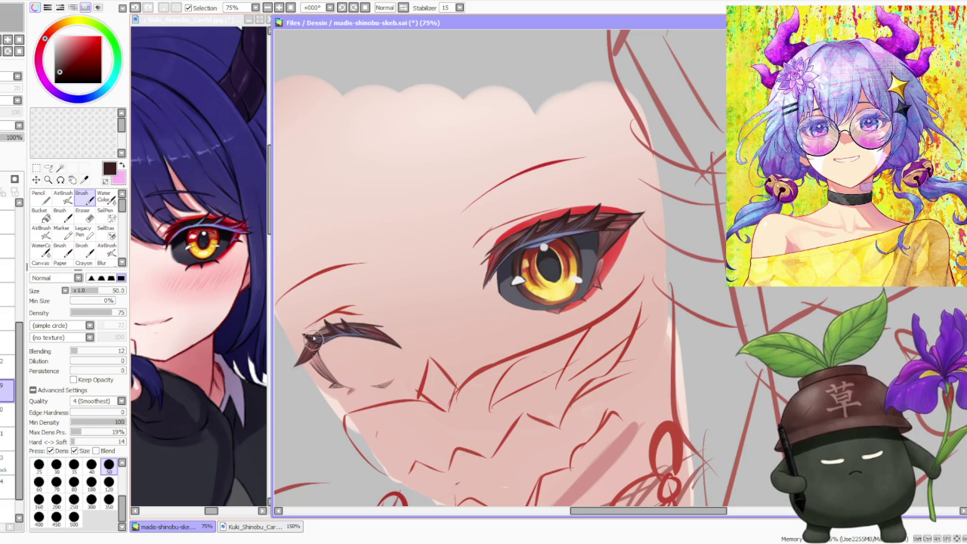
alt+click(543, 241)
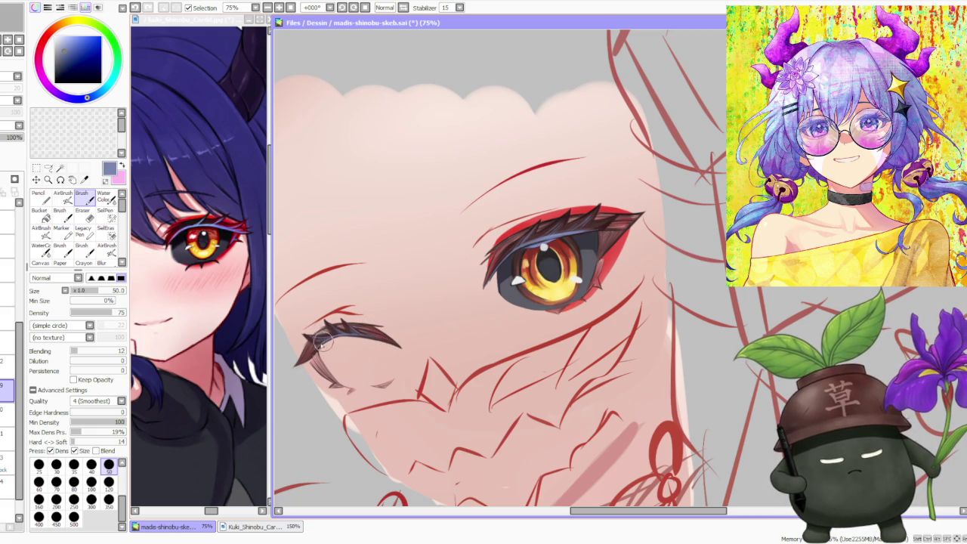
drag(317, 339, 352, 336)
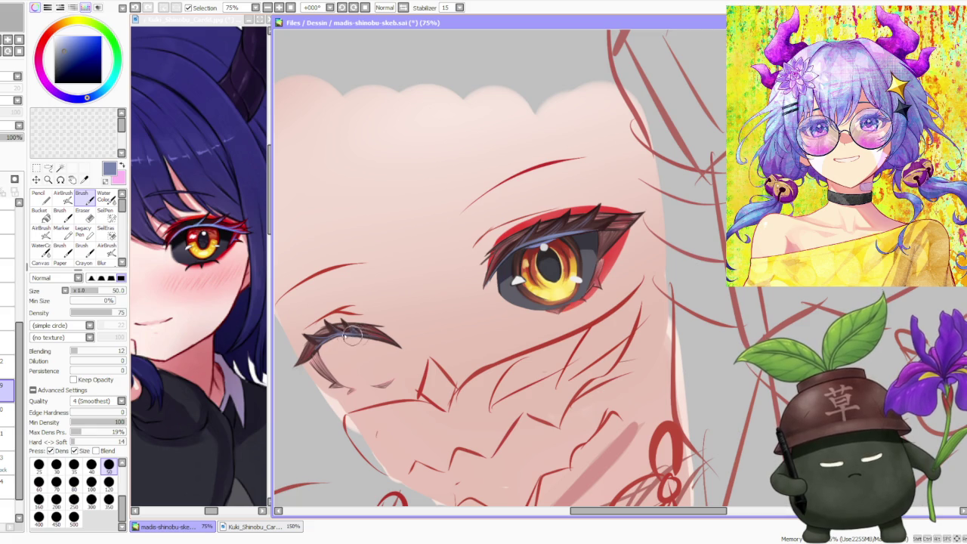
alt+click(376, 340)
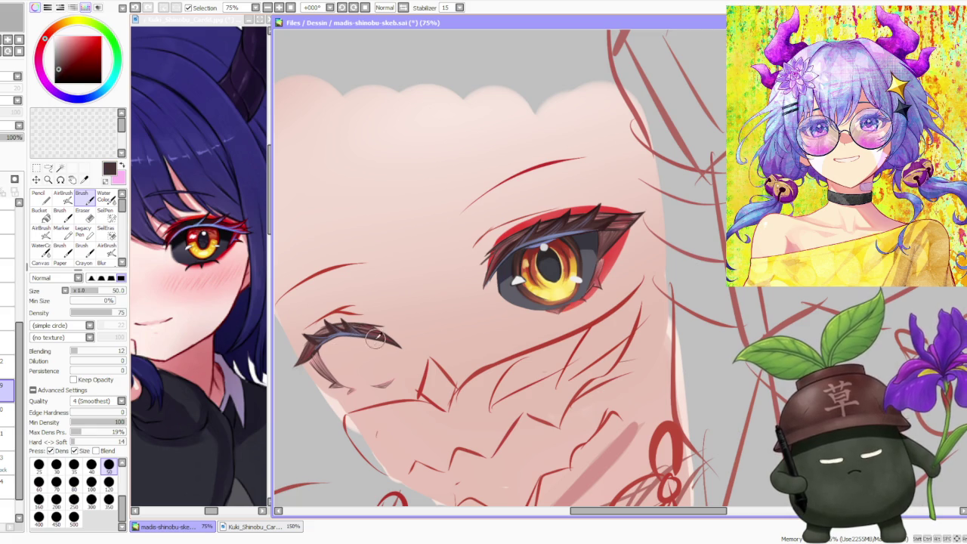
drag(360, 336, 342, 336)
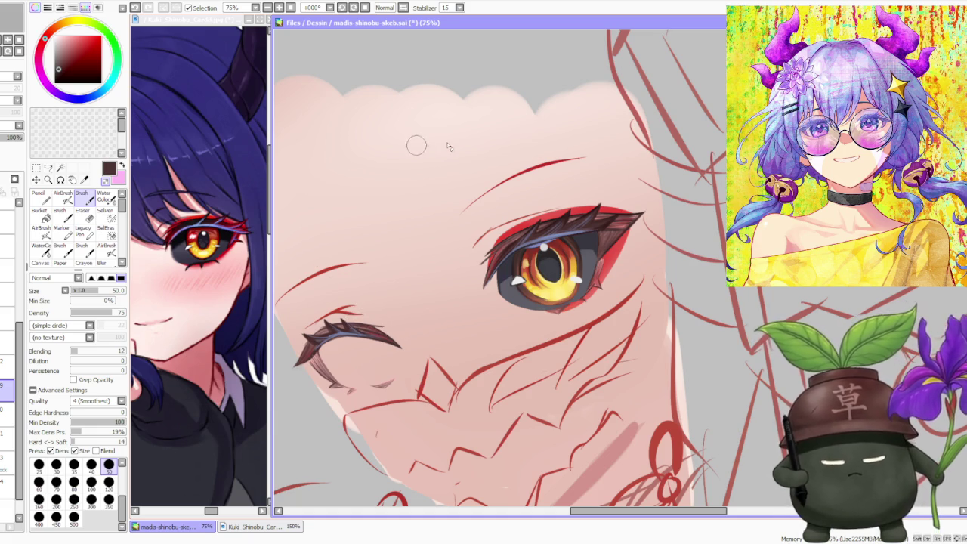
Step: Show the hair sketch layer at 28% opacity, then return to the eye painting layer
click(7, 408)
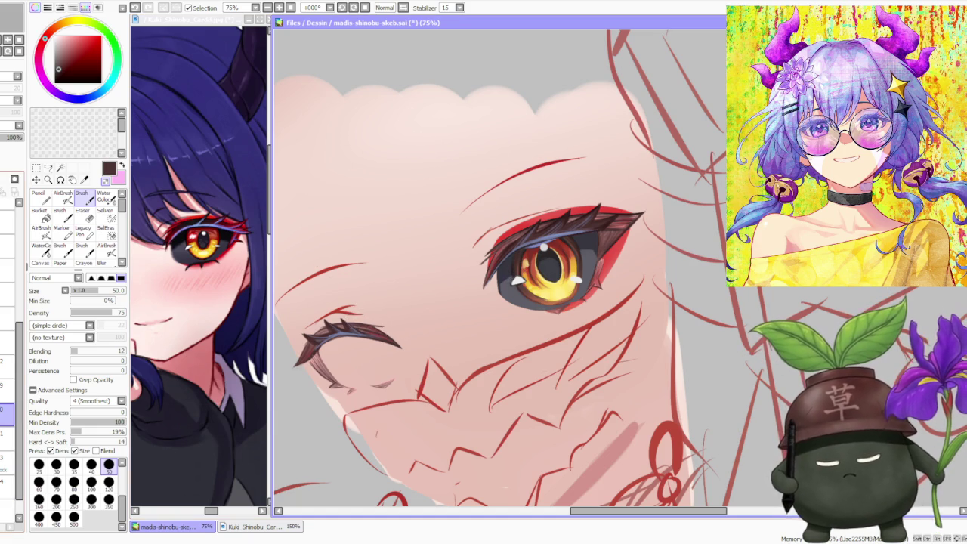
alt+click(517, 255)
click(16, 294)
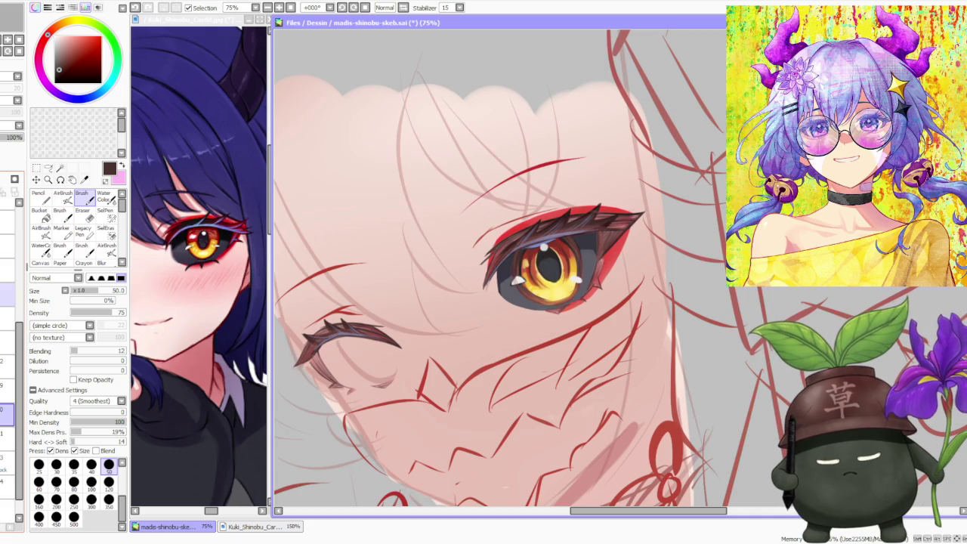
drag(15, 137, 6, 137)
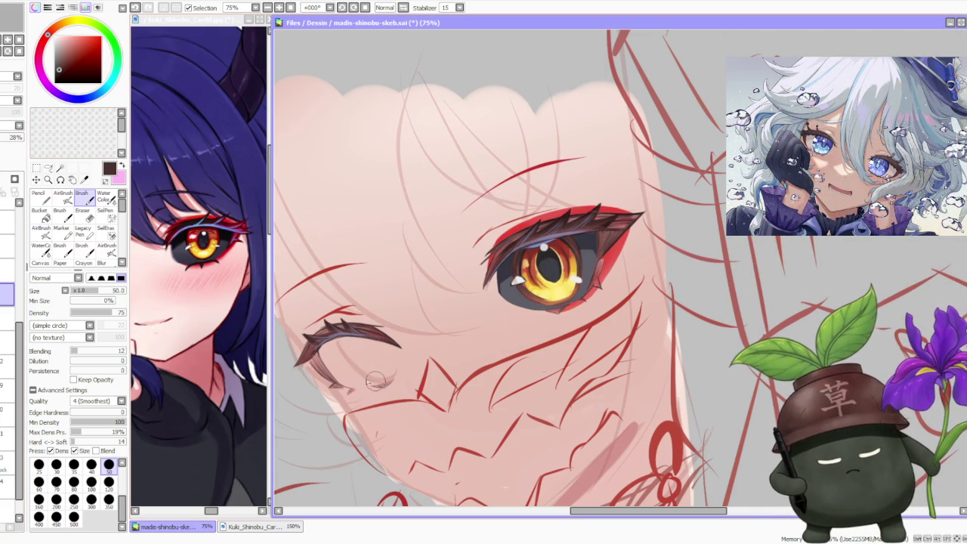
click(8, 415)
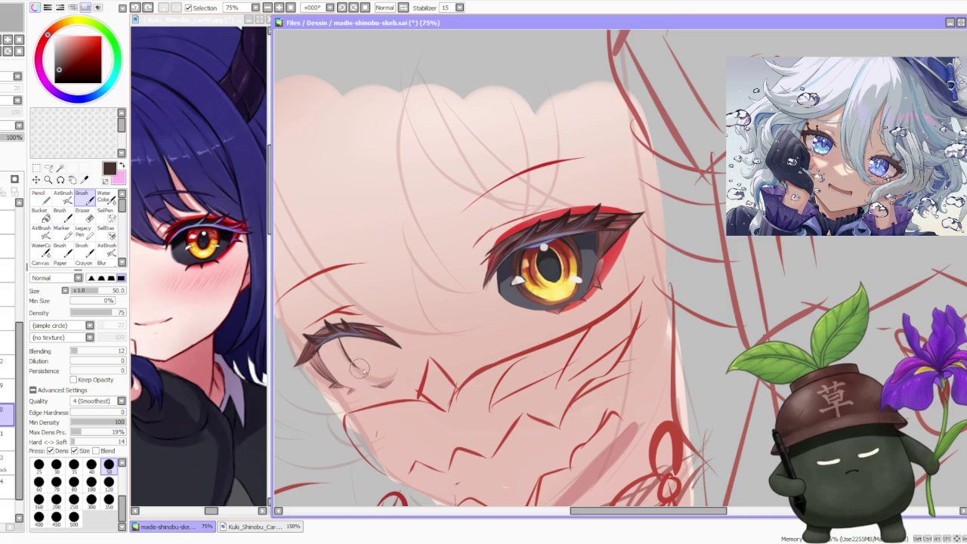
Step: Try a curved lower lash line on the small eye, undoing the unsatisfying strokes
mouse_move(340, 338)
mouse_down()
mouse_move(363, 379)
mouse_move(393, 382)
mouse_up()
key(ctrl+z)
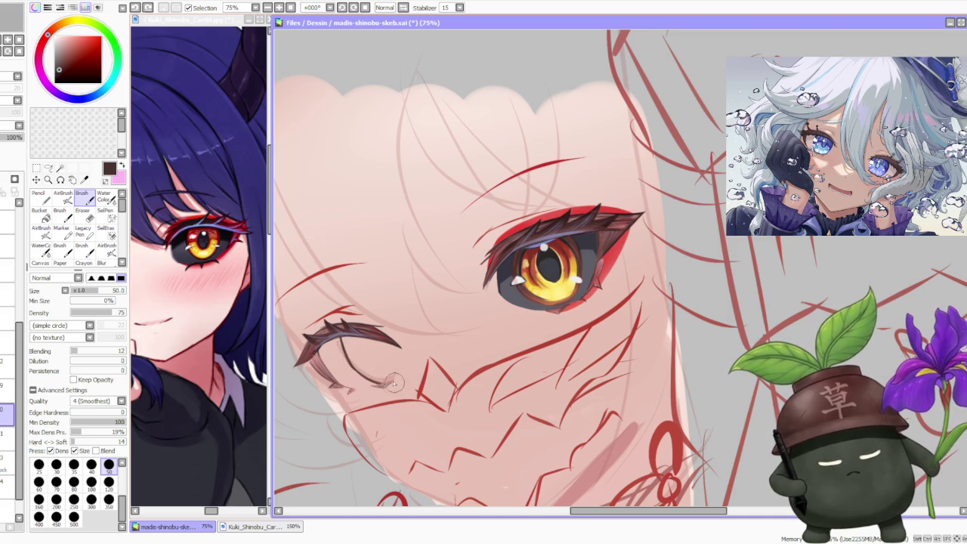
key(ctrl+z)
drag(344, 355, 396, 381)
key(ctrl+z)
Step: Redraw the small eye's lash and lid strokes, undoing retries until they fit
drag(348, 358, 399, 382)
key(ctrl+z)
drag(345, 356, 400, 383)
drag(400, 359, 392, 369)
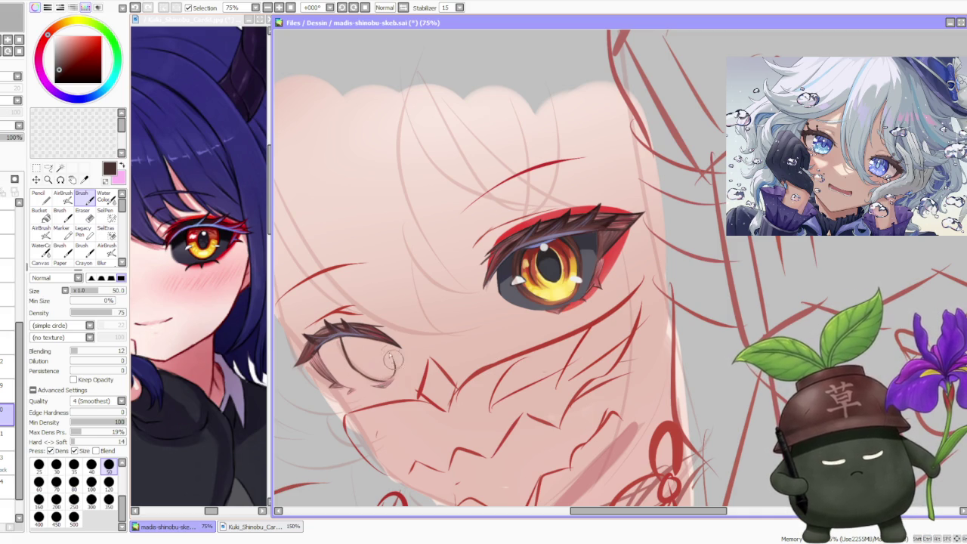
key(ctrl+z)
key(ctrl+z)
drag(378, 336, 402, 380)
key(ctrl+z)
key(ctrl+z)
drag(376, 333, 399, 380)
key(ctrl+z)
drag(374, 329, 398, 377)
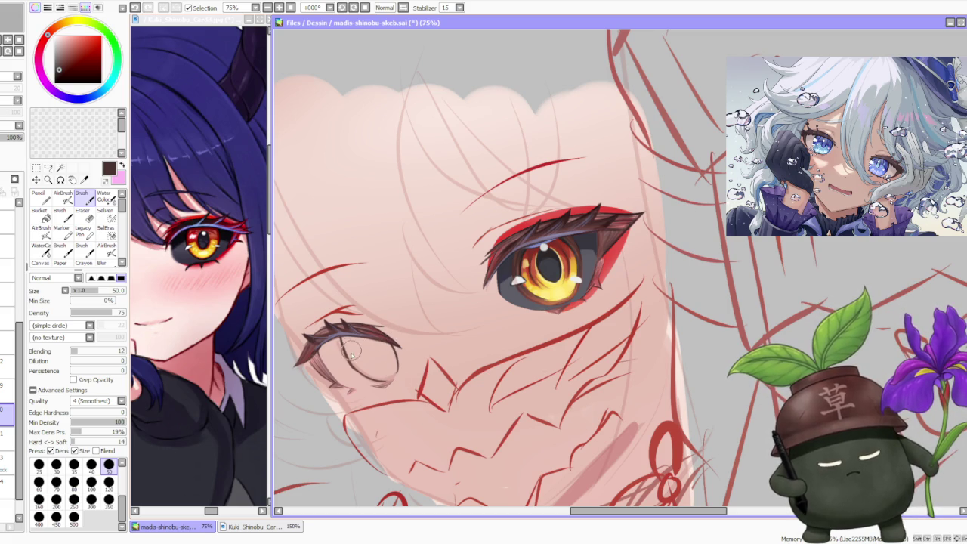
key(ctrl+z)
drag(333, 325, 355, 374)
key(ctrl+z)
drag(340, 322, 358, 369)
key(ctrl+z)
mouse_move(376, 329)
mouse_down()
mouse_move(396, 361)
mouse_move(391, 352)
mouse_move(363, 370)
mouse_up()
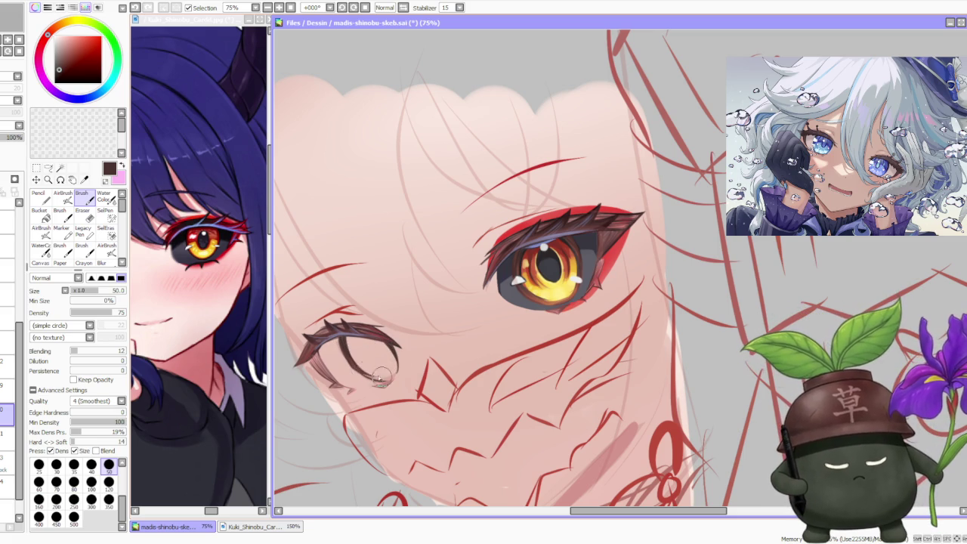
Step: Sample browns and a dark blue-black, then fill in the small eye's pupil
alt+click(527, 294)
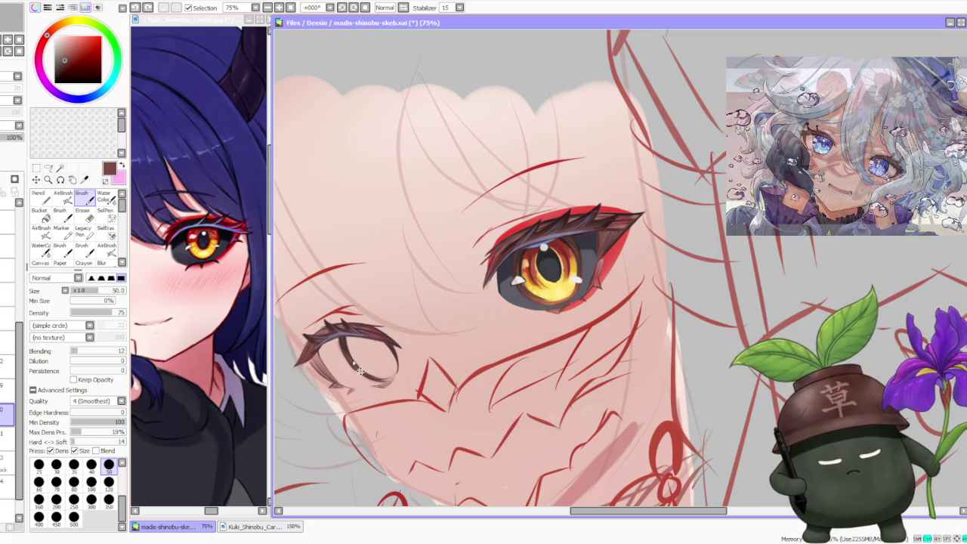
alt+click(542, 300)
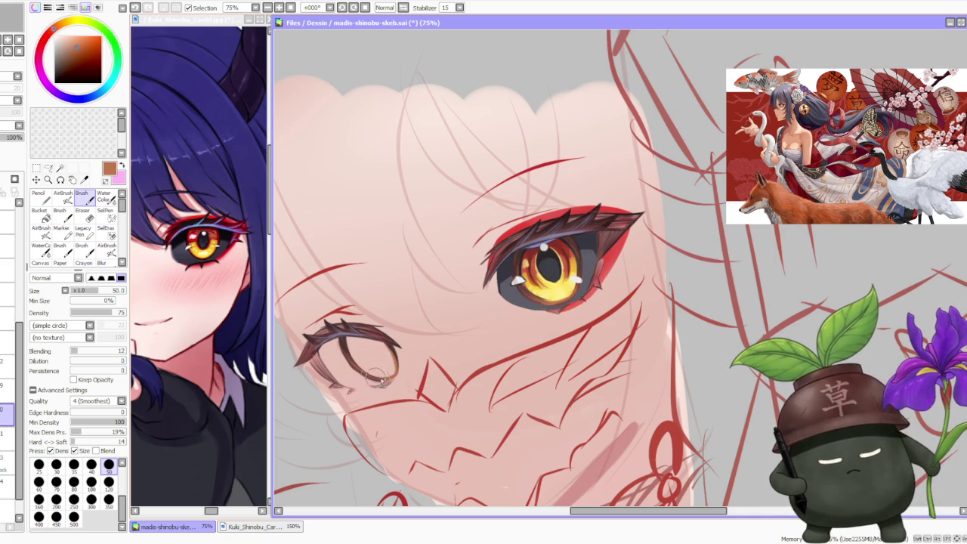
alt+click(521, 258)
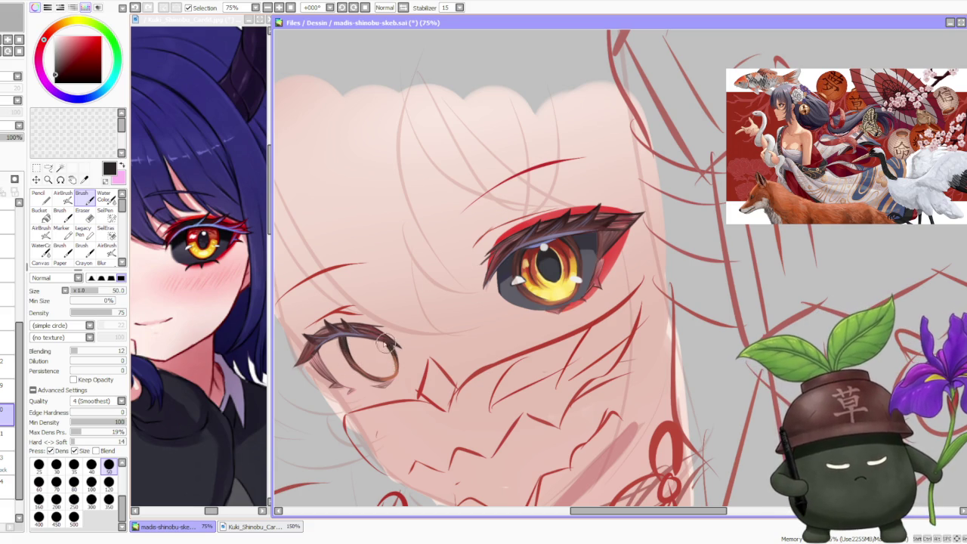
alt+click(347, 358)
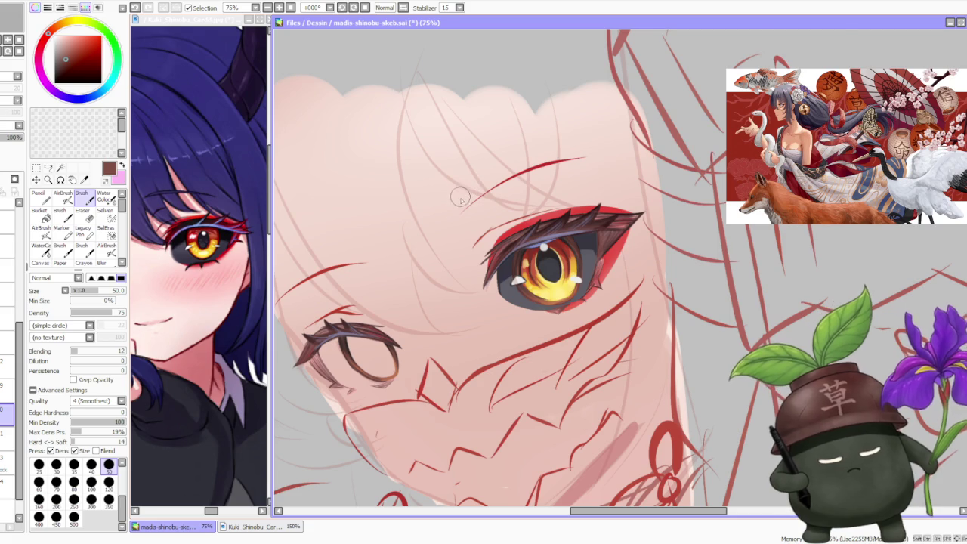
scroll(480, 213, down, 1)
scroll(497, 235, up, 1)
alt+click(530, 261)
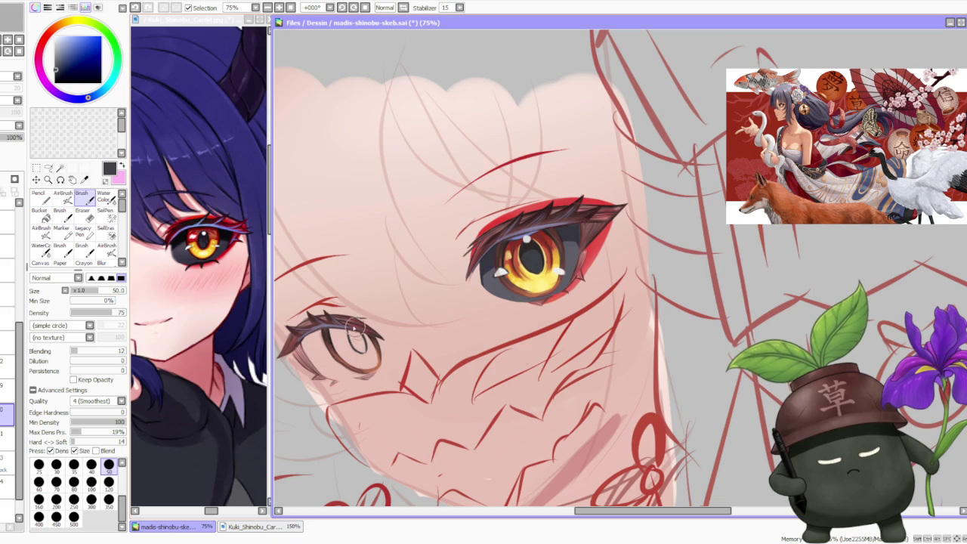
drag(352, 340, 357, 344)
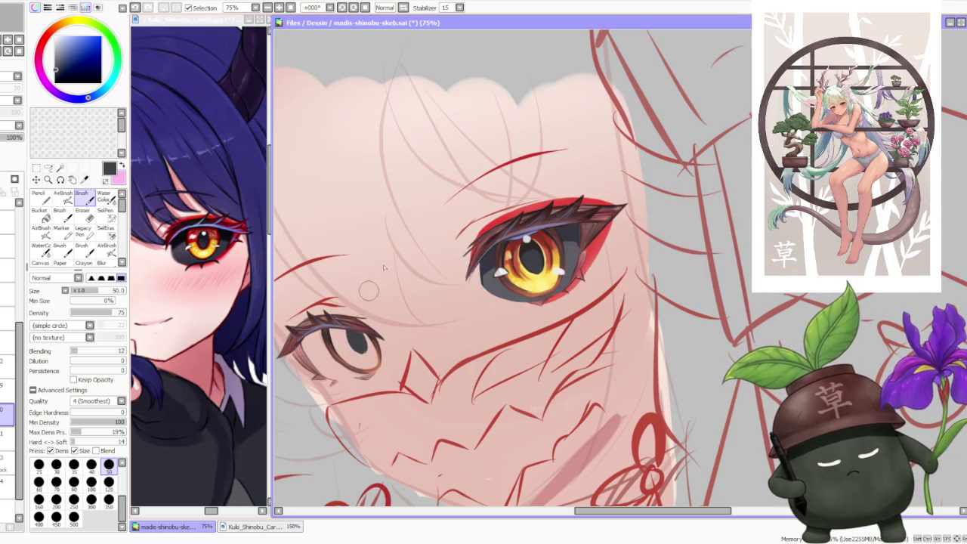
alt+click(520, 257)
Step: Darken the small eye's pupil with a dark blue
scroll(516, 257, up, 3)
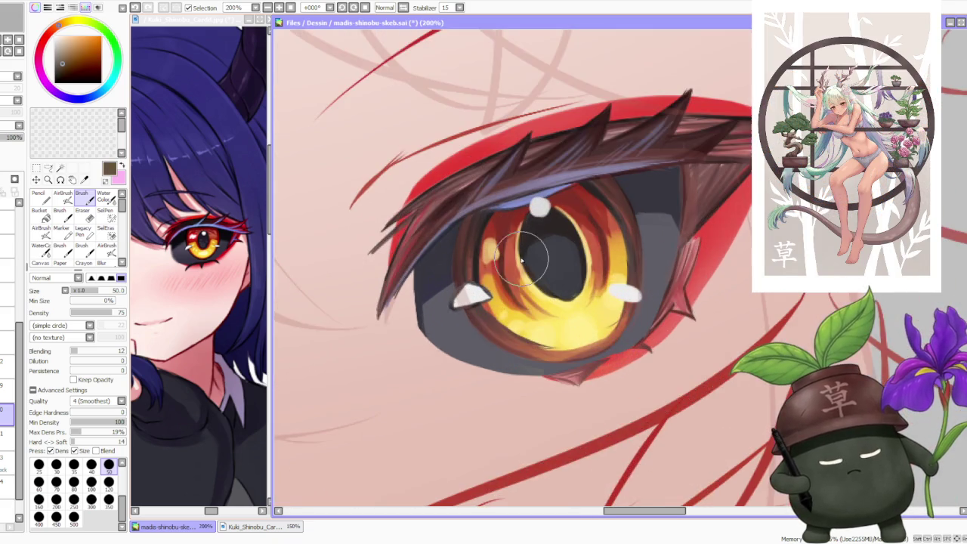
alt+click(521, 238)
scroll(474, 377, down, 2)
scroll(334, 287, down, 2)
scroll(301, 343, up, 1)
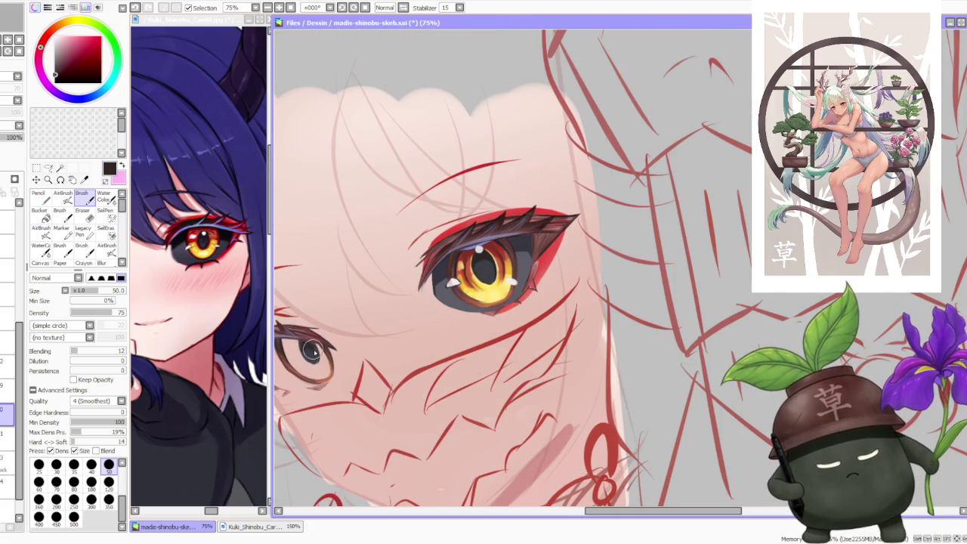
scroll(437, 180, down, 3)
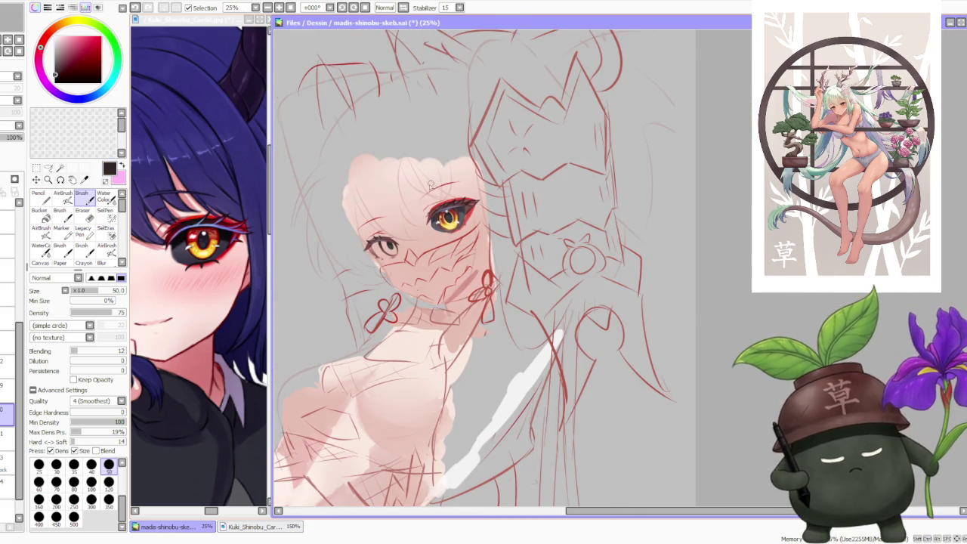
scroll(389, 250, up, 4)
scroll(415, 287, up, 1)
alt+click(423, 291)
mouse_move(412, 287)
mouse_down()
mouse_move(433, 304)
mouse_move(423, 313)
mouse_move(412, 264)
mouse_up()
Step: Reshape the small eye's pupil with dark red and lighten its iris
scroll(423, 302, down, 2)
scroll(560, 203, up, 3)
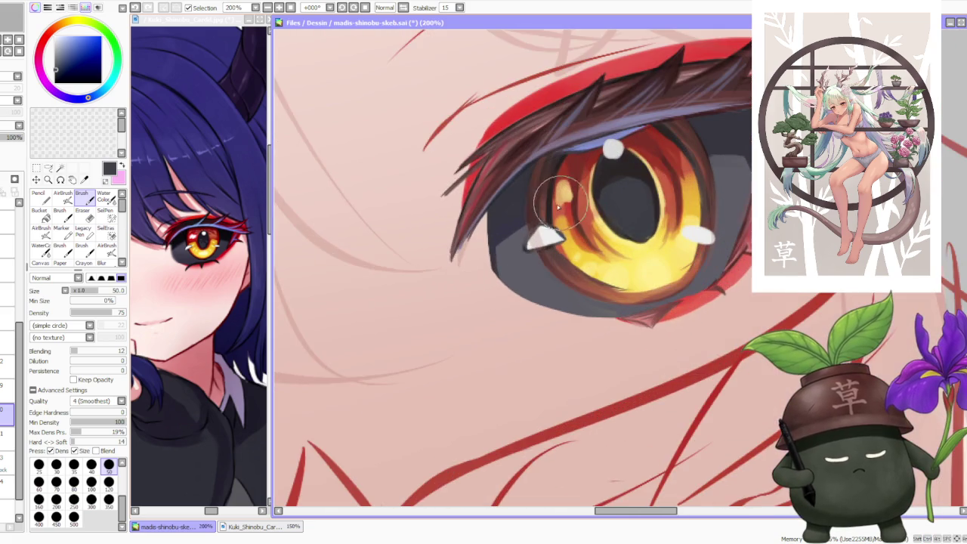
alt+click(560, 202)
scroll(560, 202, down, 2)
scroll(366, 282, up, 1)
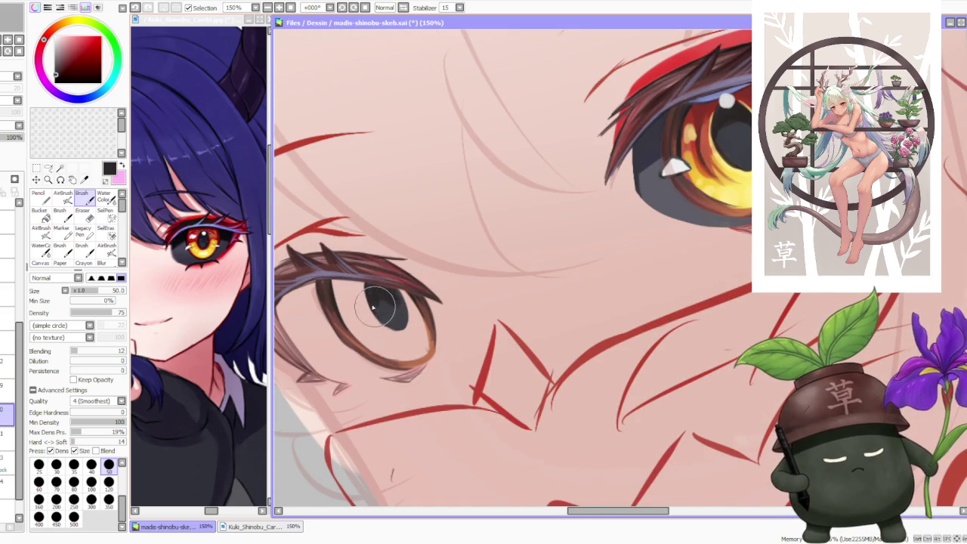
mouse_move(374, 307)
mouse_down()
mouse_move(409, 323)
mouse_move(404, 304)
mouse_up()
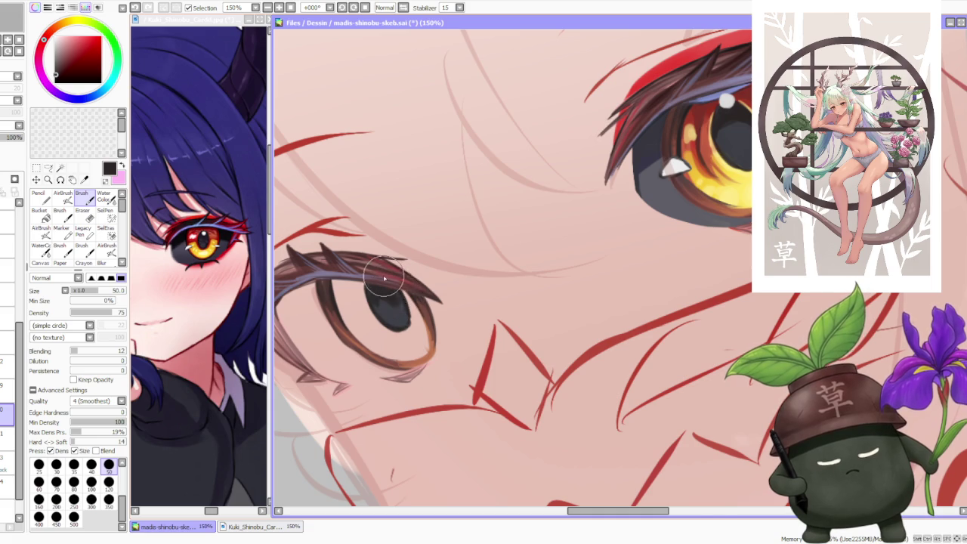
Step: Sample lavender from the large eye's lid and line the small eye's upper lid with it
scroll(380, 277, down, 3)
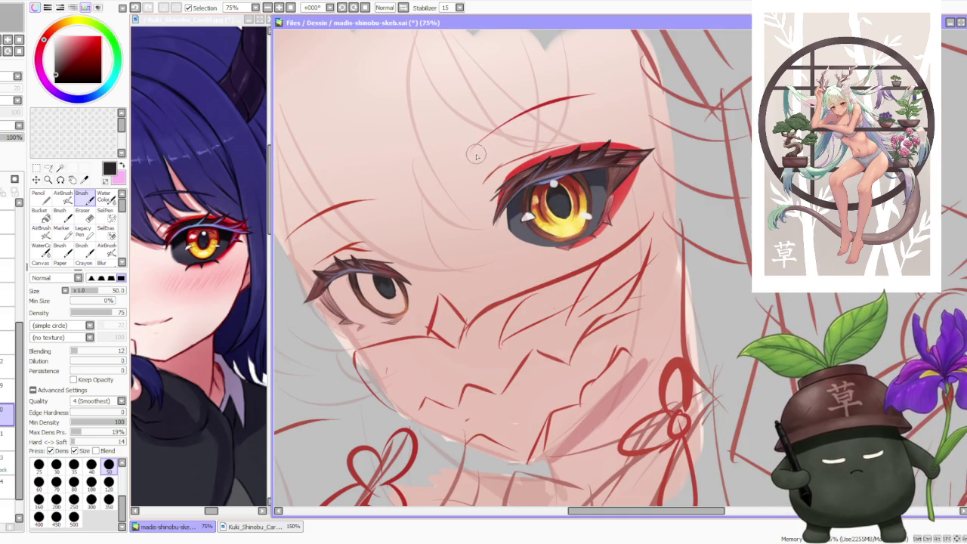
scroll(553, 191, up, 3)
alt+click(571, 201)
scroll(542, 181, down, 3)
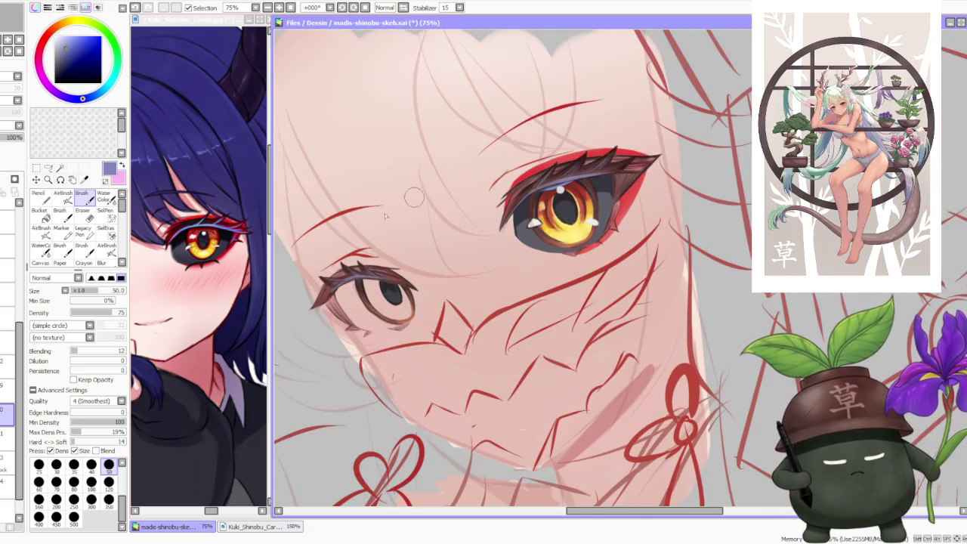
scroll(370, 276, up, 1)
drag(359, 280, 370, 285)
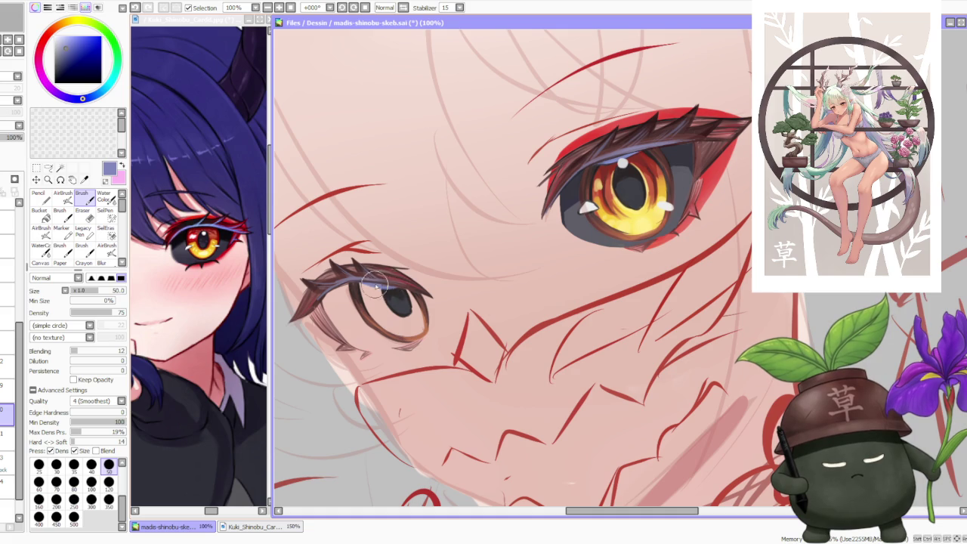
Step: Sample a near-black, then pale yellow from the large golden iris
alt+click(385, 299)
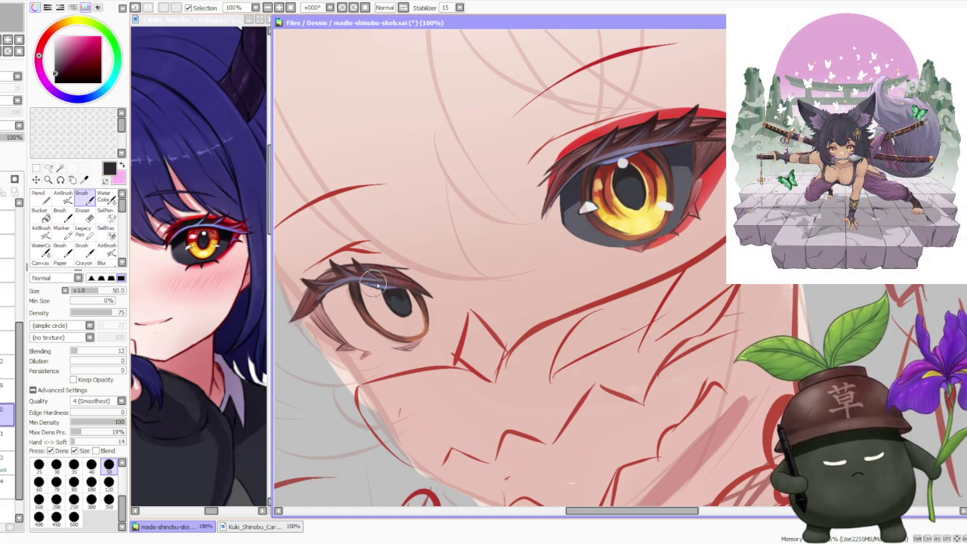
scroll(400, 289, down, 1)
scroll(404, 261, down, 1)
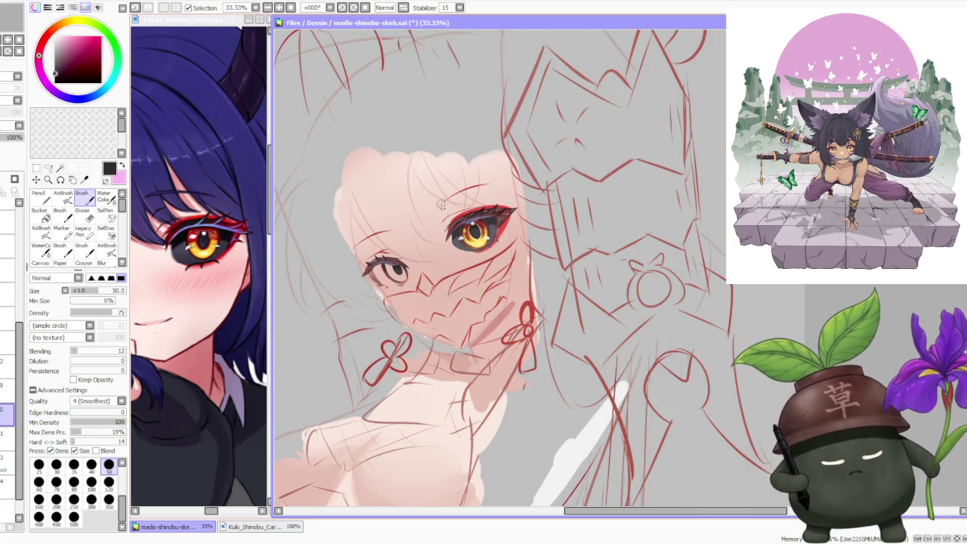
scroll(443, 211, up, 2)
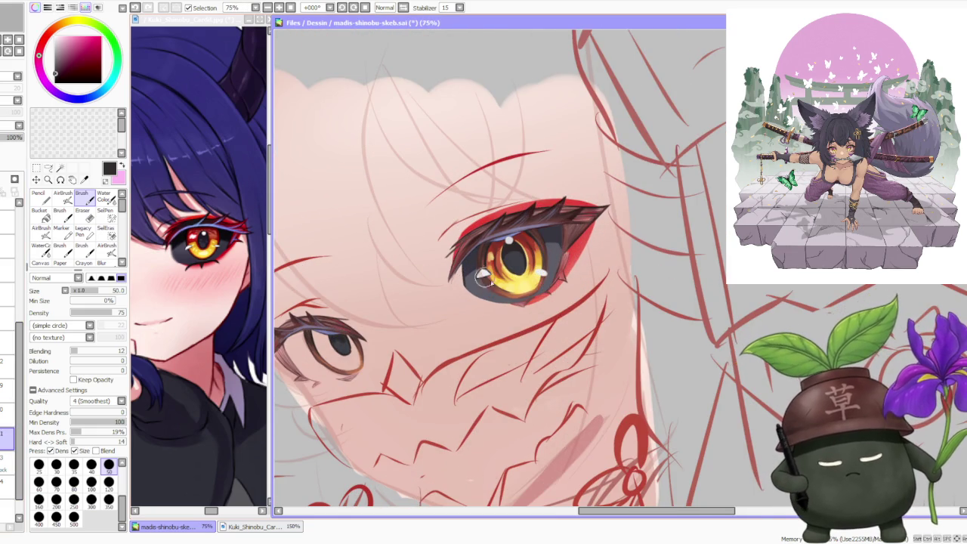
alt+click(505, 286)
Step: Paint the small iris pale yellow and add brown shading over its pupil
mouse_move(322, 342)
mouse_down()
mouse_move(339, 359)
mouse_move(309, 333)
mouse_move(332, 361)
mouse_up()
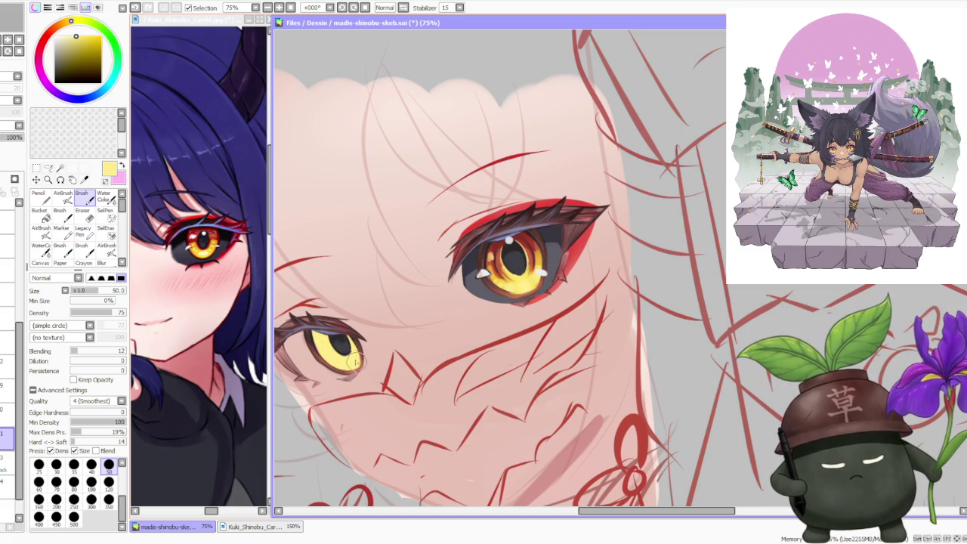
alt+click(495, 274)
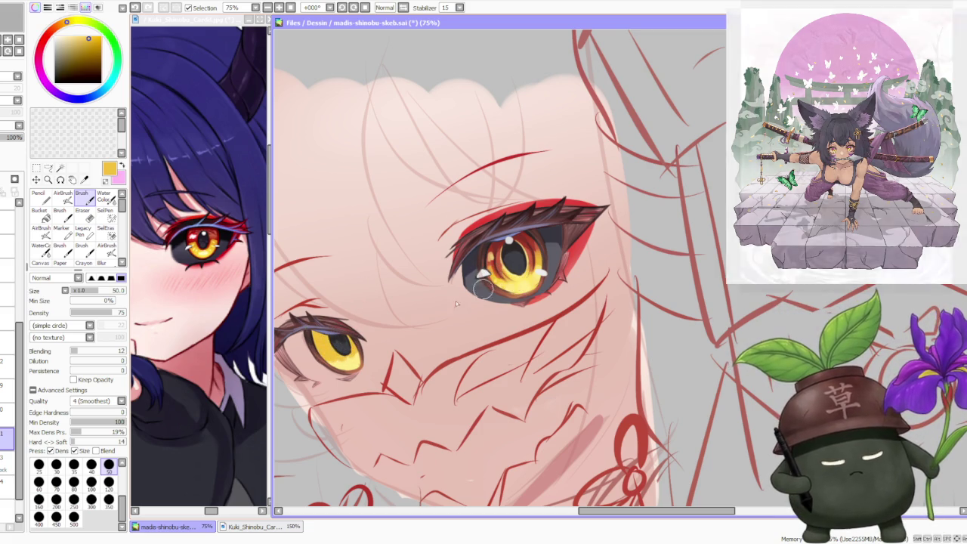
alt+click(336, 364)
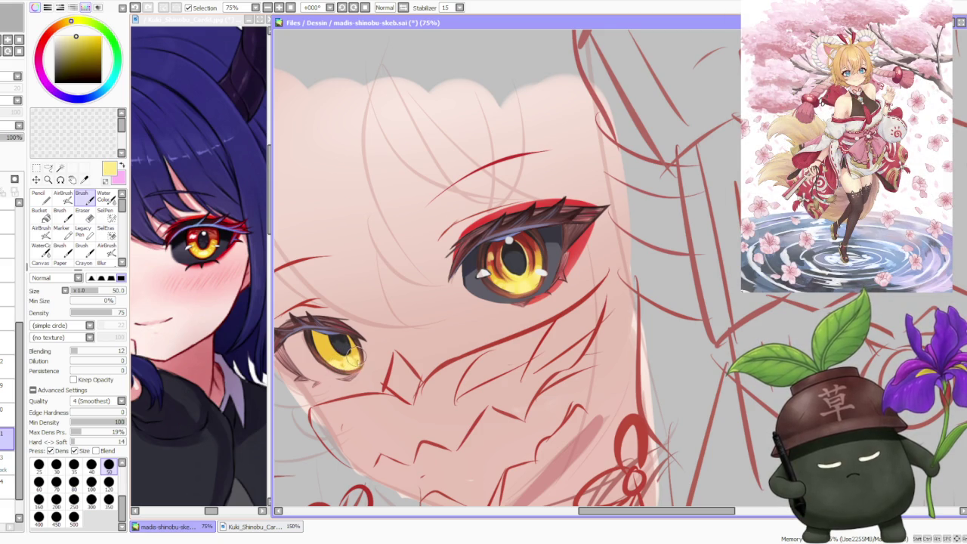
alt+click(461, 254)
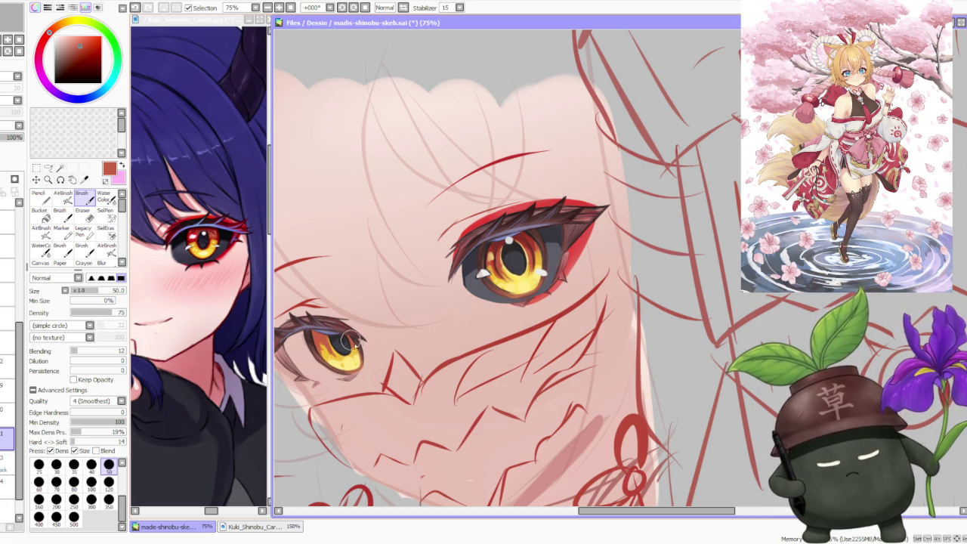
alt+click(495, 253)
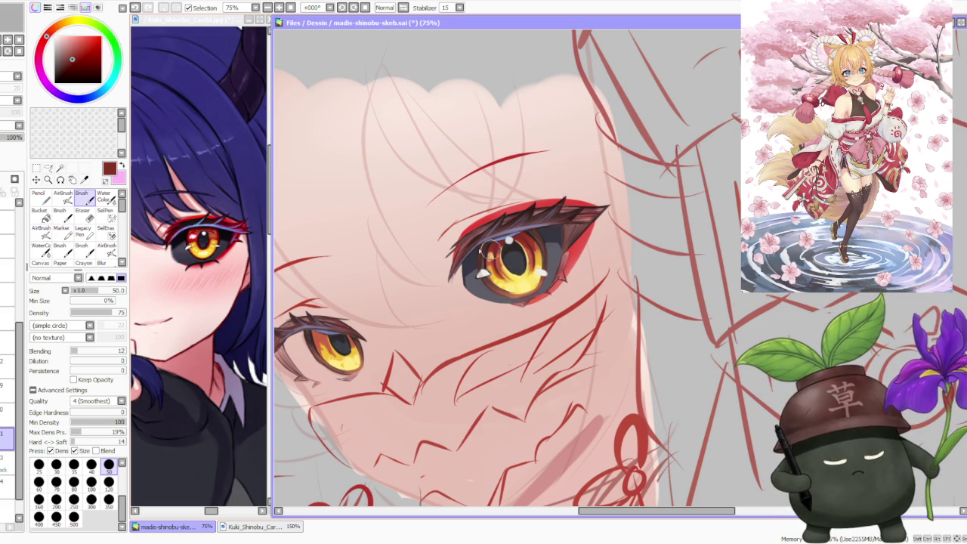
key(ctrl+z)
drag(332, 346, 334, 355)
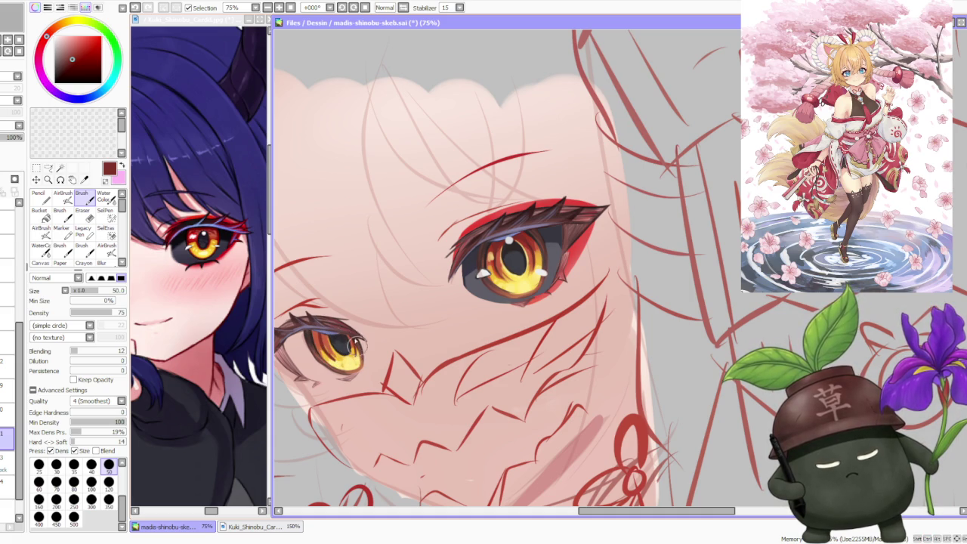
Step: Sample orange-red, pale yellow and dark lash-line reds, undoing a stray mark on the small eye
alt+click(325, 341)
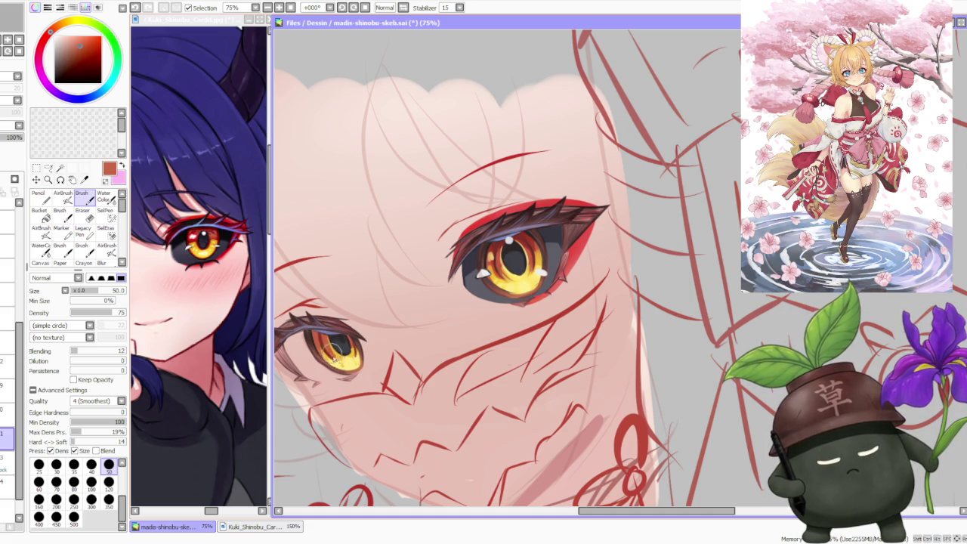
alt+click(346, 362)
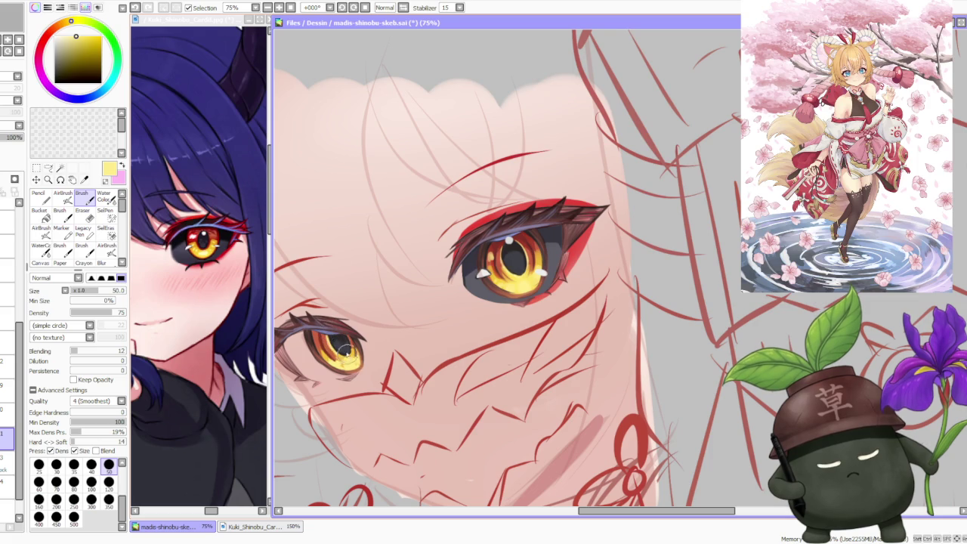
alt+click(312, 341)
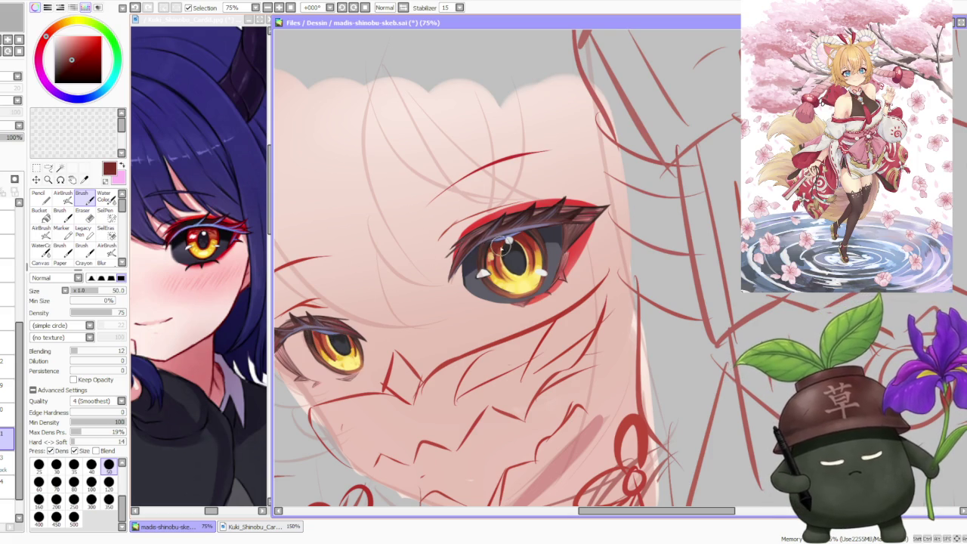
alt+click(325, 341)
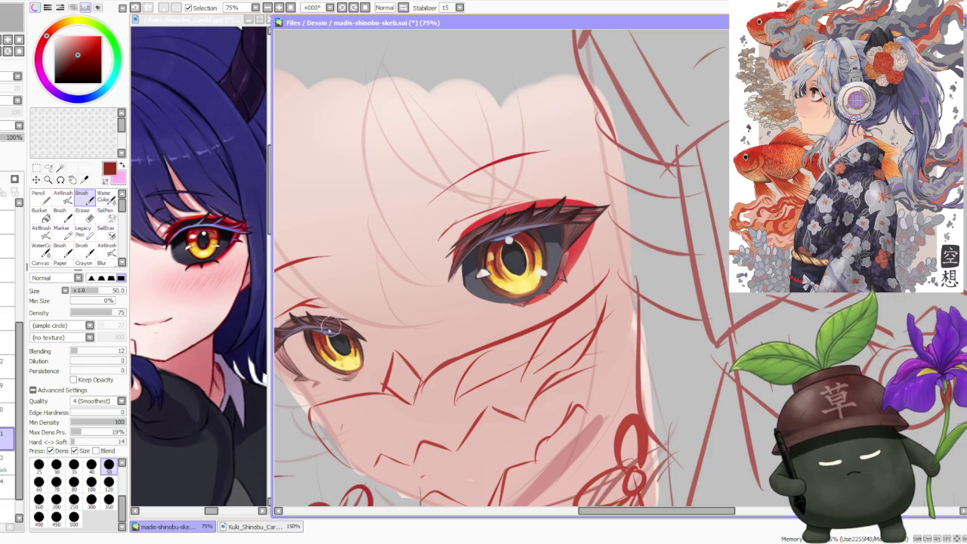
key(ctrl+z)
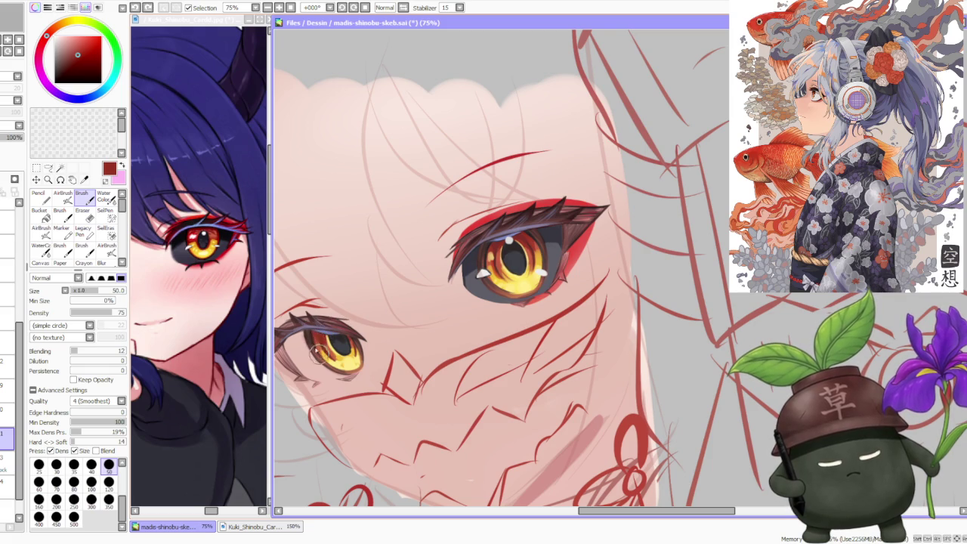
scroll(329, 288, down, 2)
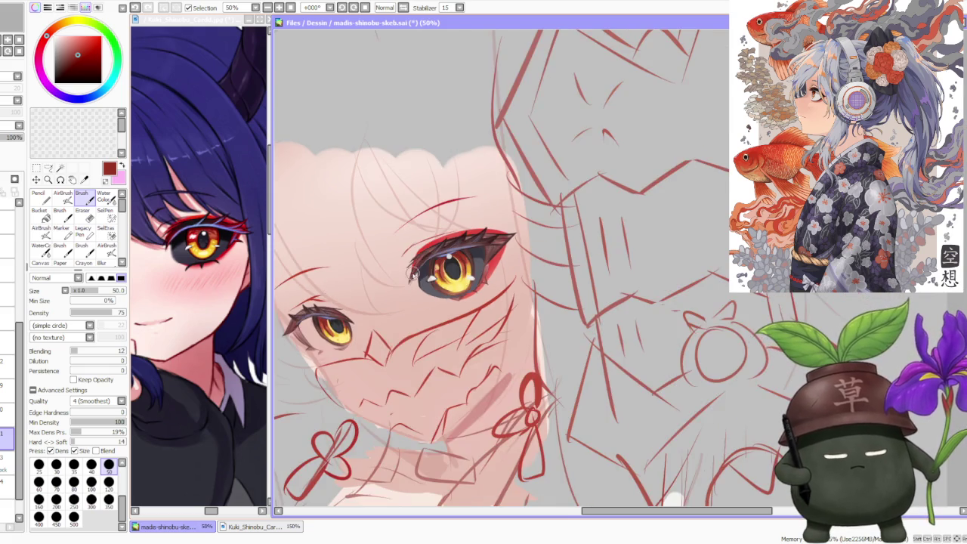
Step: Paint orange-red streaks into the smaller eye's iris
scroll(334, 259, down, 2)
scroll(337, 229, down, 2)
scroll(342, 199, down, 1)
scroll(343, 199, up, 2)
scroll(342, 198, up, 2)
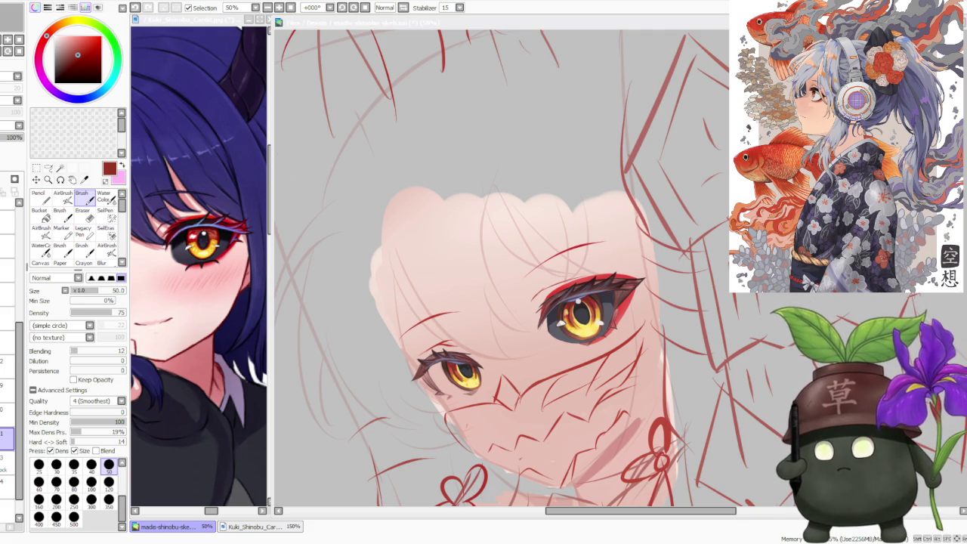
scroll(405, 215, down, 1)
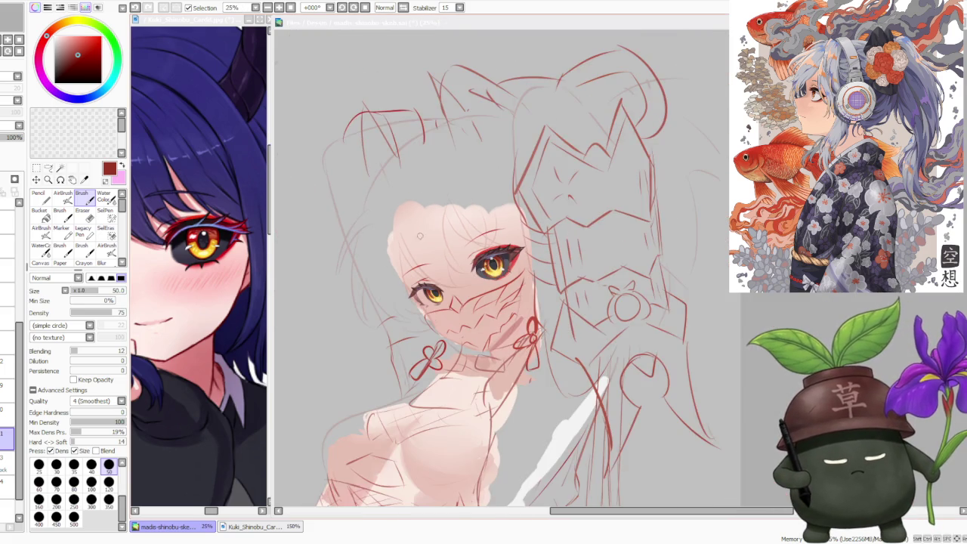
scroll(513, 254, up, 1)
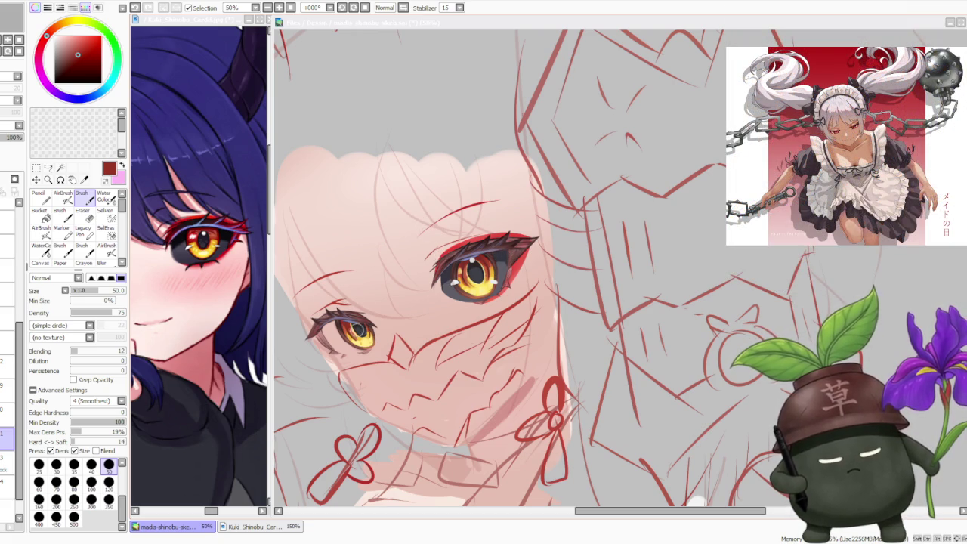
scroll(355, 332, up, 1)
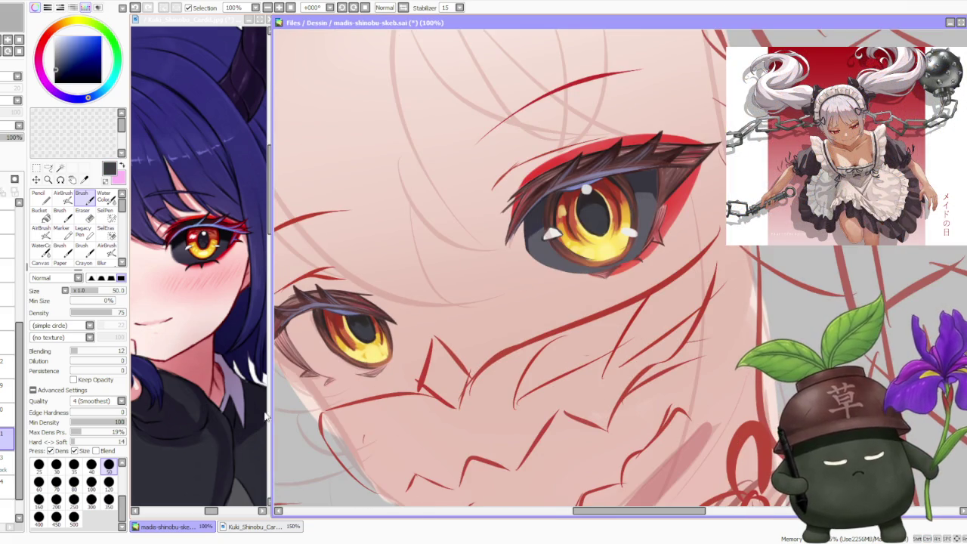
alt+click(354, 356)
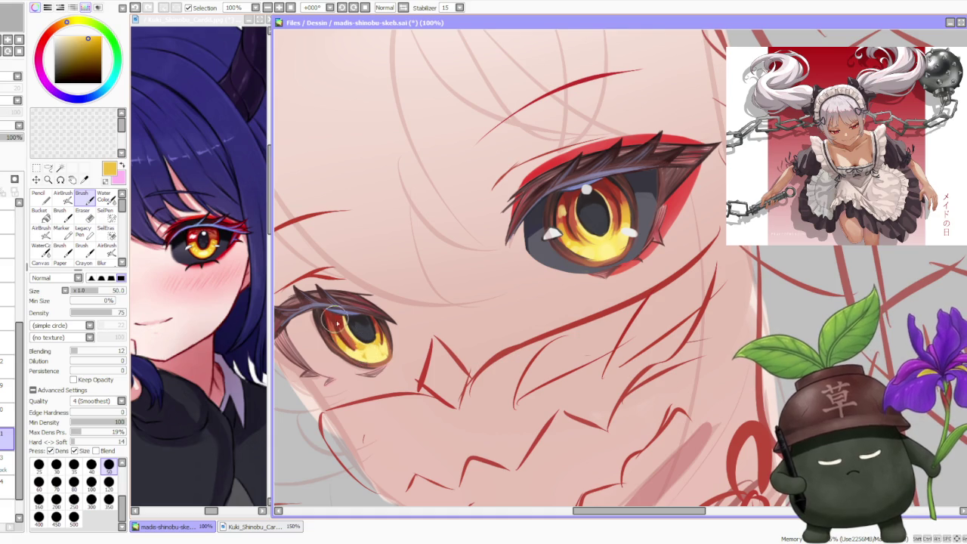
drag(330, 321, 329, 324)
Step: Brighten the smaller eye's iris with yellow strokes
alt+click(358, 351)
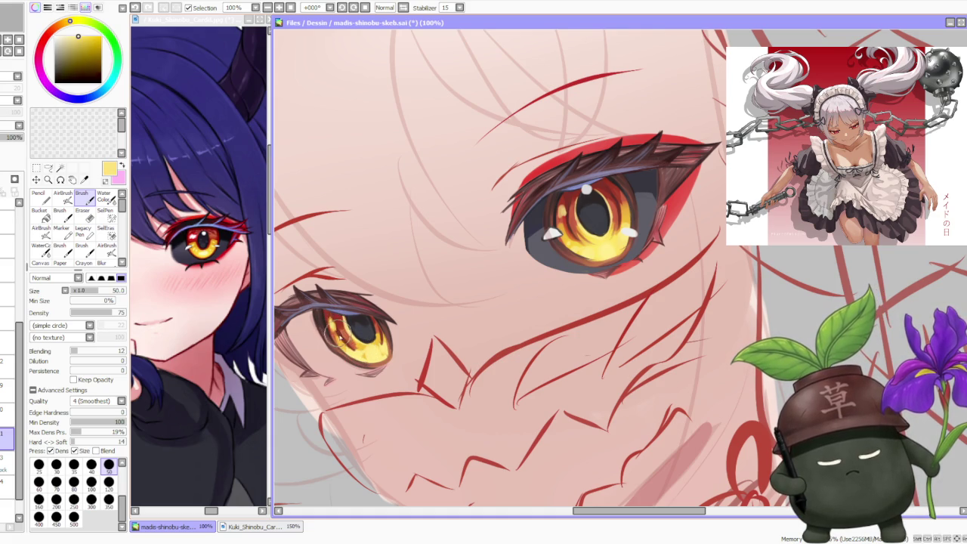
alt+click(336, 326)
alt+click(332, 318)
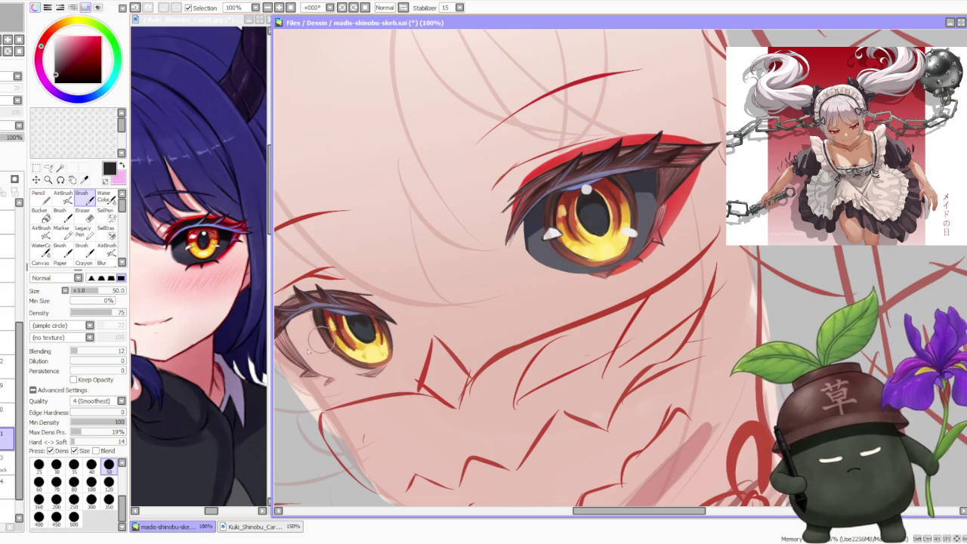
alt+click(344, 344)
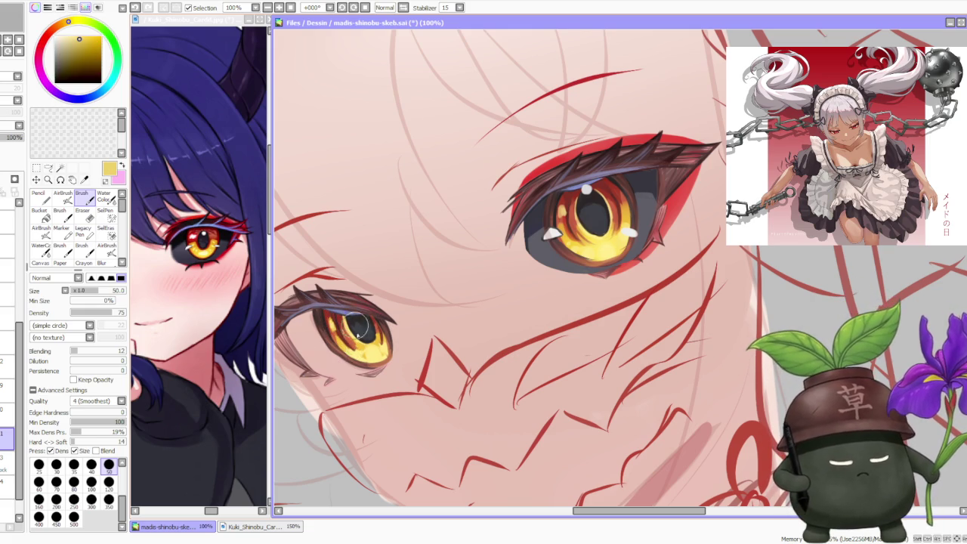
alt+click(363, 352)
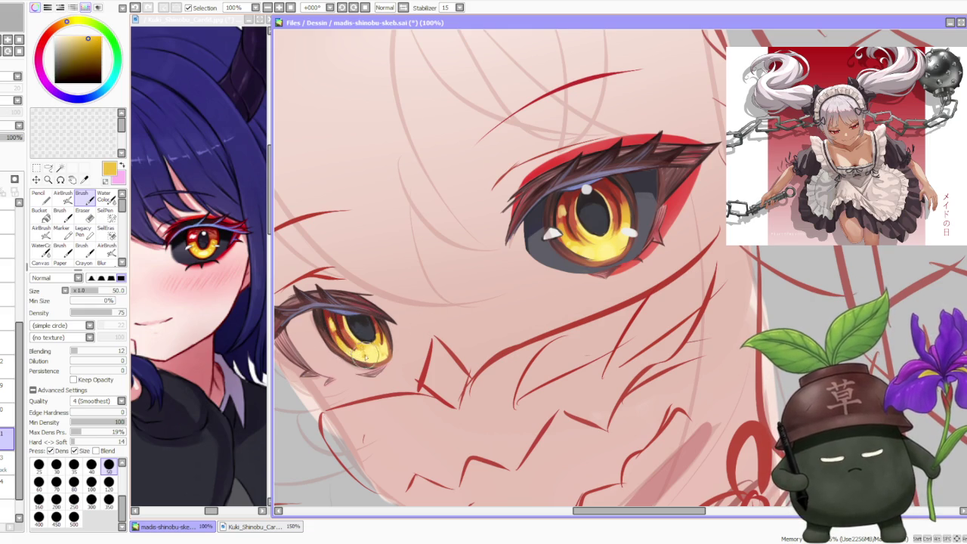
drag(363, 344, 381, 347)
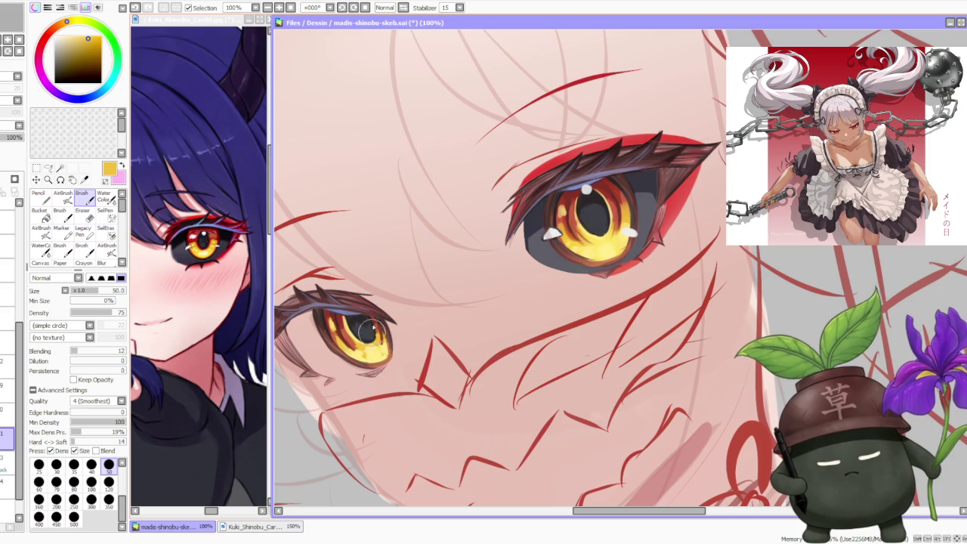
Step: Warm the large iris's left side and repaint its highlights brighter yellow
drag(559, 227, 600, 238)
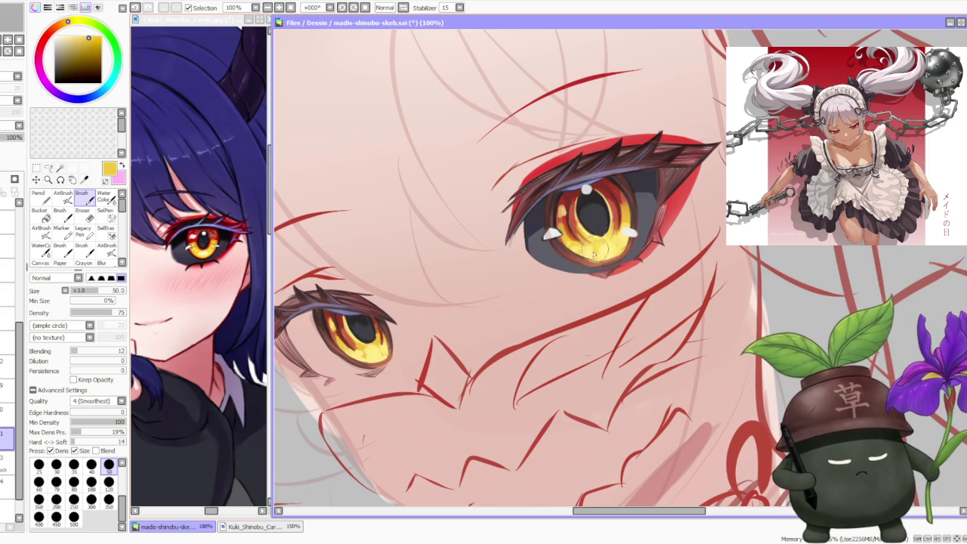
drag(596, 244, 605, 238)
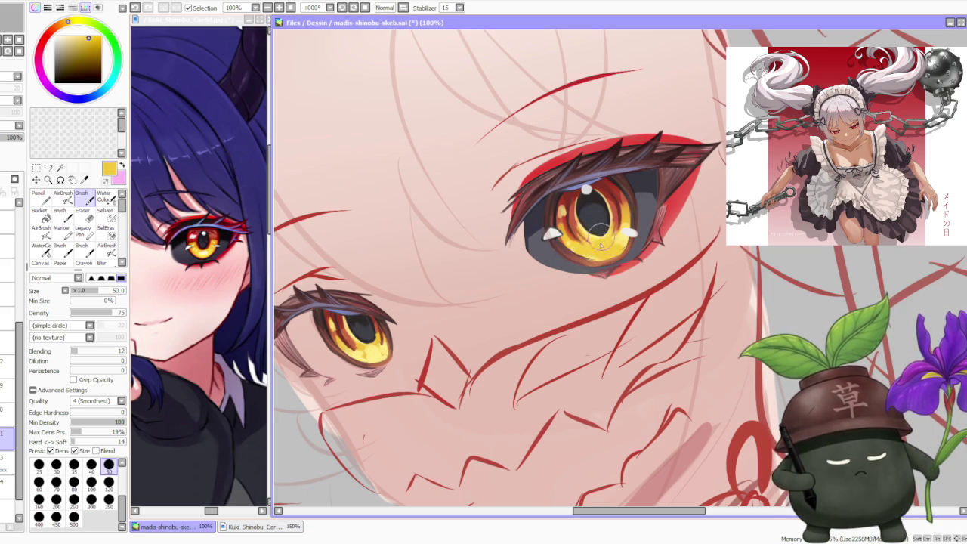
alt+click(593, 236)
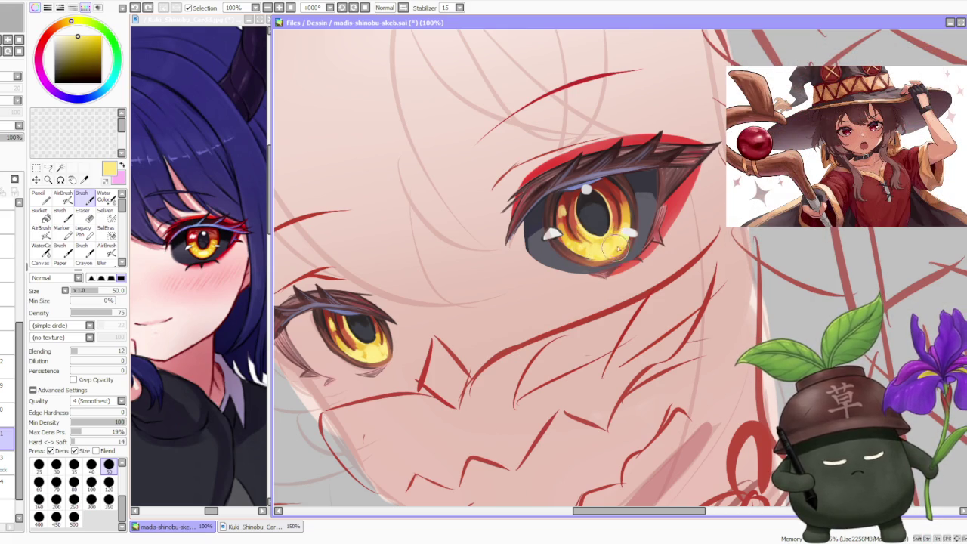
alt+click(362, 347)
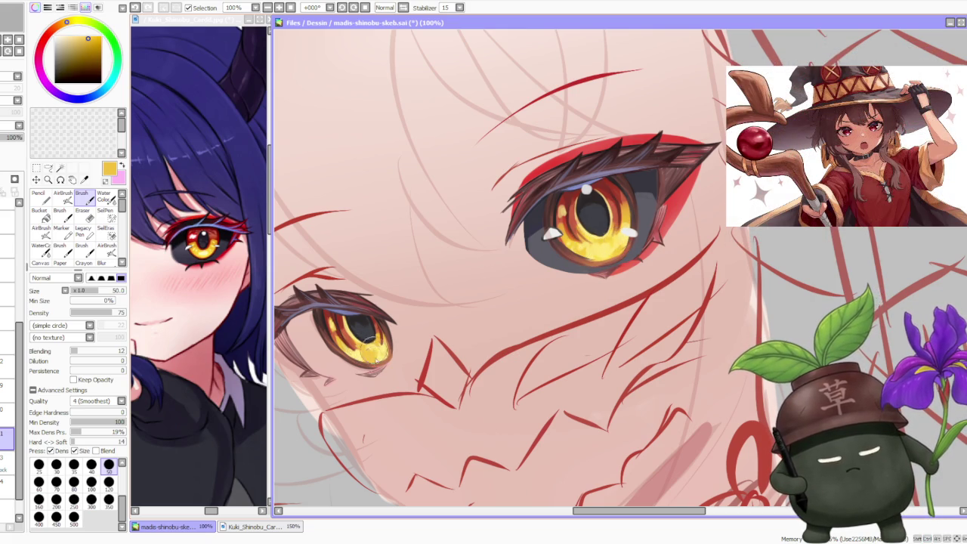
alt+click(624, 240)
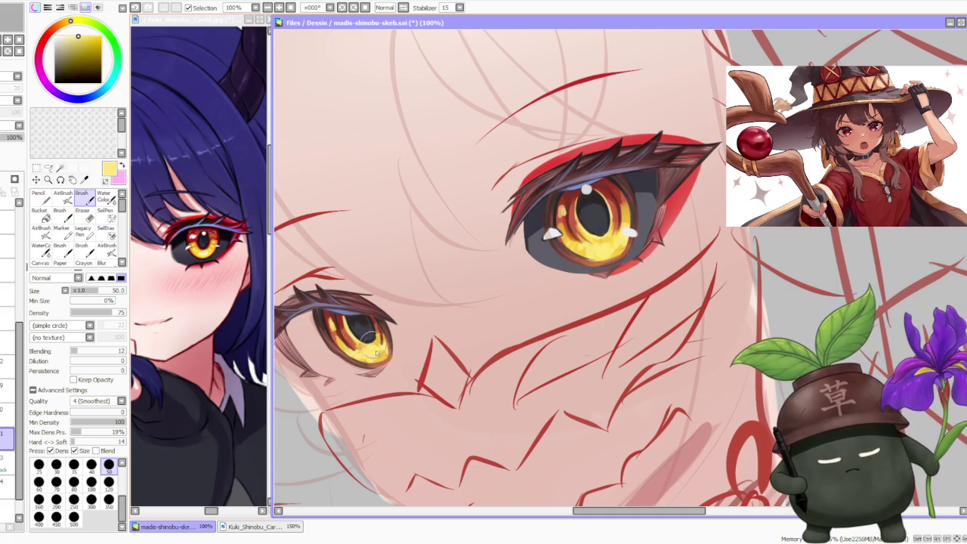
Step: Zoom the canvas to 100% to inspect the right eye, picking a dark red
scroll(493, 168, down, 1)
scroll(503, 158, down, 1)
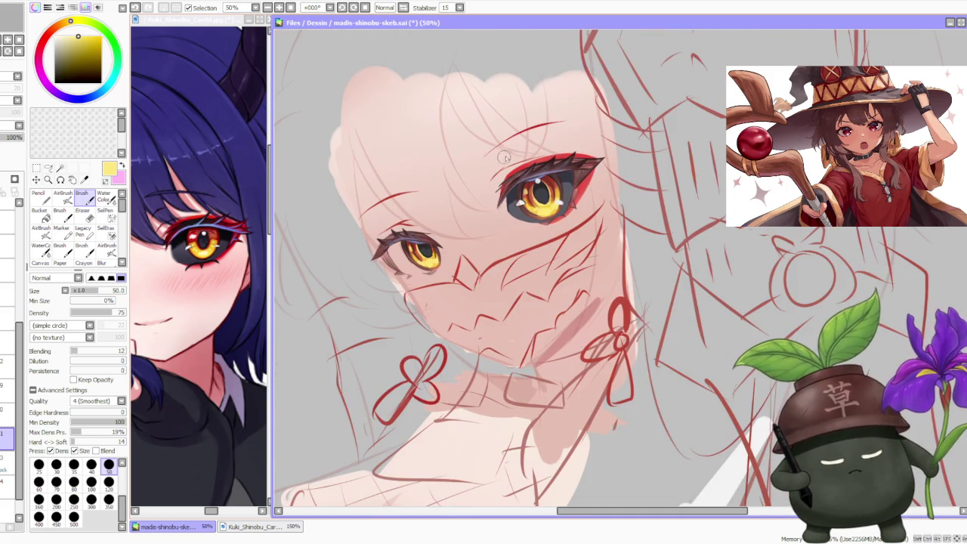
scroll(510, 154, down, 1)
scroll(512, 161, up, 2)
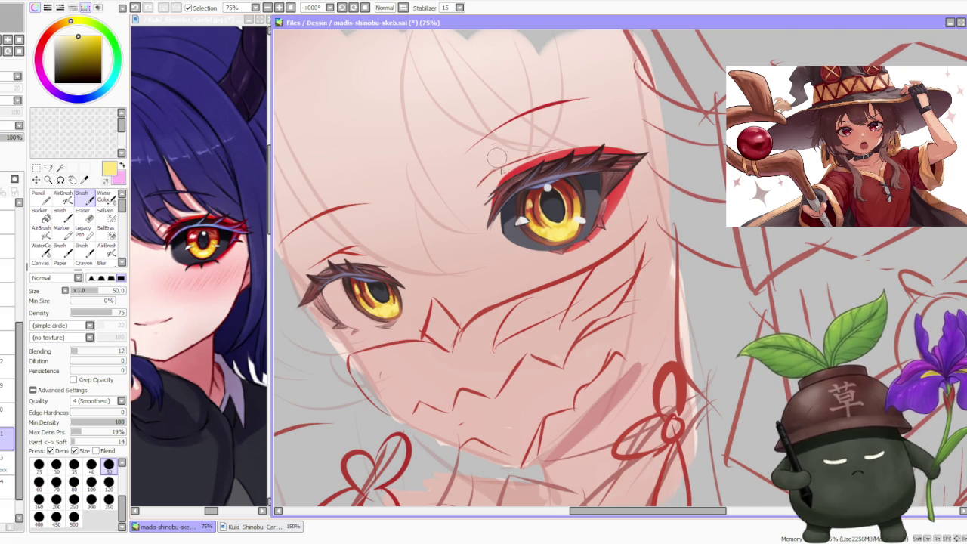
scroll(497, 154, up, 1)
alt+click(525, 193)
scroll(523, 189, down, 3)
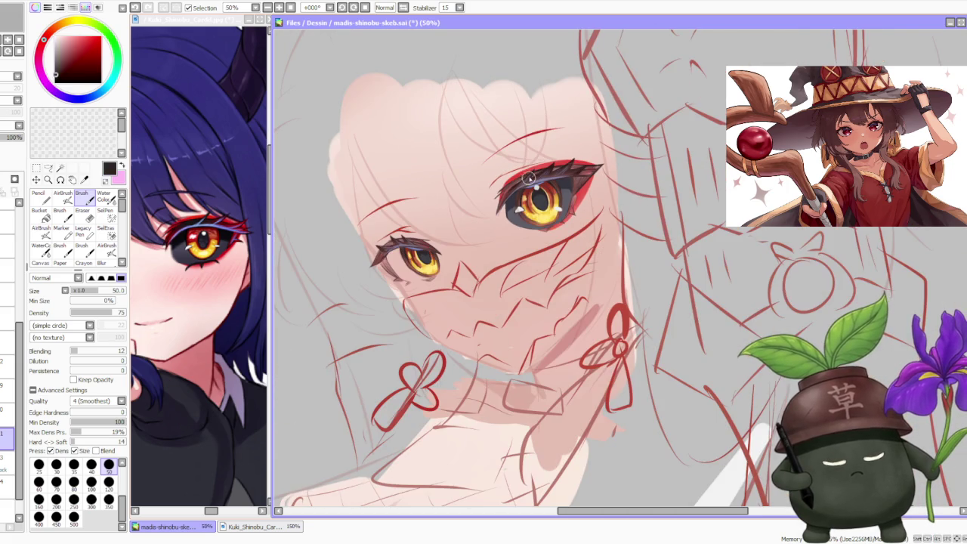
scroll(609, 186, down, 1)
scroll(605, 193, down, 1)
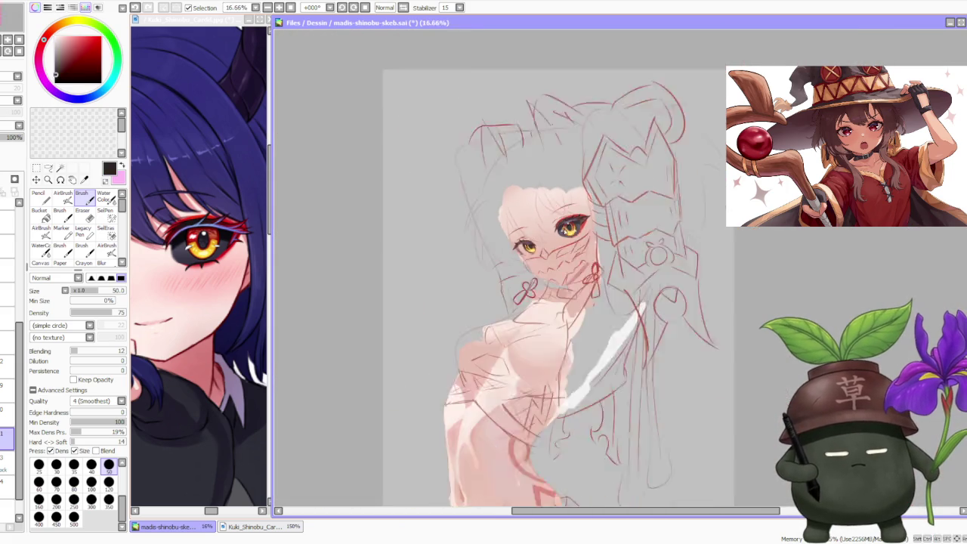
scroll(559, 242, up, 1)
scroll(548, 254, up, 1)
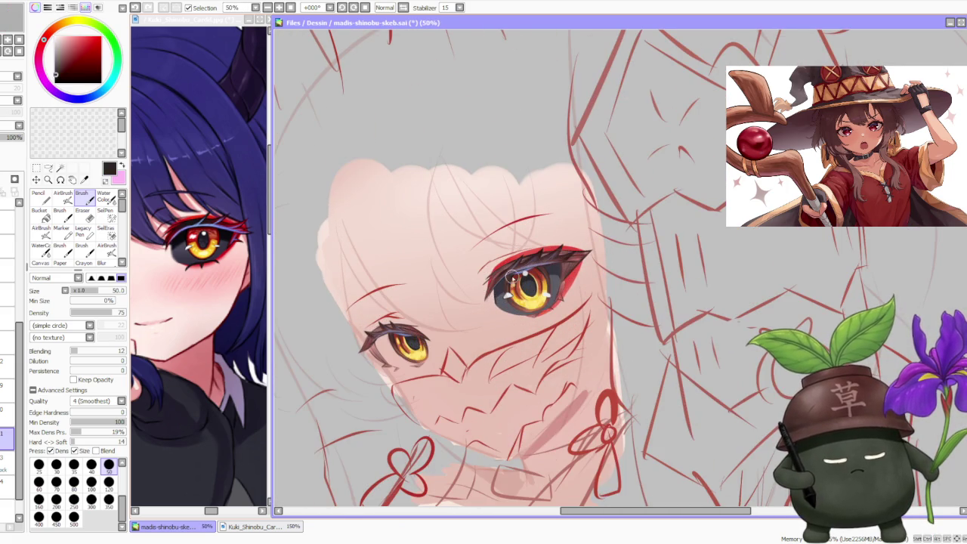
scroll(464, 296, up, 1)
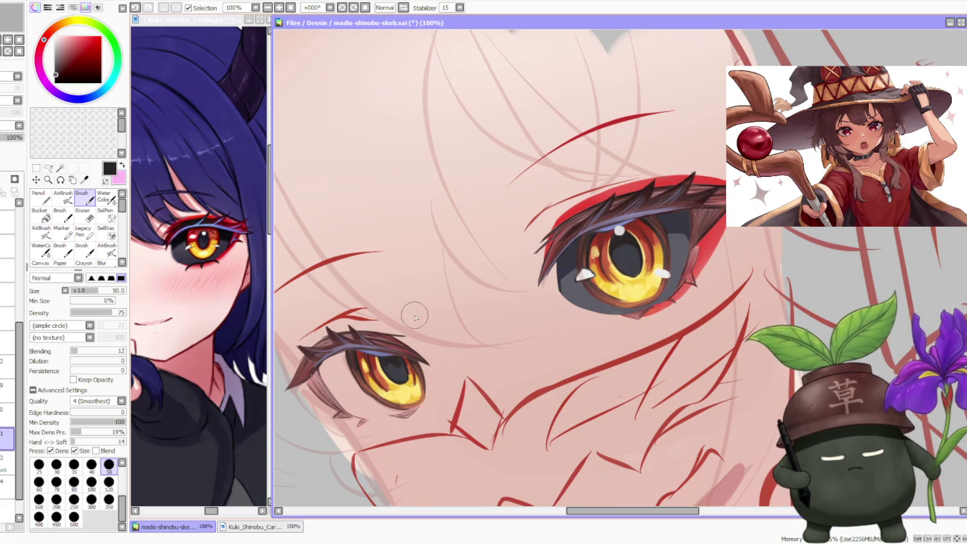
Step: Switch to a higher layer and paint a bluish stroke along the small eye's upper lash
click(7, 412)
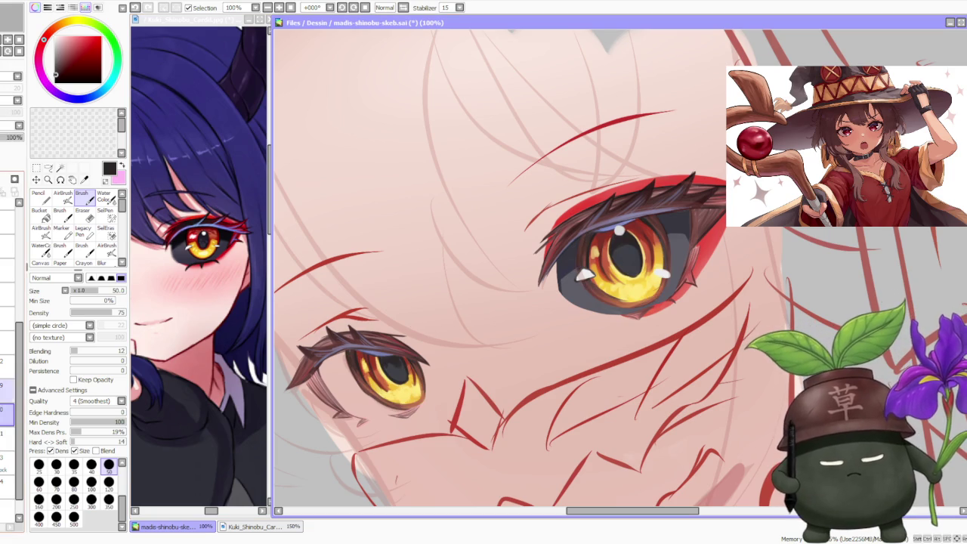
click(8, 387)
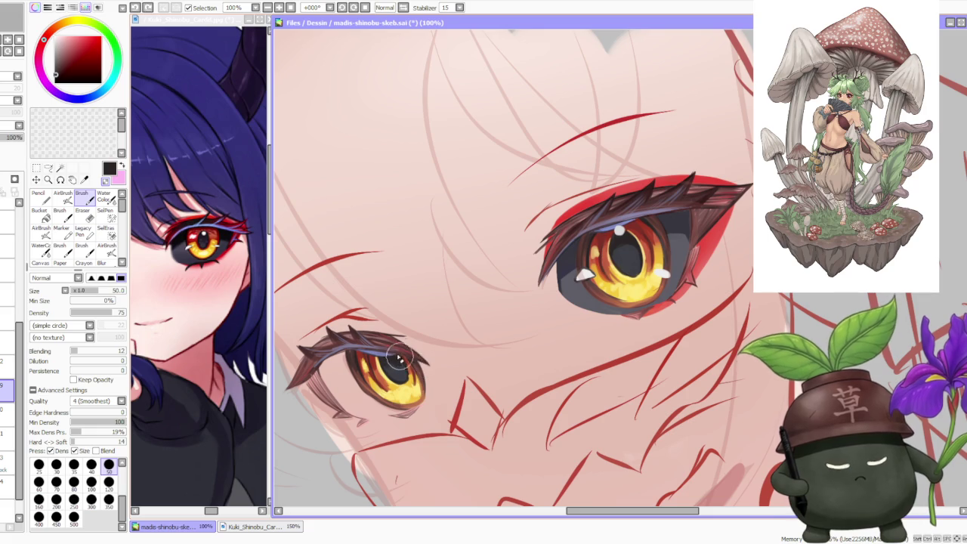
scroll(393, 367, up, 2)
scroll(343, 346, down, 1)
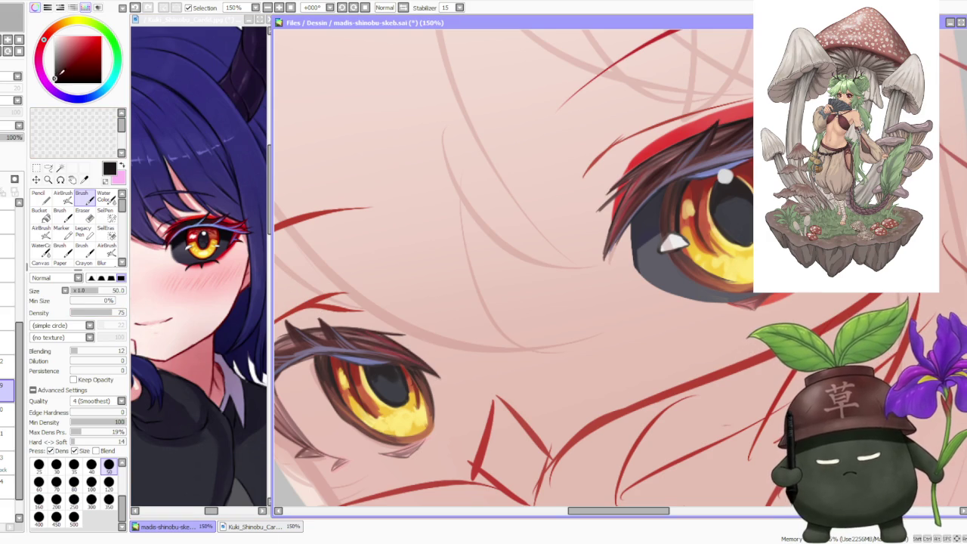
drag(325, 338, 400, 352)
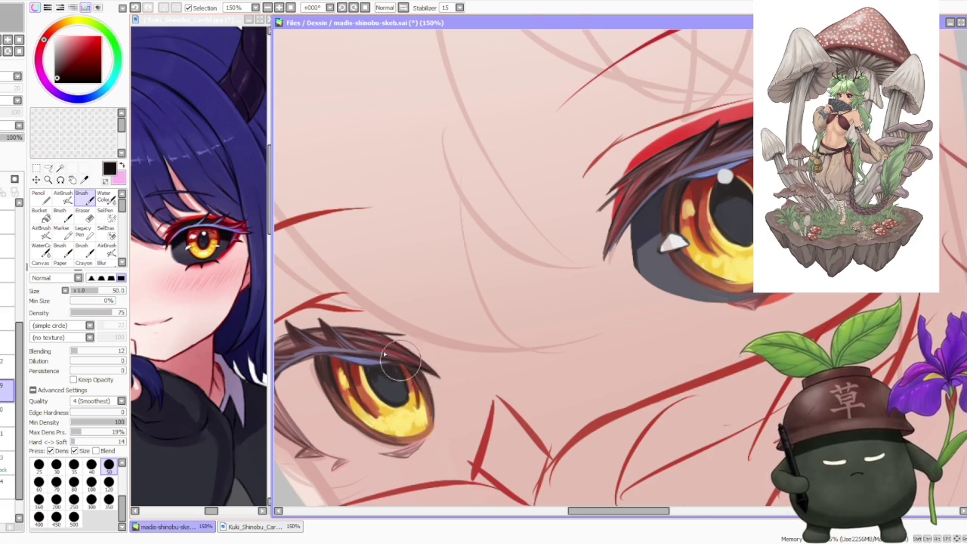
Step: Zoom in and out to inspect the left eye's lashes, then pick a dark grey-blue colour
scroll(338, 325, down, 2)
scroll(338, 325, down, 1)
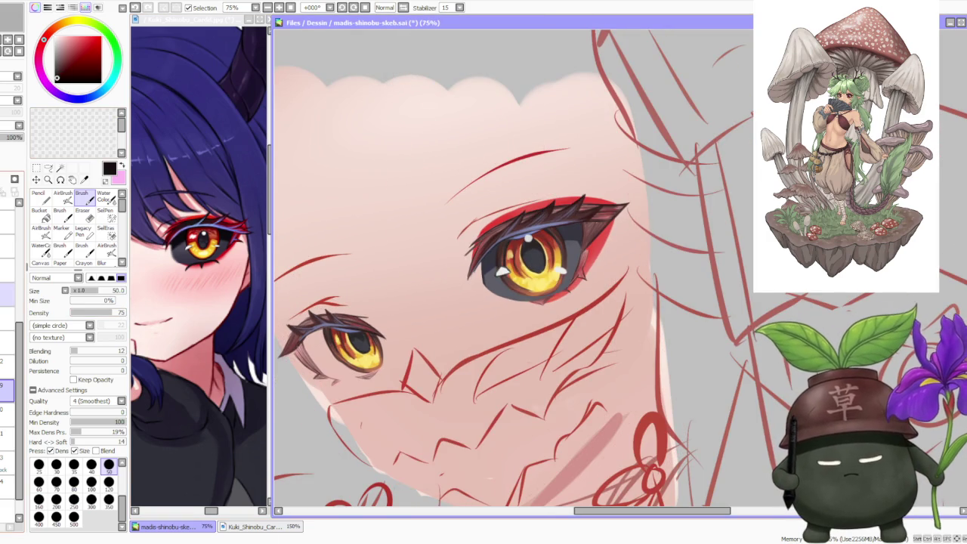
scroll(325, 310, up, 1)
scroll(325, 310, up, 1)
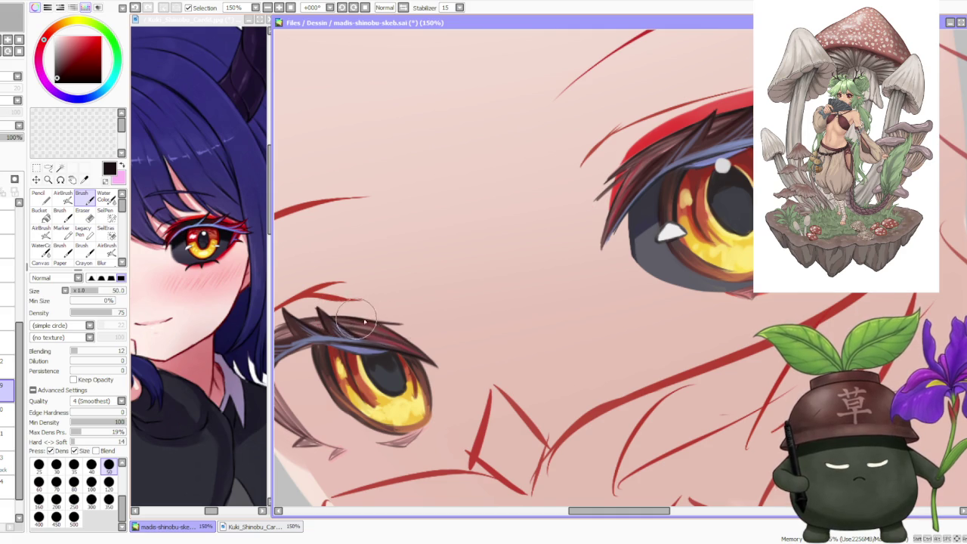
scroll(393, 336, down, 3)
scroll(342, 341, up, 3)
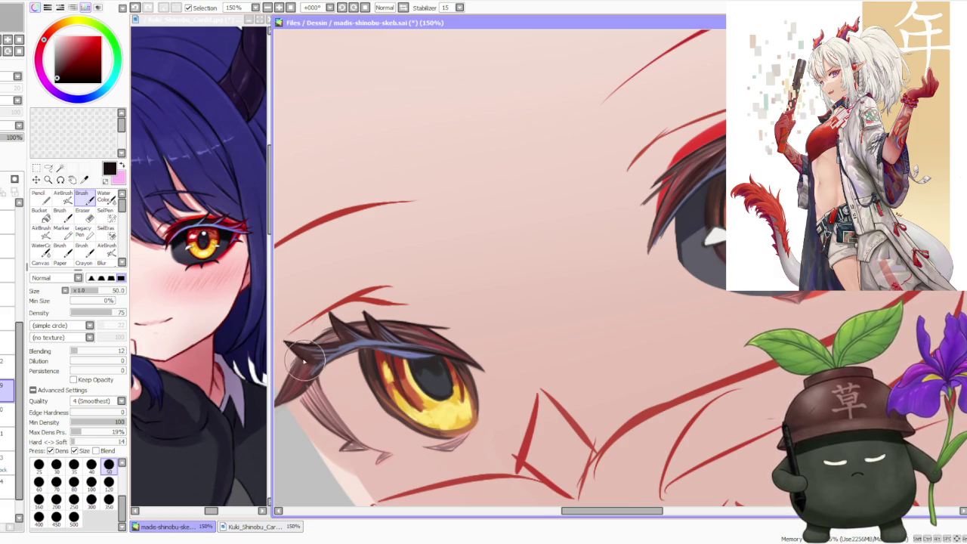
scroll(304, 361, down, 2)
scroll(286, 345, up, 2)
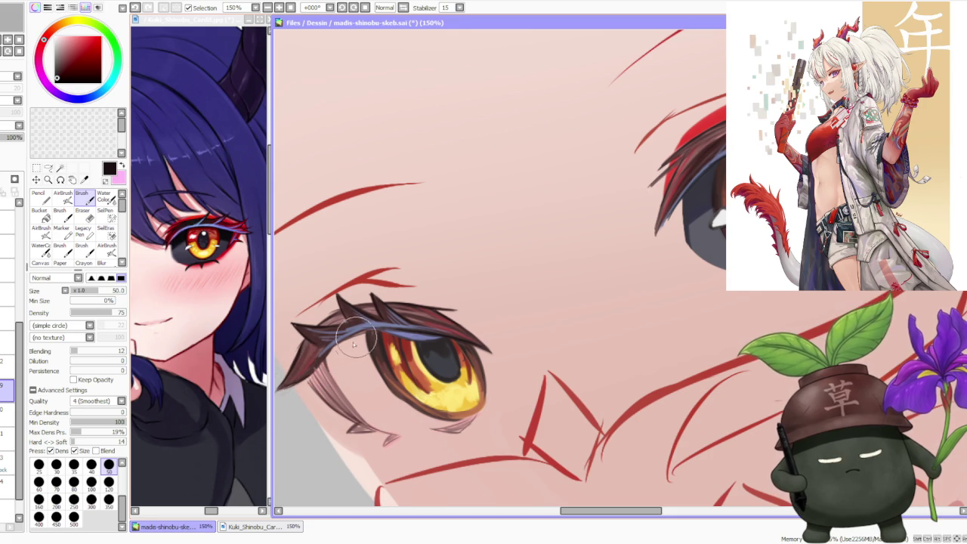
scroll(315, 381, down, 1)
scroll(316, 385, up, 1)
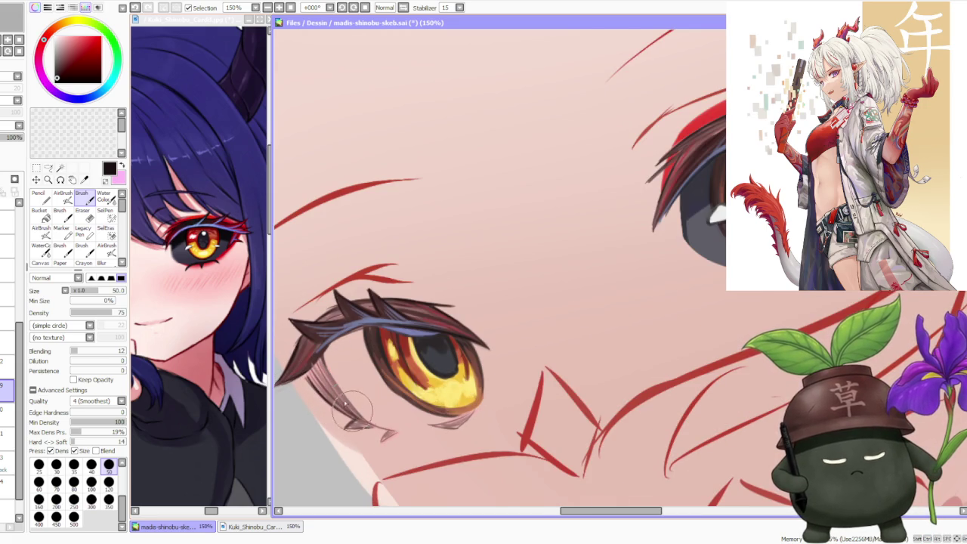
scroll(357, 414, down, 1)
scroll(603, 314, up, 1)
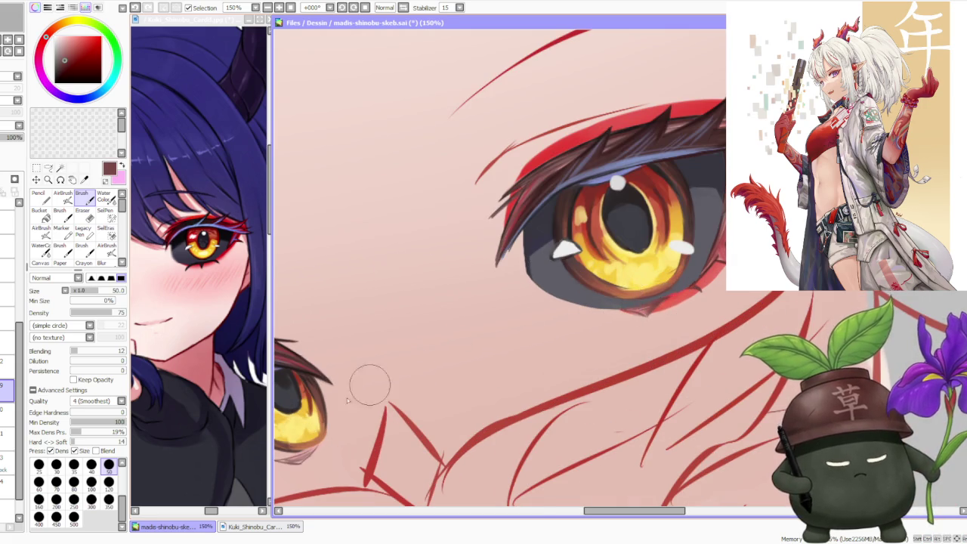
scroll(397, 371, down, 2)
scroll(331, 434, up, 2)
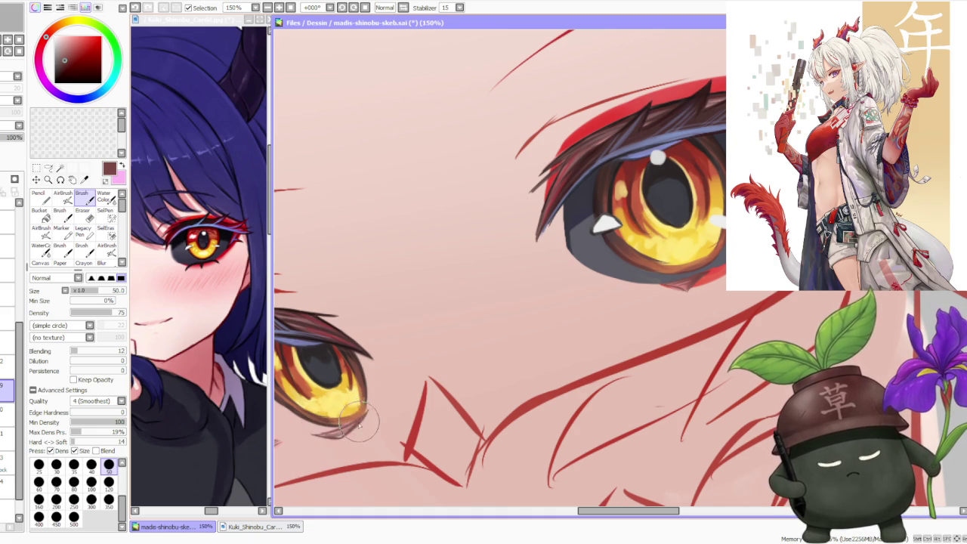
scroll(353, 293, down, 1)
scroll(354, 293, down, 2)
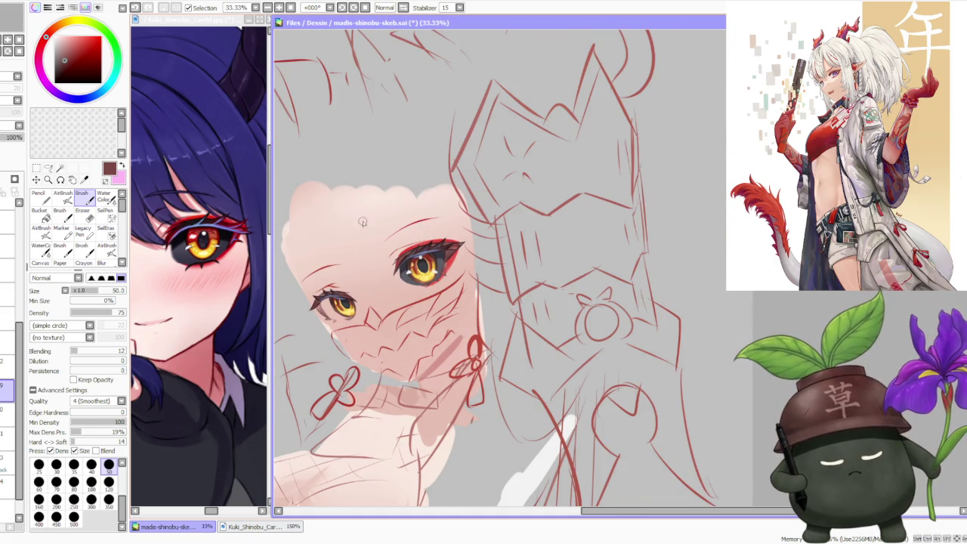
scroll(350, 251, up, 1)
scroll(350, 251, up, 2)
alt+click(476, 291)
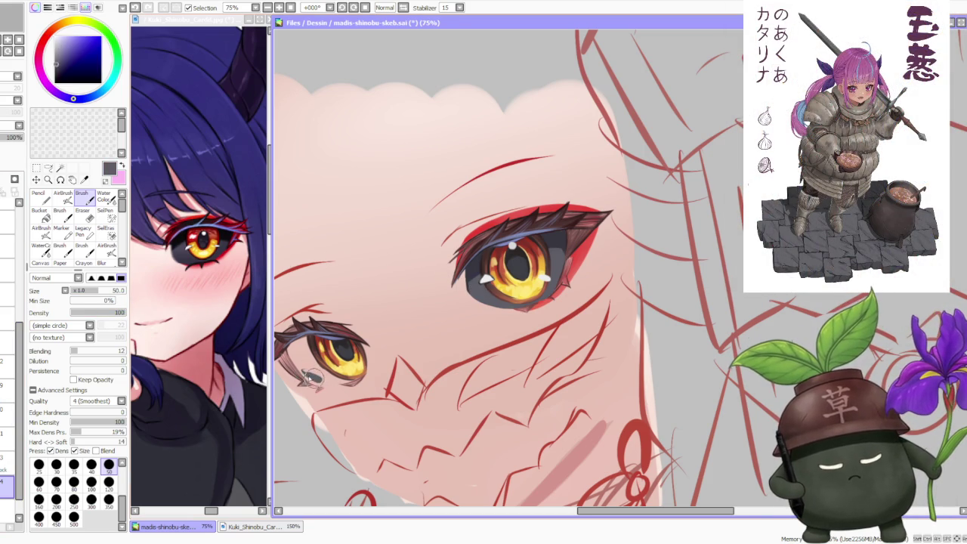
Step: Shade the small eye's lower edge with short dark grey-blue strokes
key(ctrl+z)
mouse_move(302, 376)
mouse_down()
mouse_move(331, 384)
mouse_move(301, 349)
mouse_move(293, 357)
mouse_move(330, 372)
mouse_up()
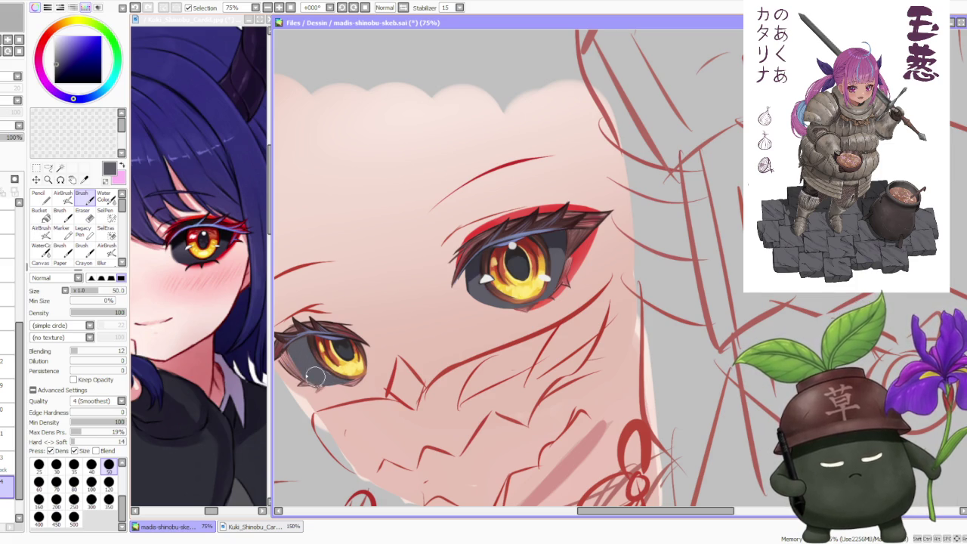
drag(326, 380, 316, 376)
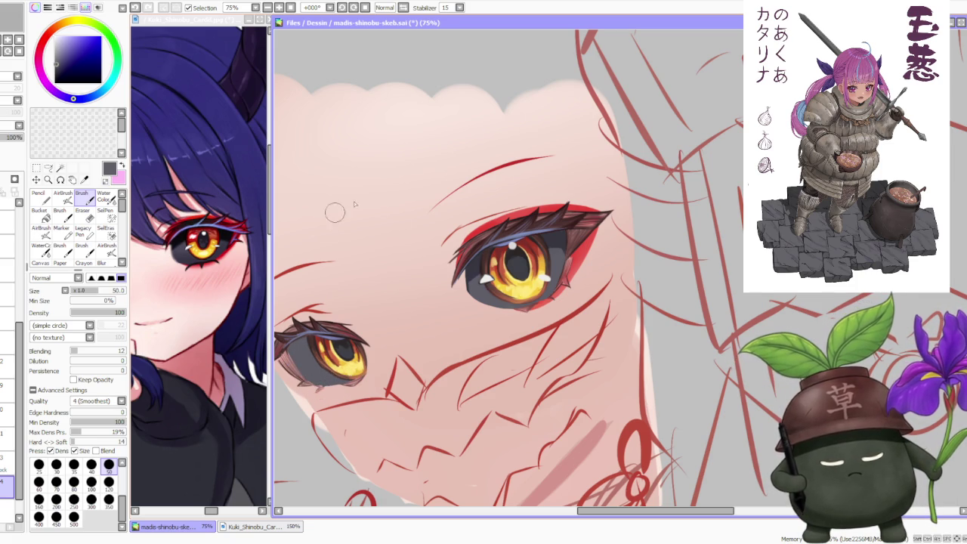
Step: Sample the eye's dark blue-grey, set brush size 350, and flip the canvas to check
alt+click(476, 261)
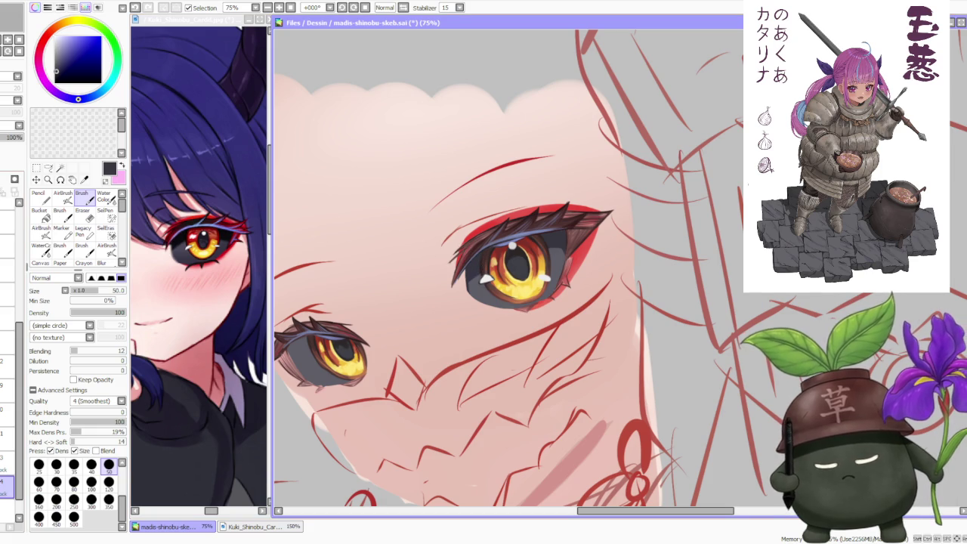
click(108, 499)
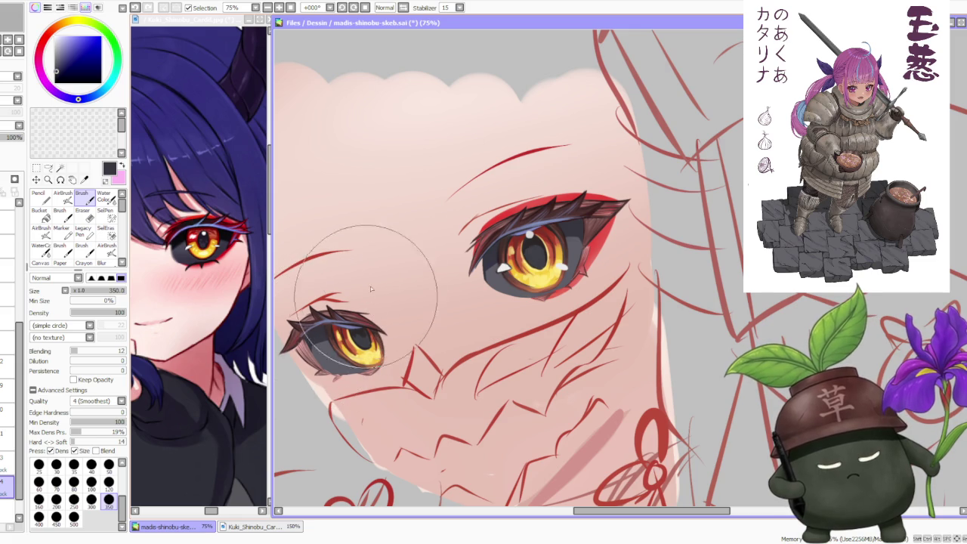
scroll(442, 203, down, 1)
key(h)
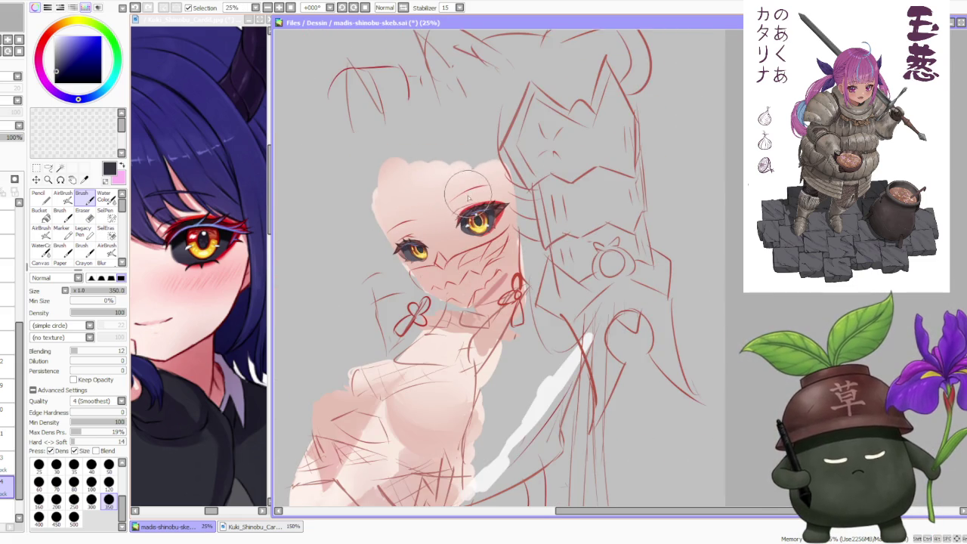
key(h)
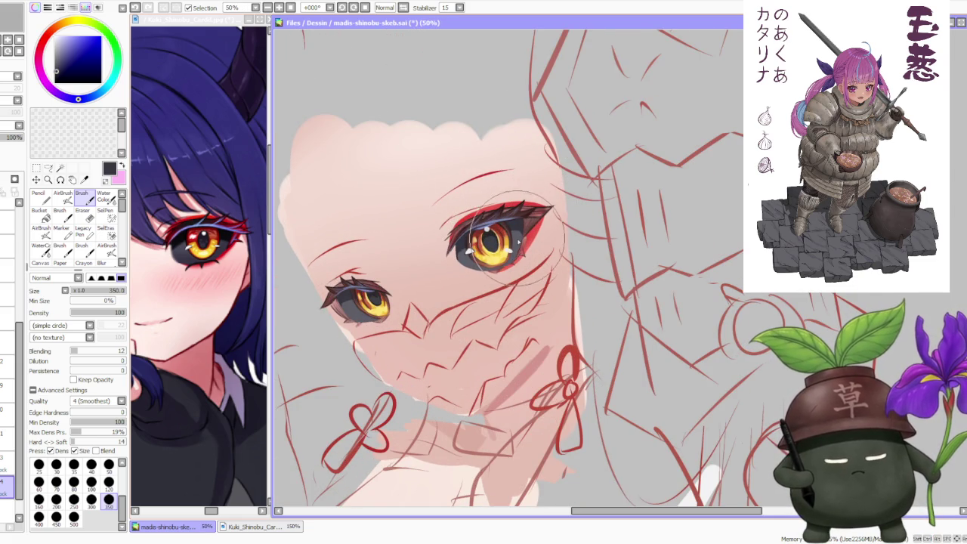
Step: With brush size 120, paint pinkish-brown strokes on the left eye's lower lid
scroll(521, 241, up, 2)
scroll(521, 242, up, 1)
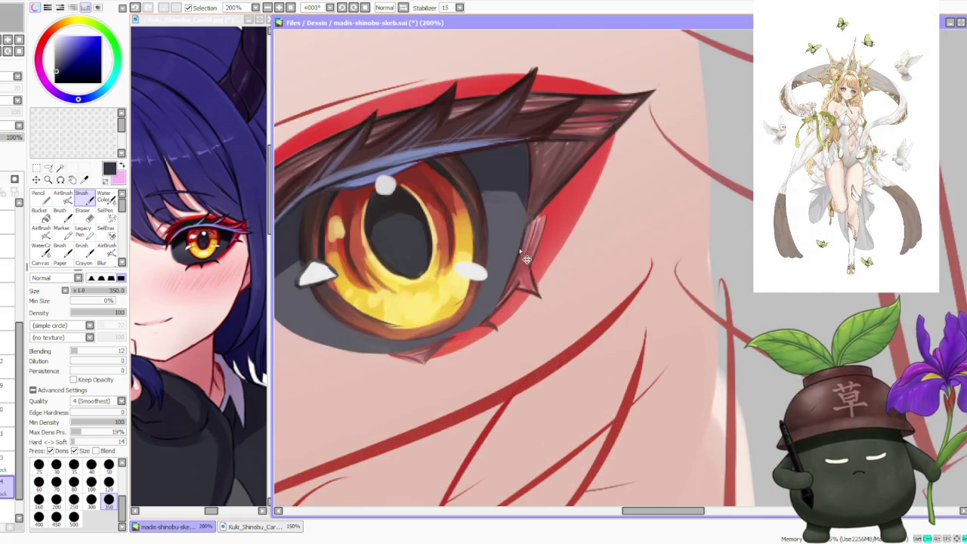
scroll(521, 242, up, 1)
scroll(521, 241, down, 2)
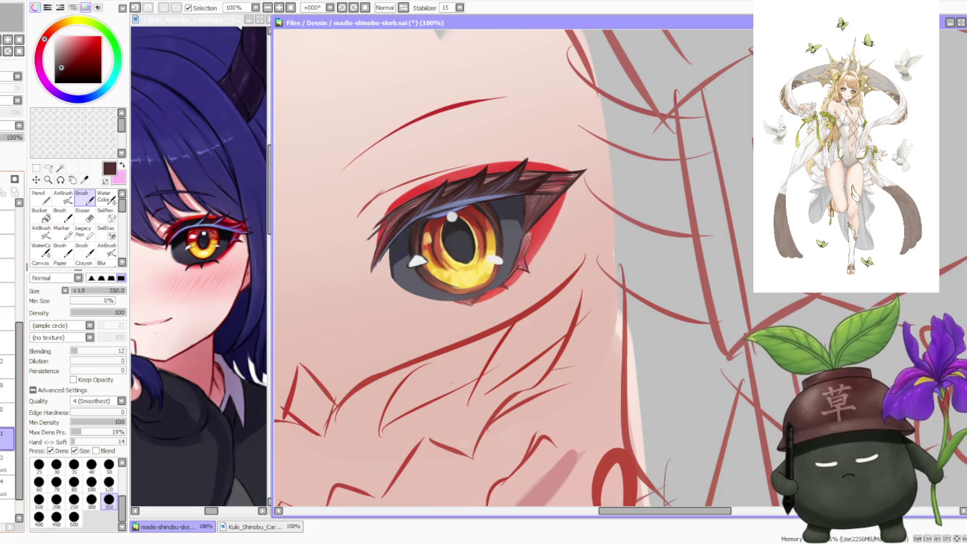
scroll(627, 272, down, 2)
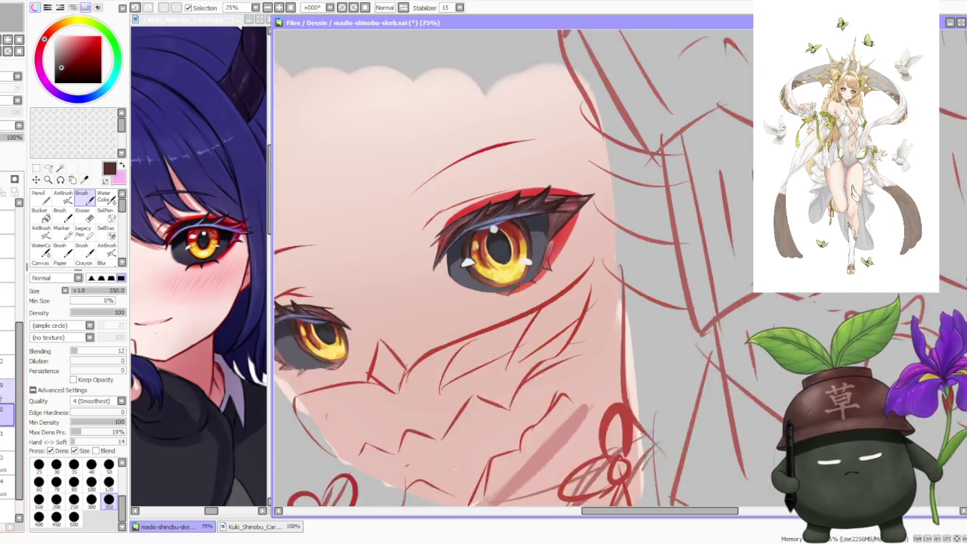
scroll(627, 272, down, 2)
click(109, 481)
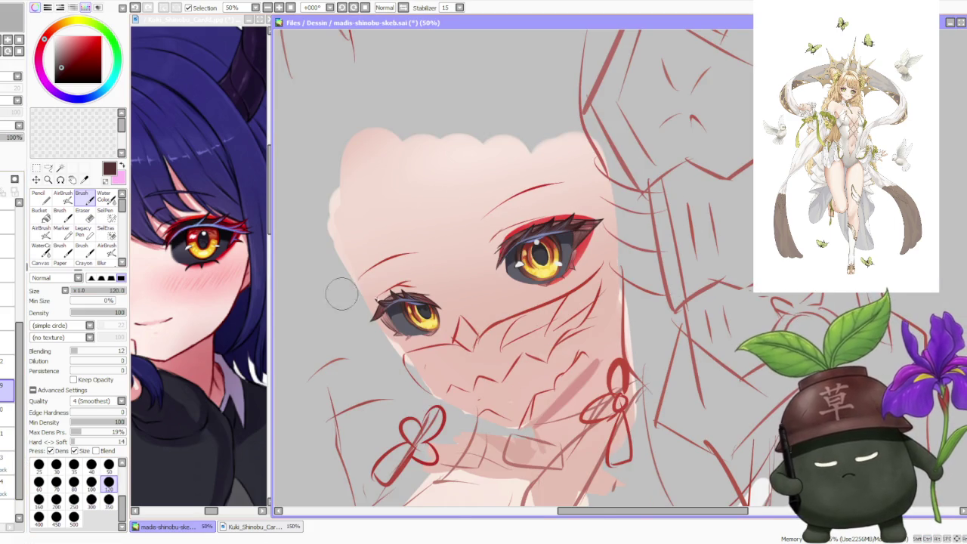
scroll(312, 292, up, 4)
drag(423, 362, 333, 302)
drag(408, 317, 378, 300)
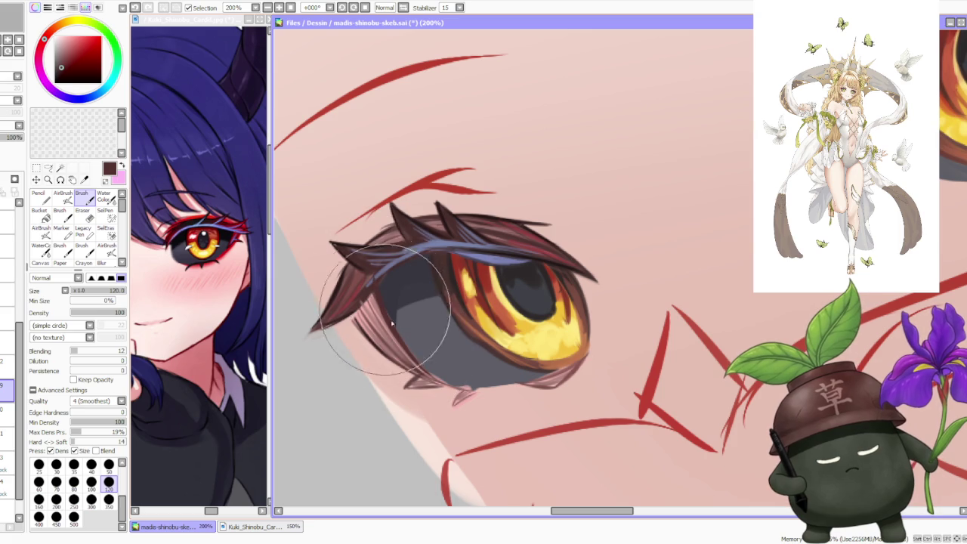
Step: Eyedrop dark grey from the eye and shade the lower part of the small eye
scroll(404, 342, down, 2)
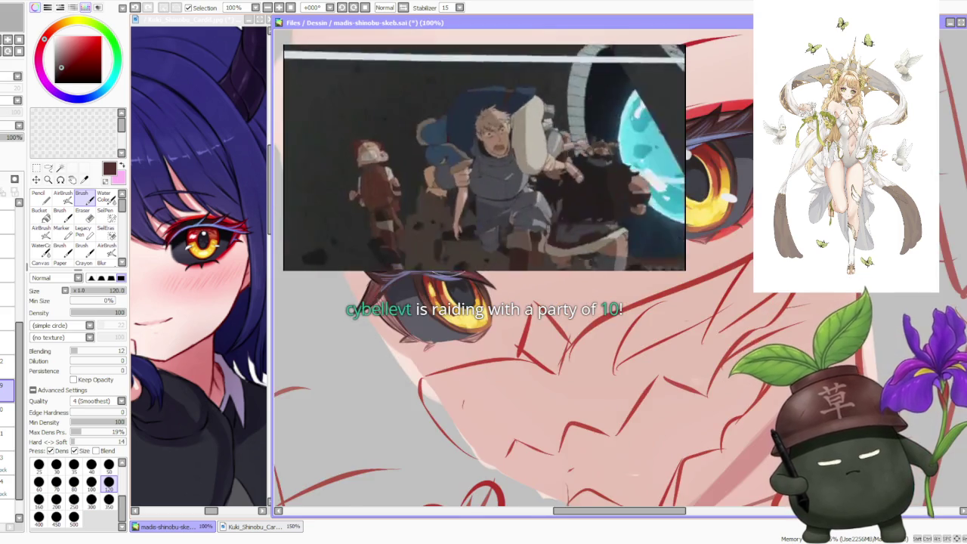
scroll(404, 342, down, 1)
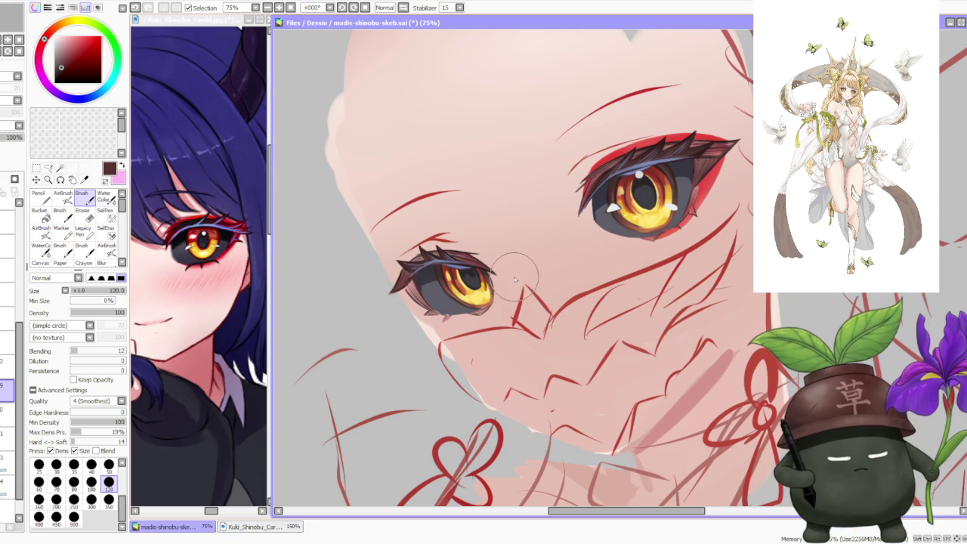
scroll(483, 291, down, 1)
scroll(465, 299, down, 1)
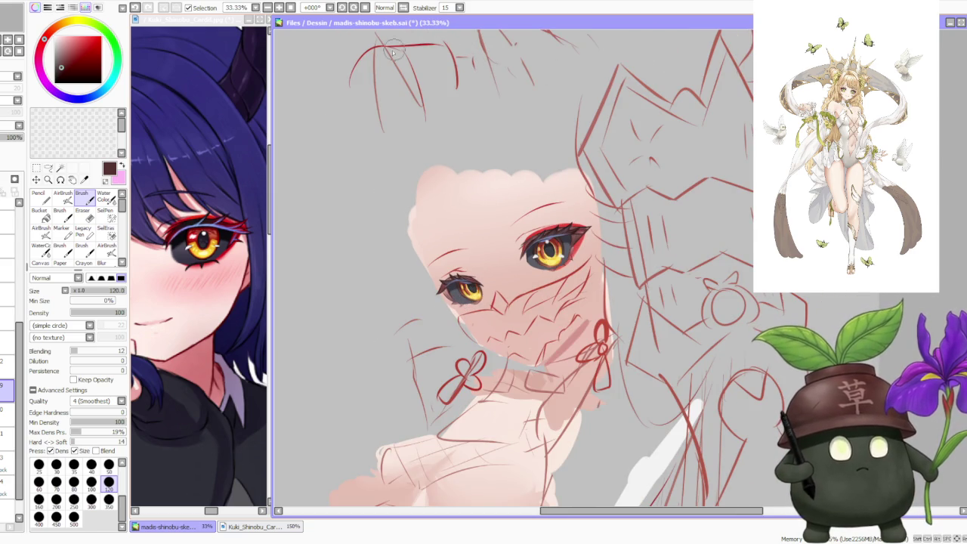
scroll(473, 384, down, 2)
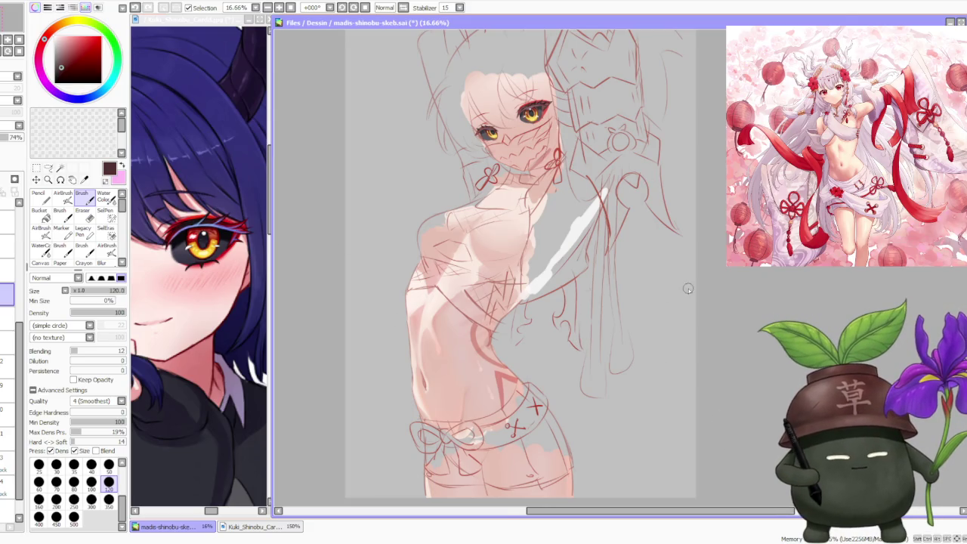
scroll(682, 233, down, 1)
scroll(664, 116, up, 1)
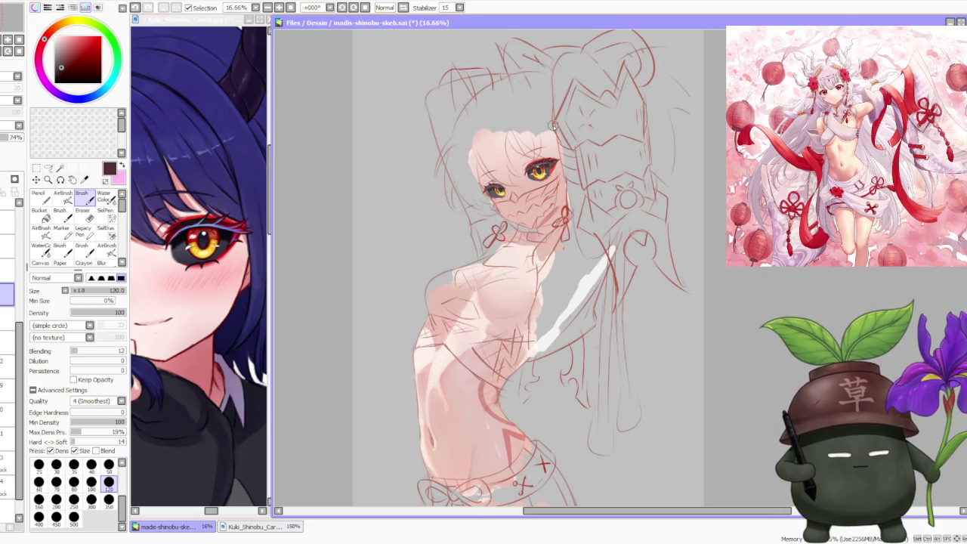
scroll(541, 134, up, 1)
scroll(512, 161, up, 1)
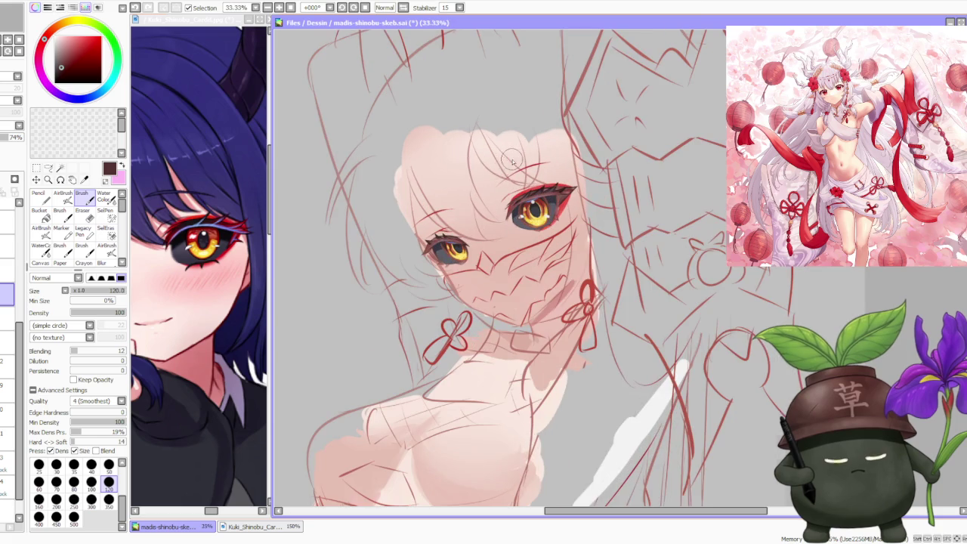
scroll(493, 184, up, 1)
scroll(349, 308, up, 3)
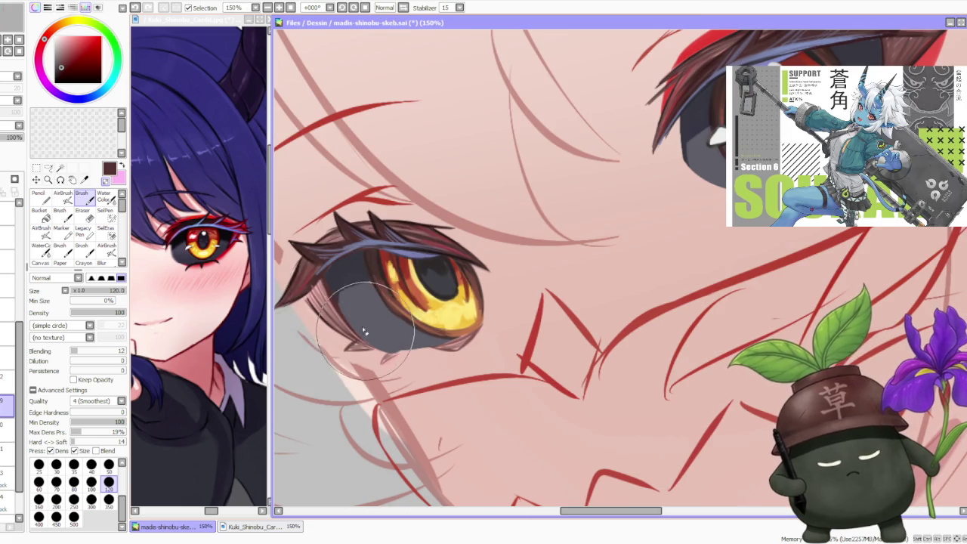
alt+click(349, 309)
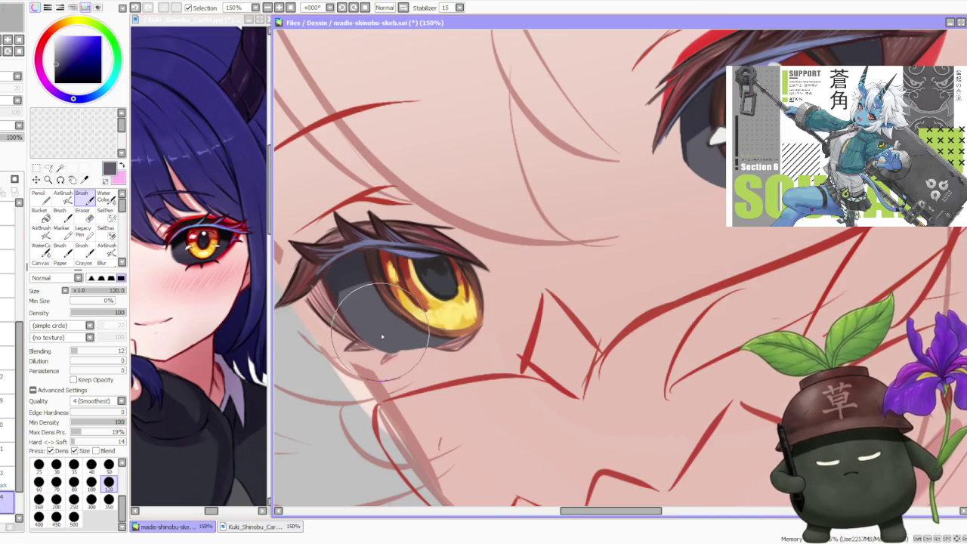
drag(363, 302, 432, 345)
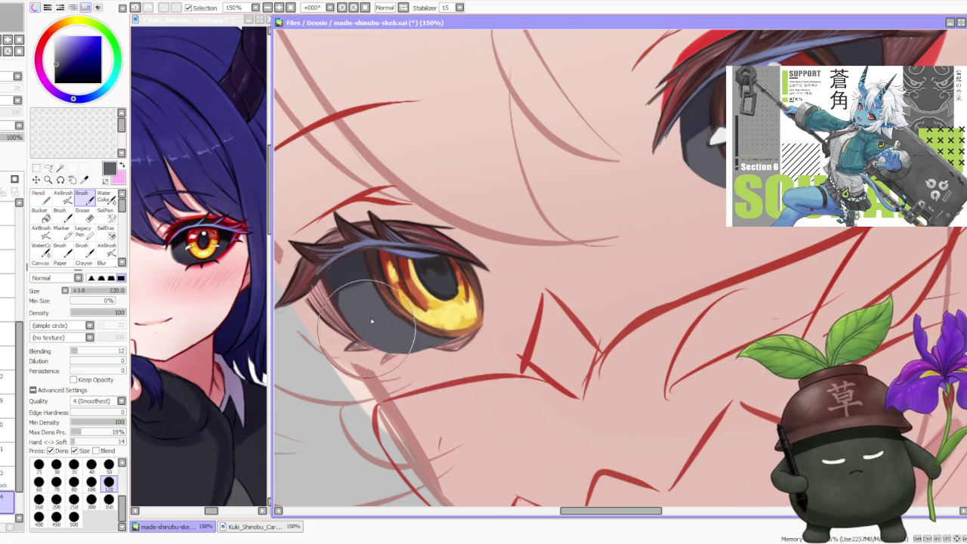
Step: Zoom in and out to review the grey shadow beneath the small iris
scroll(435, 175, down, 3)
scroll(435, 175, down, 1)
scroll(435, 175, down, 1)
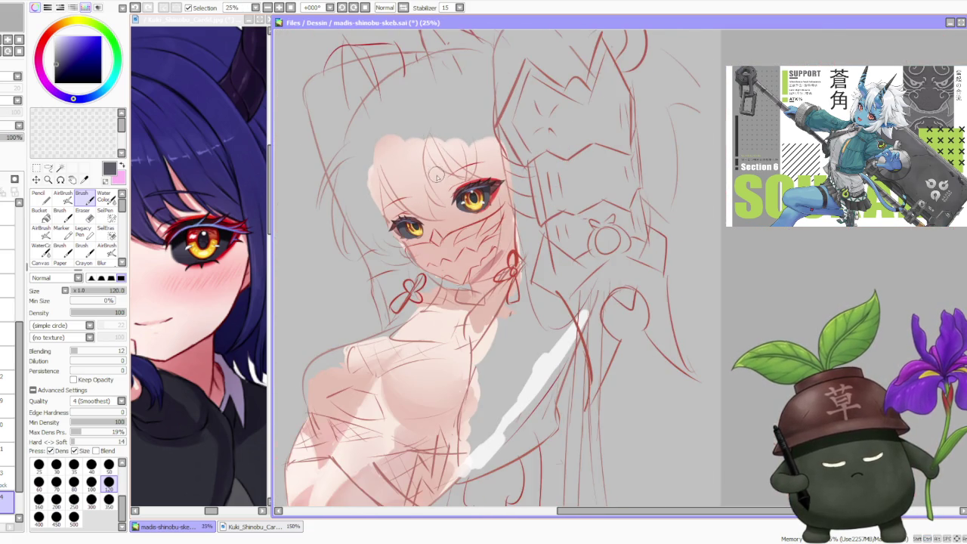
scroll(436, 175, up, 2)
scroll(437, 175, up, 1)
scroll(442, 166, down, 1)
scroll(447, 157, down, 2)
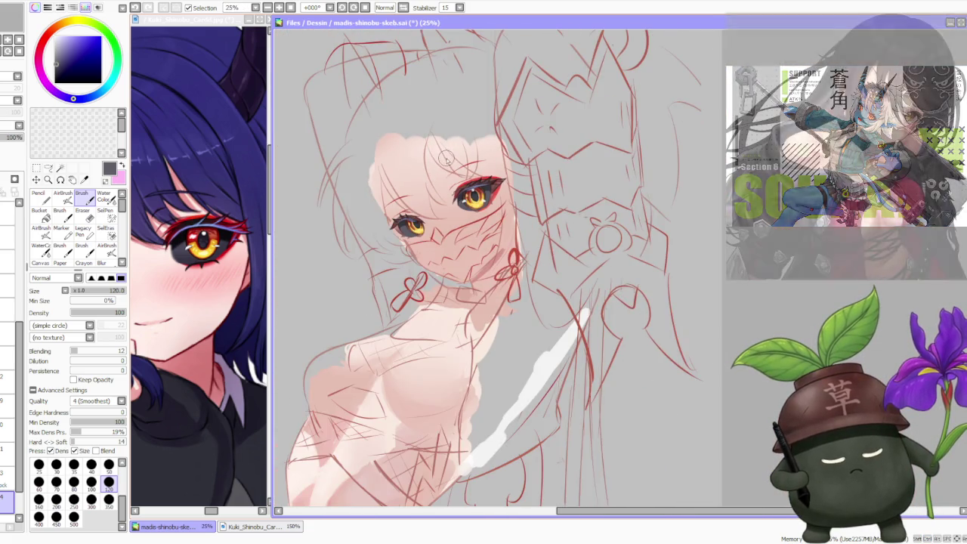
scroll(447, 157, down, 1)
scroll(444, 146, up, 1)
scroll(438, 151, up, 1)
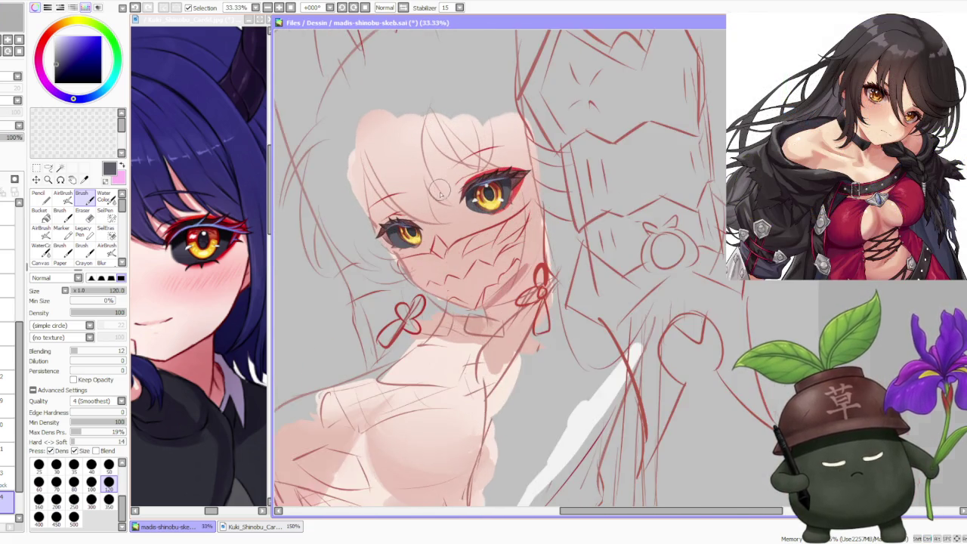
scroll(434, 174, up, 2)
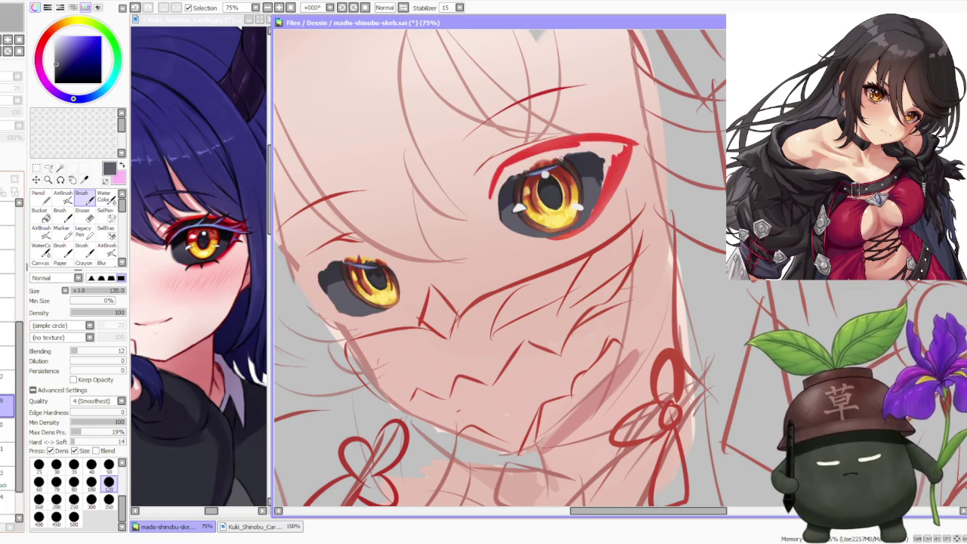
Step: Free Deform the small eye layer, adjusting its lower corners, and apply the change
key(ctrl)
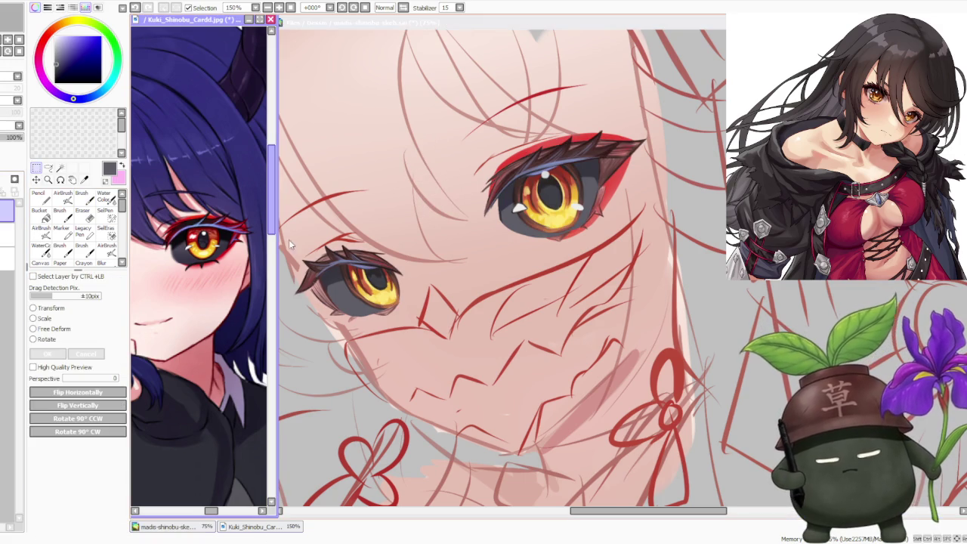
ctrl+click(377, 298)
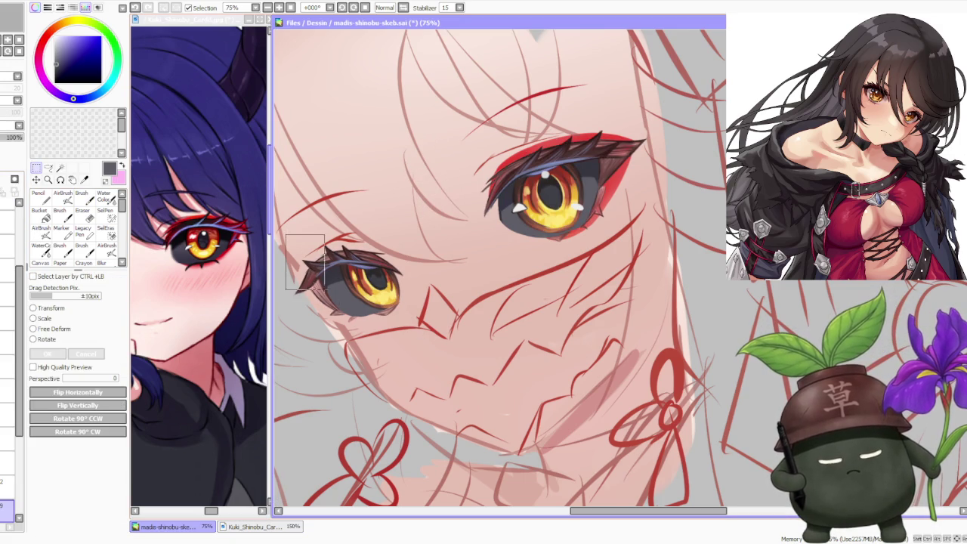
click(52, 330)
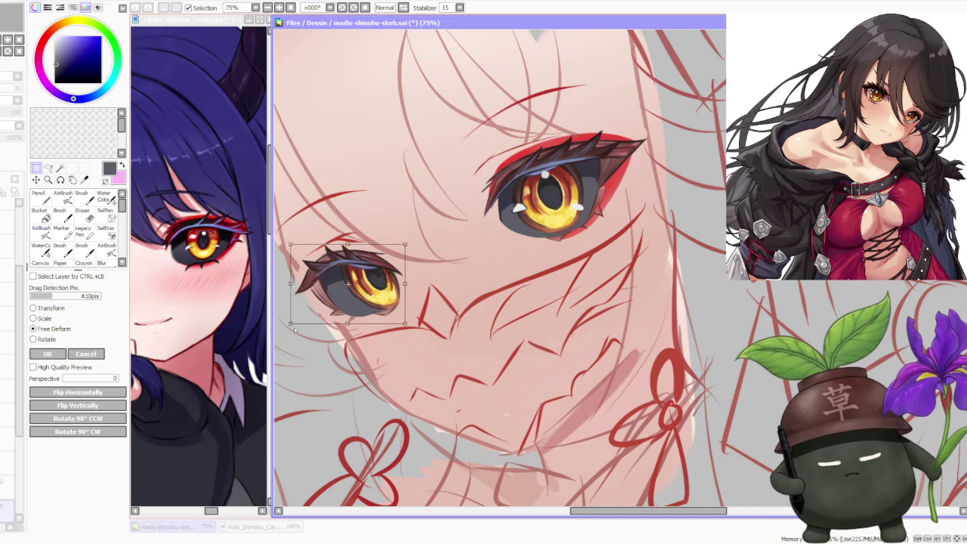
drag(291, 328, 294, 330)
drag(406, 327, 408, 323)
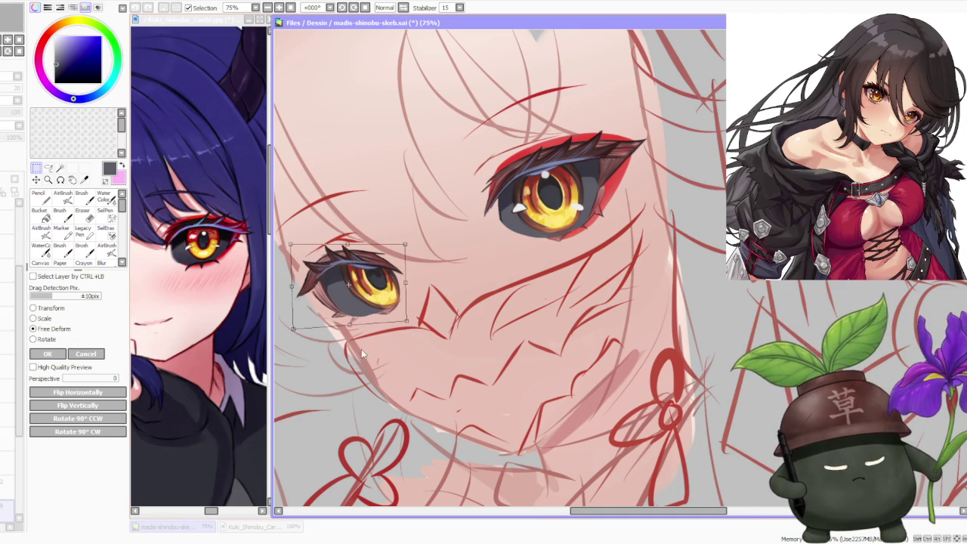
scroll(357, 358, down, 2)
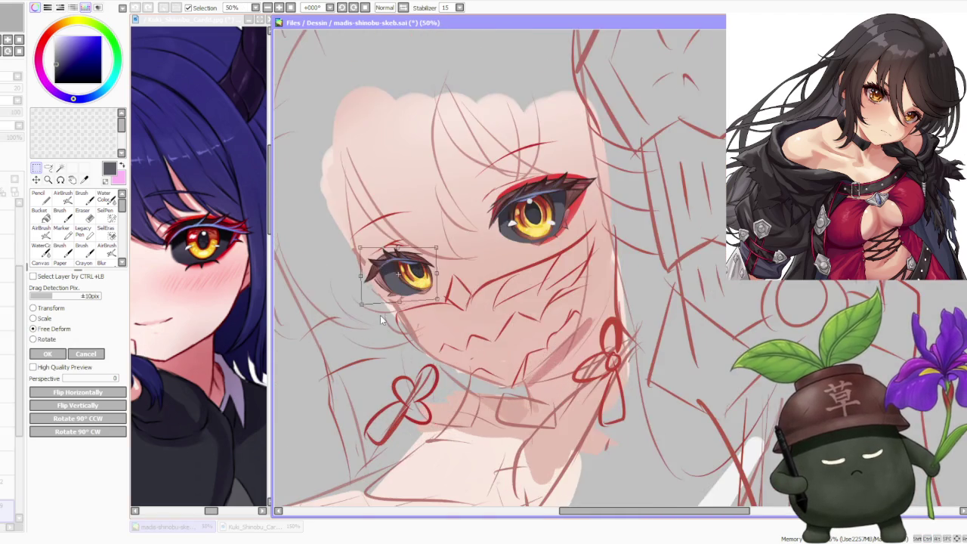
scroll(382, 321, up, 2)
drag(346, 299, 357, 302)
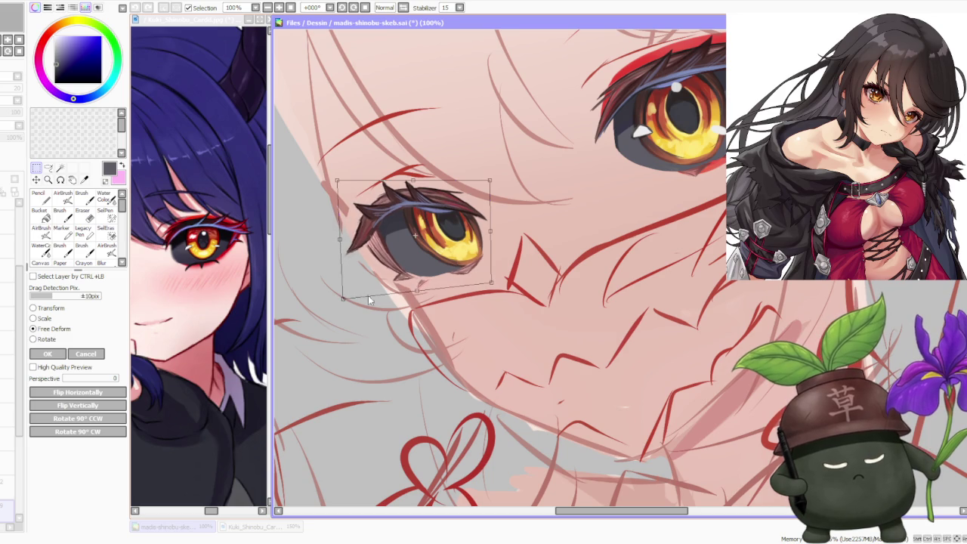
drag(491, 281, 493, 282)
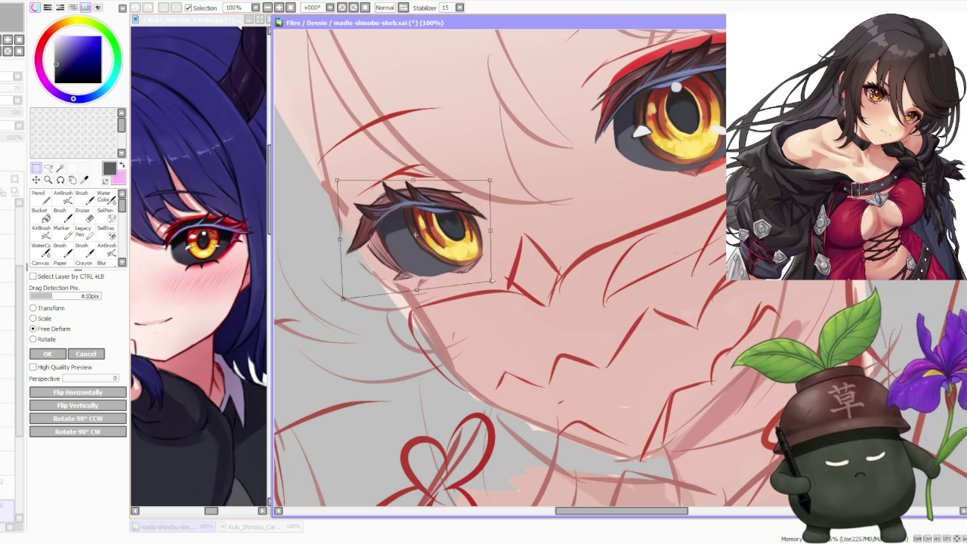
key(Return)
Step: Try a second Free Deform raising the small eye's top edge, then discard it
scroll(511, 214, down, 2)
scroll(511, 213, down, 2)
scroll(510, 214, down, 2)
scroll(406, 255, up, 4)
scroll(406, 255, up, 2)
scroll(405, 255, down, 3)
scroll(406, 255, up, 2)
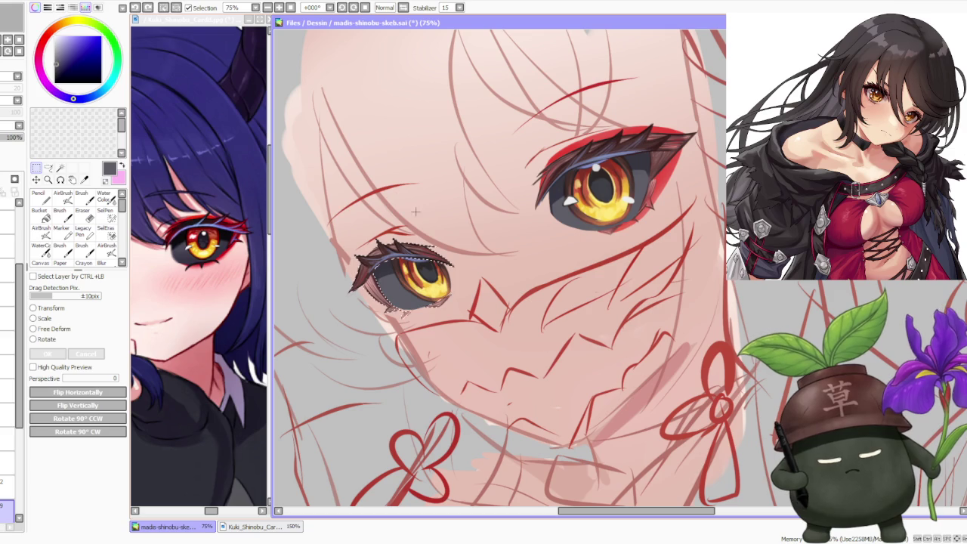
click(56, 329)
drag(395, 235, 343, 236)
scroll(468, 302, down, 2)
scroll(464, 326, down, 2)
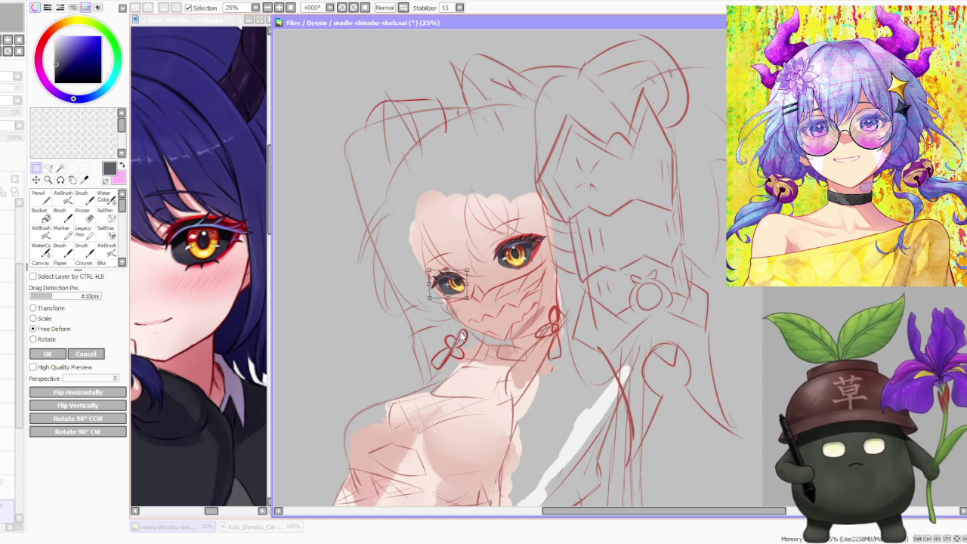
click(79, 355)
Step: Zoom out and select the bottom layer for further painting
scroll(10, 495, down, 2)
scroll(9, 491, down, 2)
scroll(9, 491, down, 2)
click(8, 500)
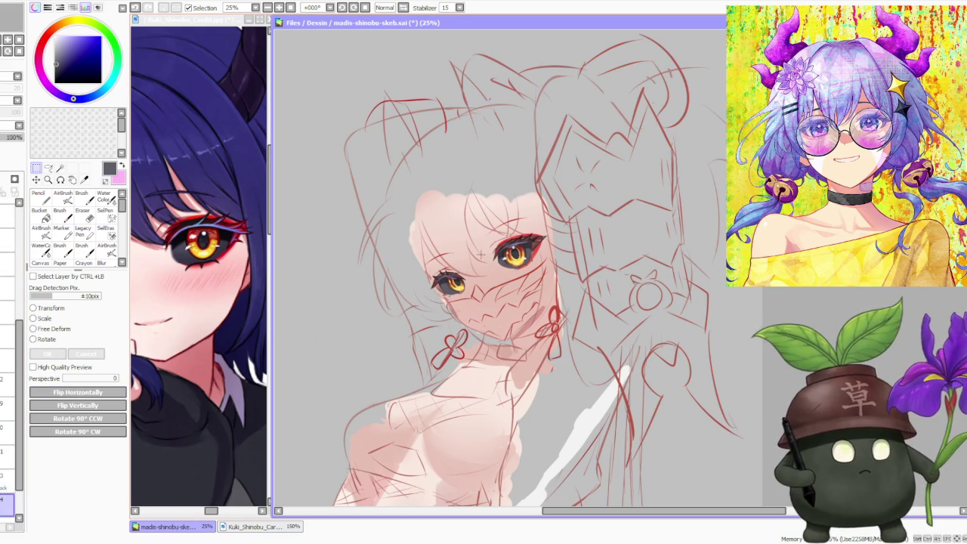
Step: Paint darker grey shading along the lower-left edge of the small eye's iris
scroll(482, 255, up, 2)
scroll(482, 254, up, 2)
key(b)
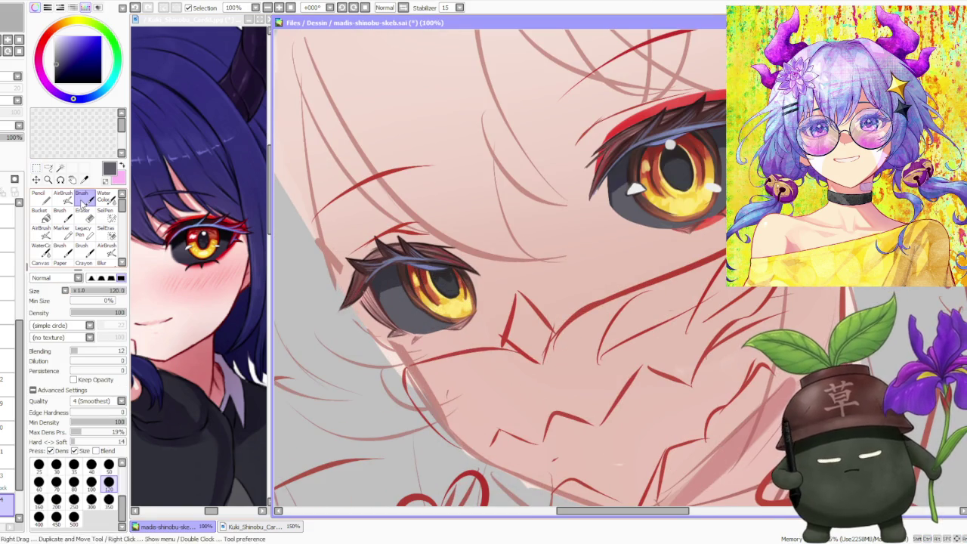
mouse_move(395, 325)
mouse_down()
mouse_move(451, 325)
mouse_move(439, 327)
mouse_up()
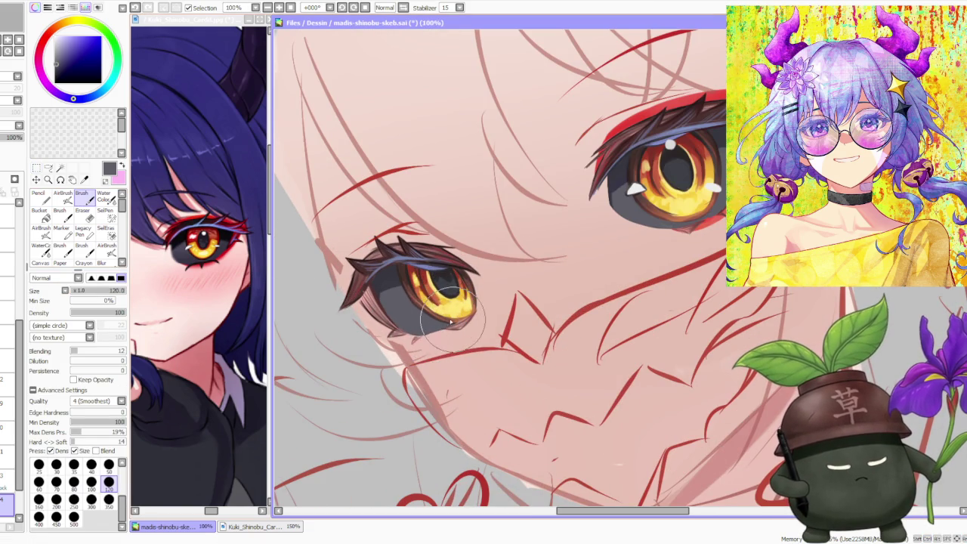
mouse_move(414, 338)
mouse_down()
mouse_move(427, 334)
mouse_move(407, 330)
mouse_up()
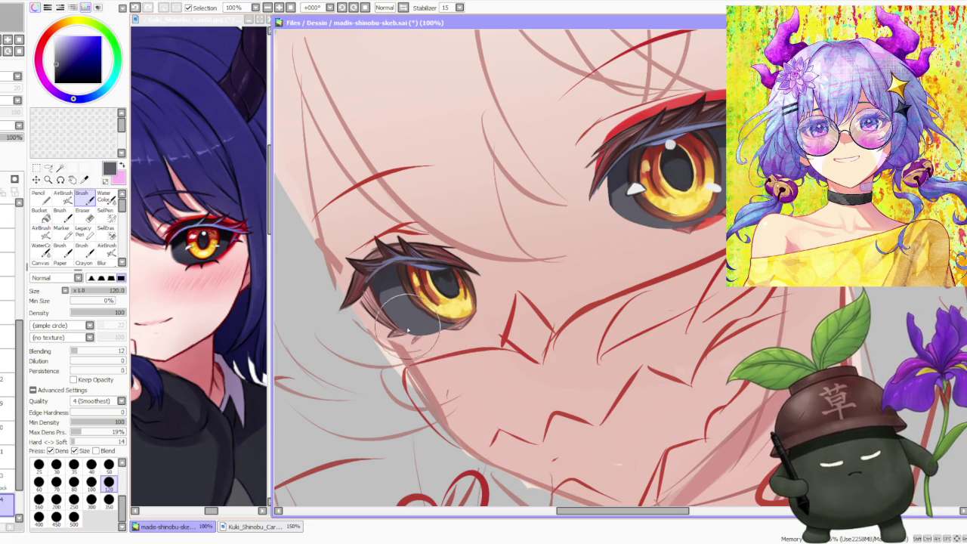
scroll(411, 236, down, 3)
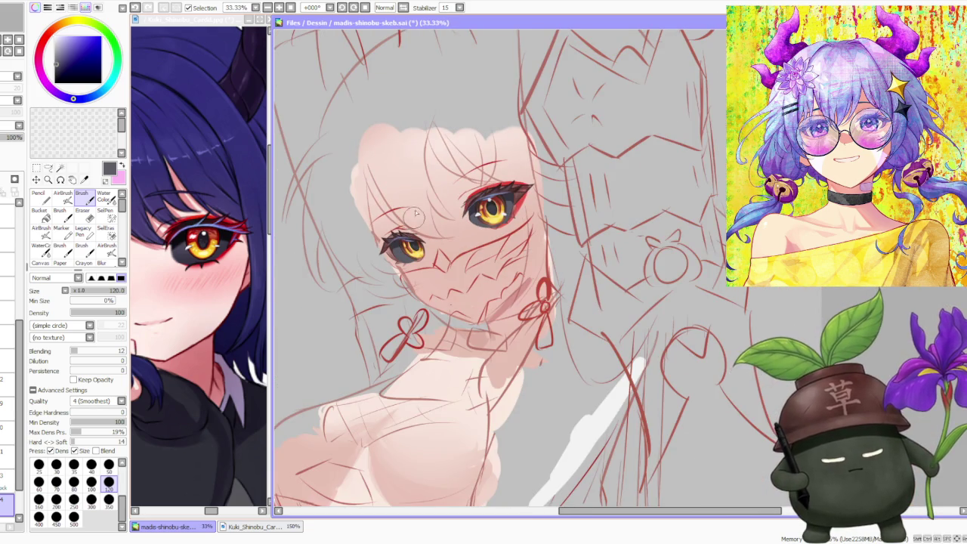
scroll(499, 159, up, 1)
scroll(415, 243, up, 1)
scroll(414, 243, up, 1)
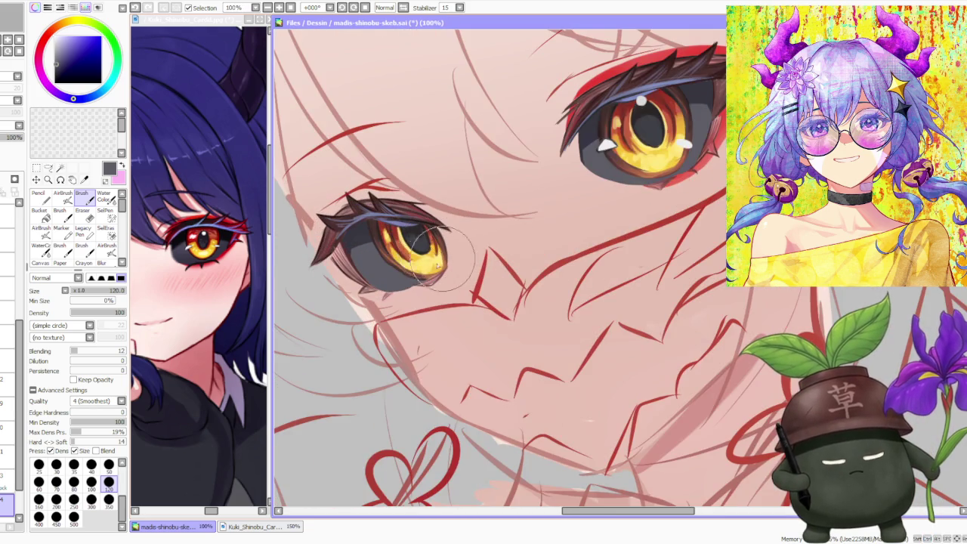
scroll(417, 287, up, 1)
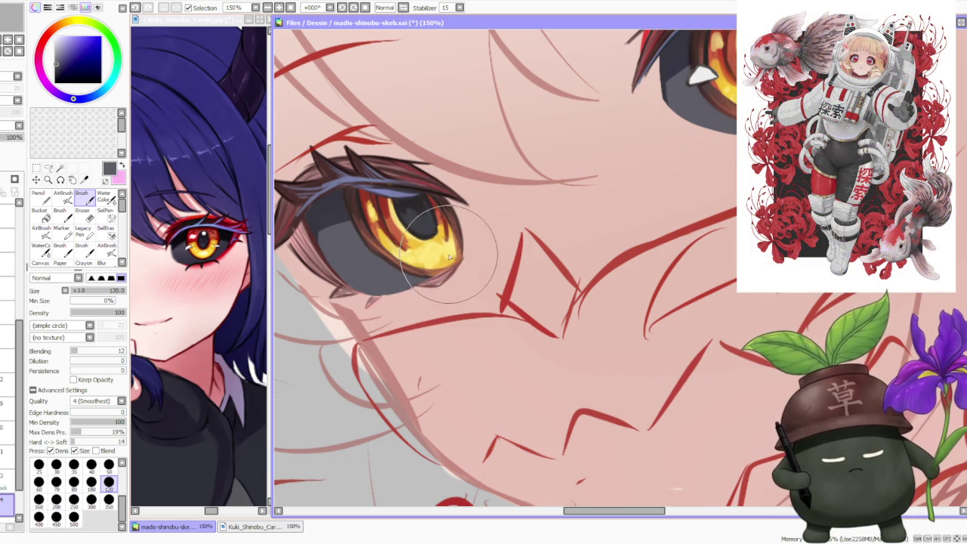
click(48, 168)
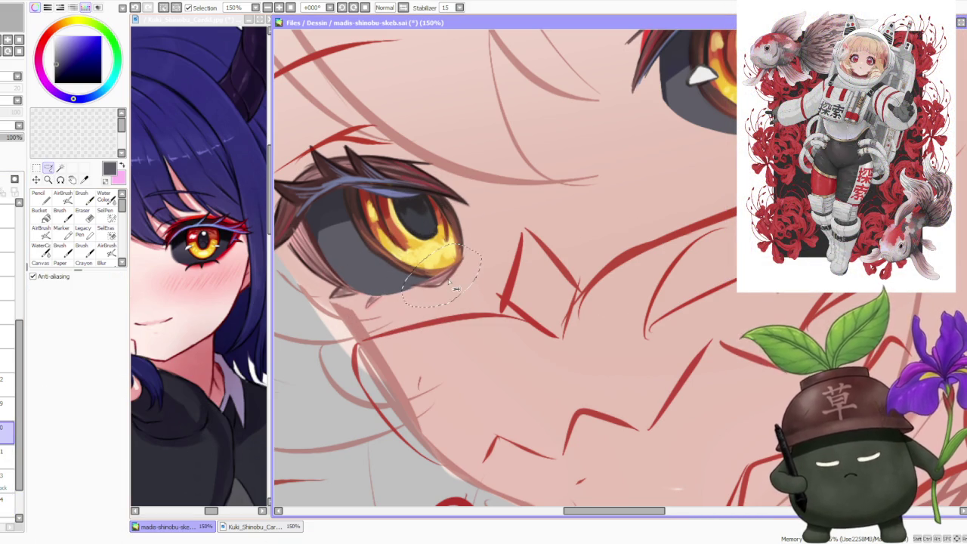
Step: Dab lighter colour into the small eye's yellow iris, zooming between 150% and 50% to compare
mouse_move(454, 298)
mouse_down()
mouse_move(408, 303)
mouse_move(453, 298)
mouse_up()
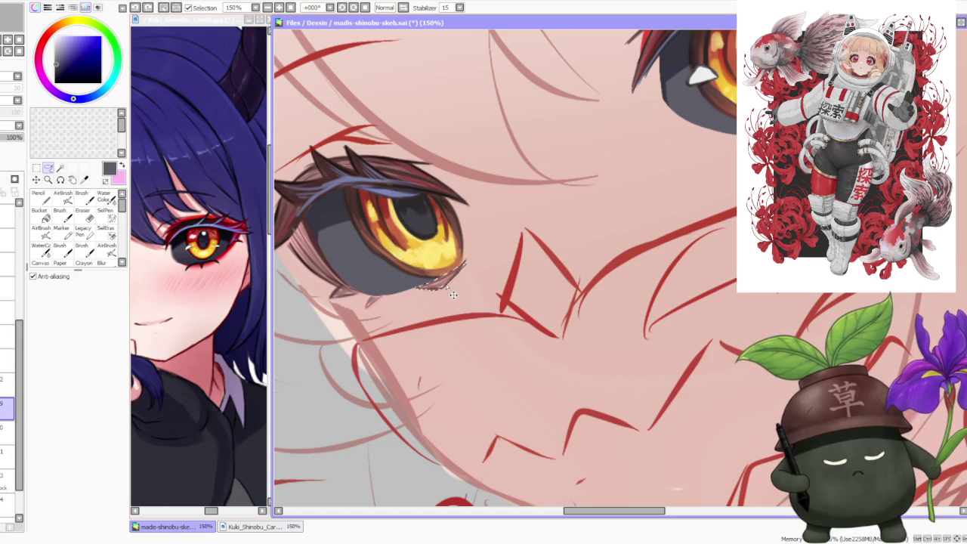
scroll(457, 280, down, 3)
scroll(519, 236, down, 1)
scroll(553, 194, up, 1)
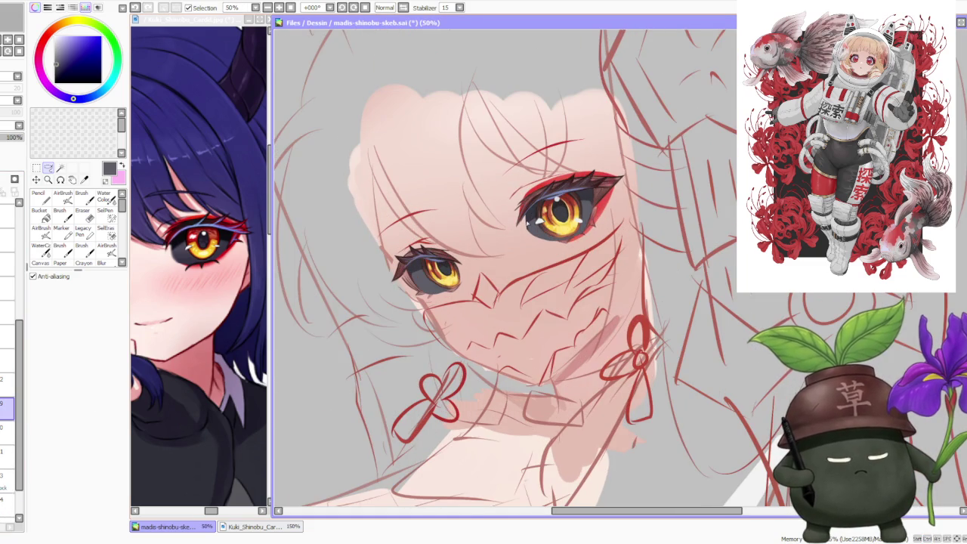
scroll(497, 231, up, 1)
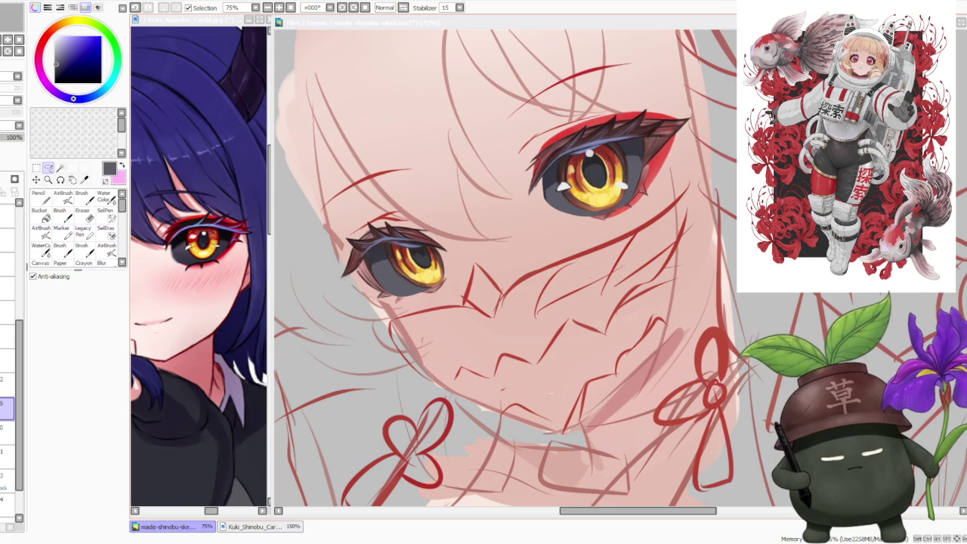
click(413, 298)
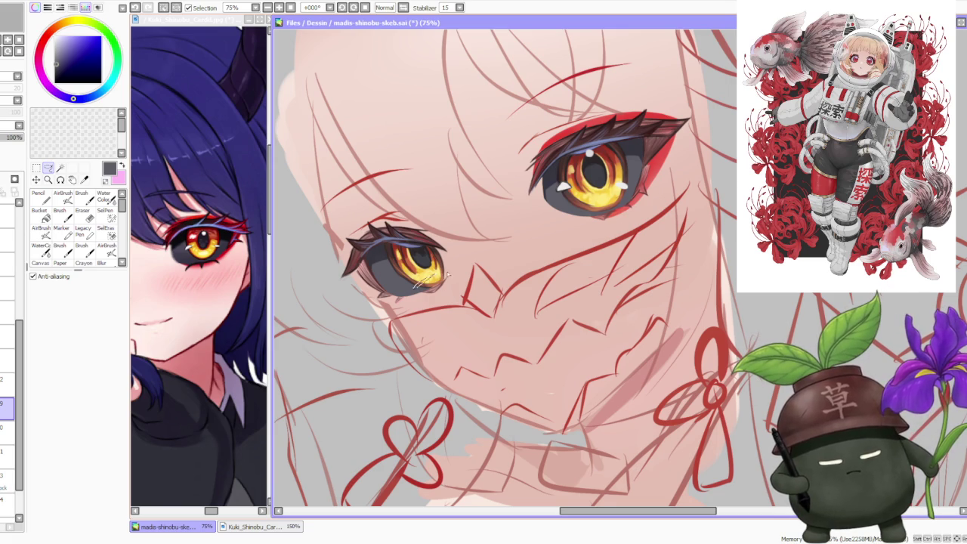
scroll(456, 280, up, 2)
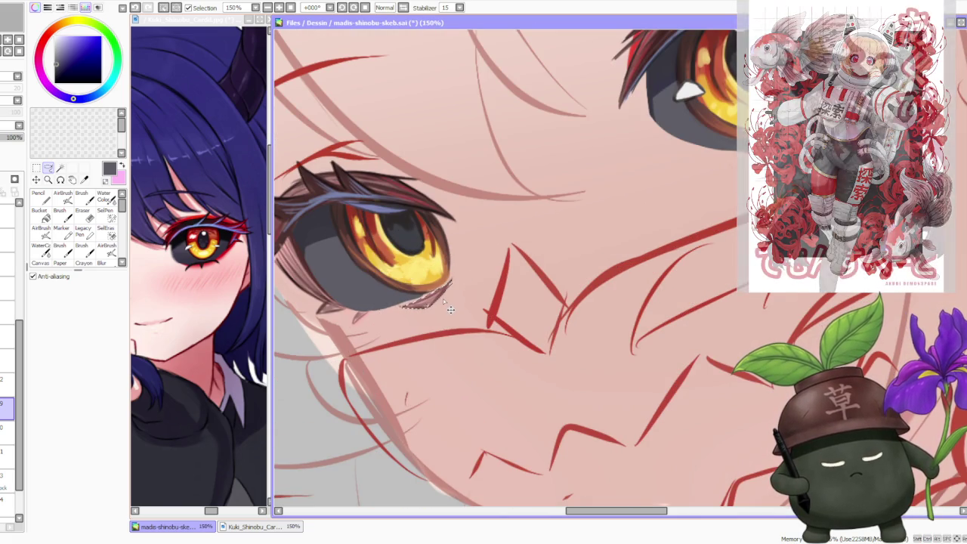
scroll(450, 308, down, 5)
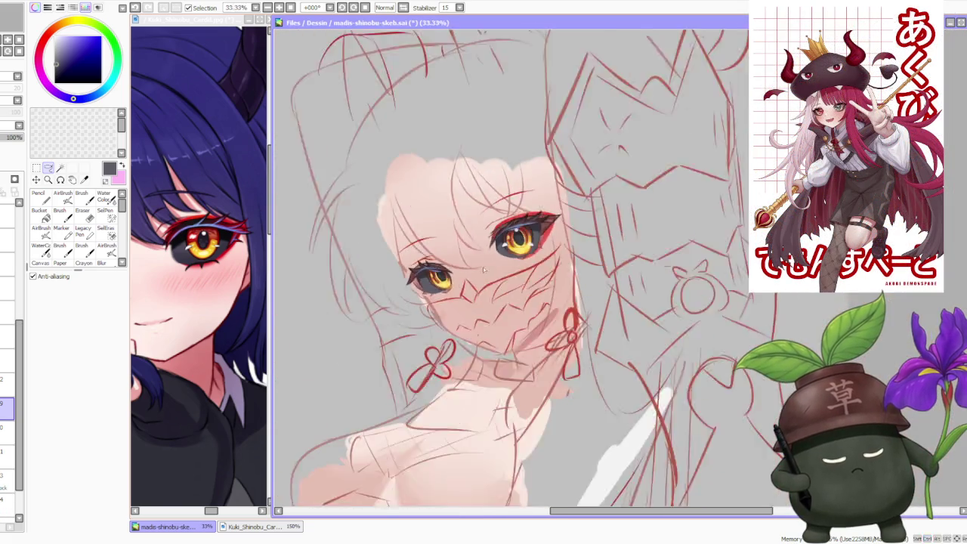
scroll(494, 254, up, 1)
scroll(494, 254, up, 1)
scroll(494, 254, up, 1)
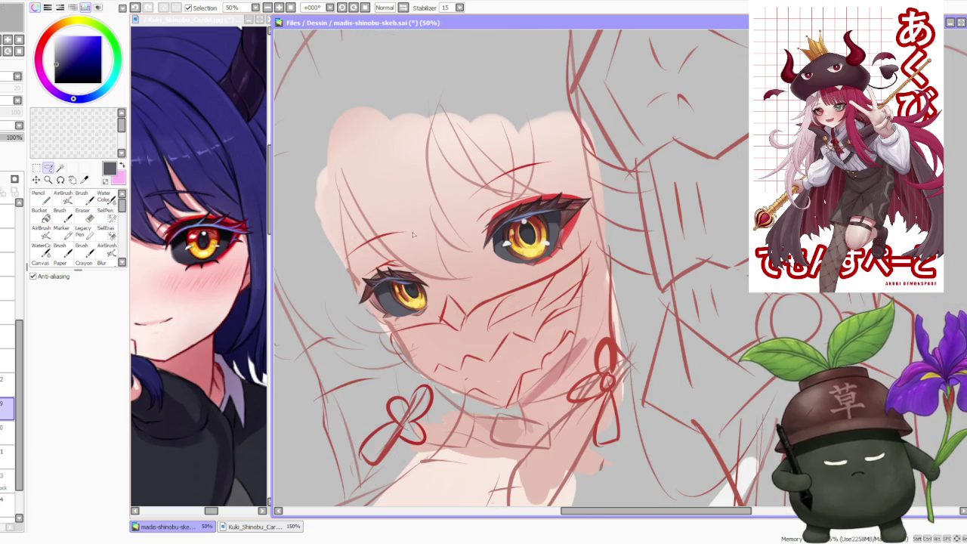
click(81, 195)
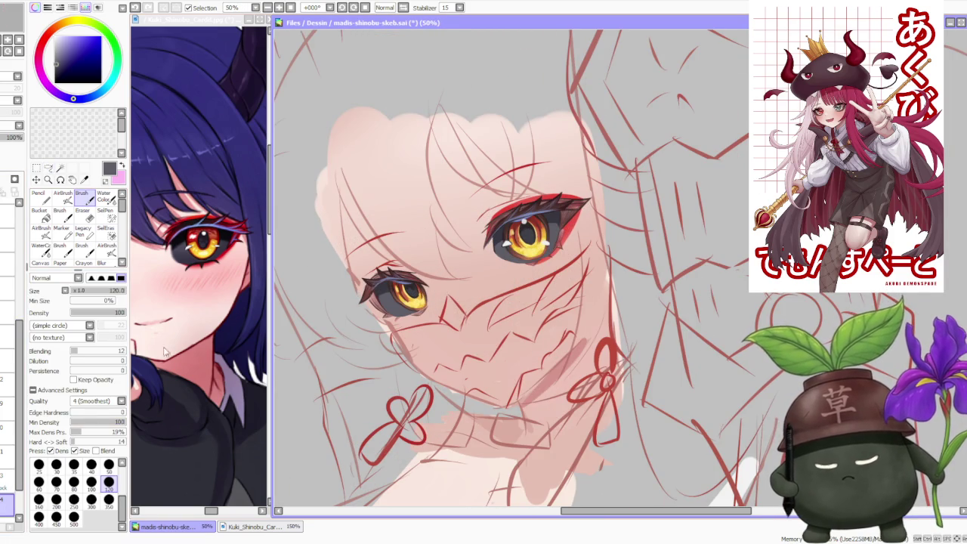
Step: Shade the left iris in warm orange-yellow tones with a dark reddish-brown and a slightly smaller brush
scroll(405, 306, up, 1)
scroll(405, 306, up, 1)
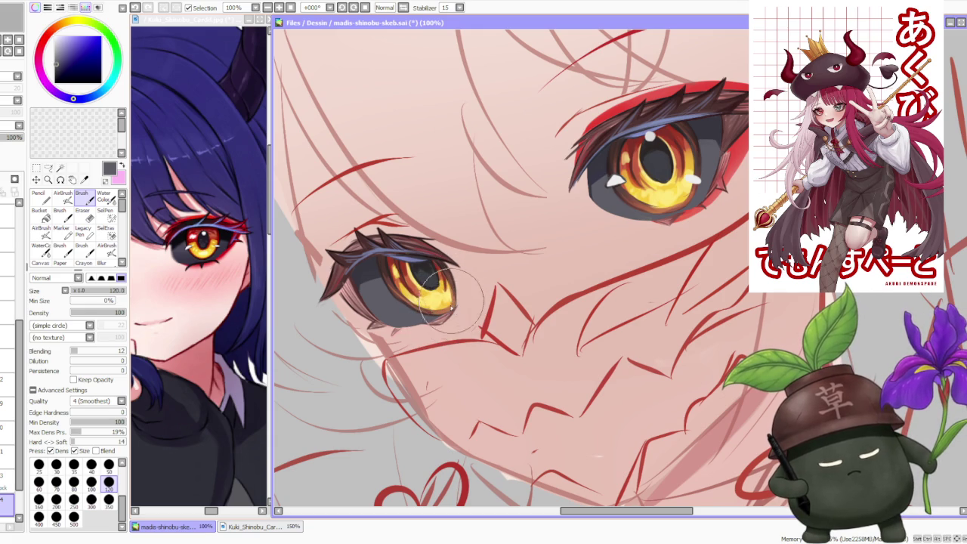
scroll(451, 289, down, 4)
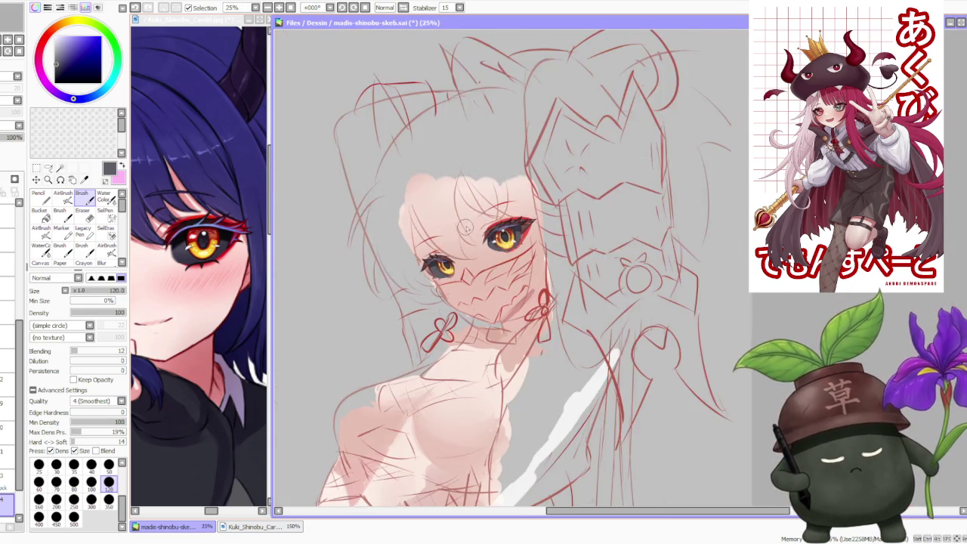
scroll(491, 227, down, 1)
scroll(518, 173, down, 1)
scroll(510, 183, up, 3)
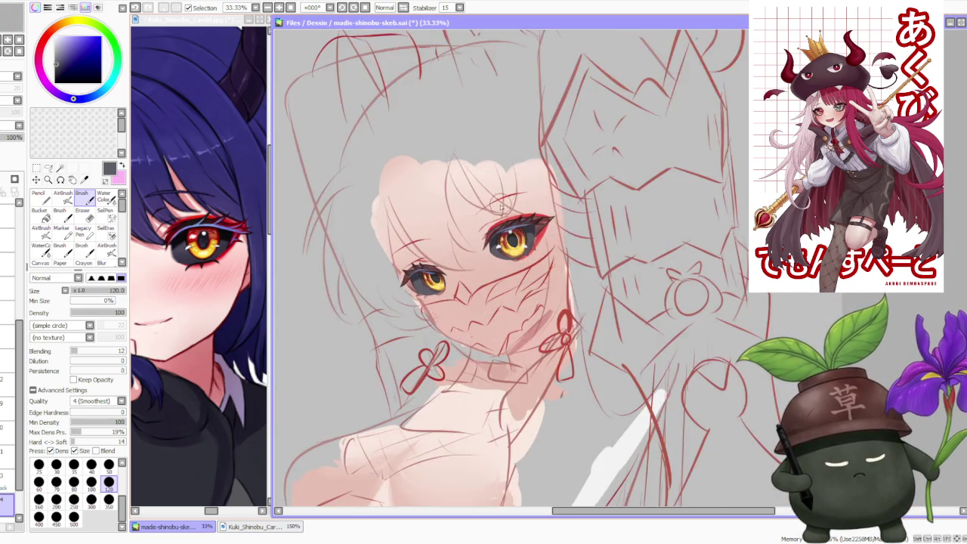
scroll(502, 203, up, 1)
scroll(484, 219, up, 1)
scroll(454, 250, down, 1)
scroll(389, 308, up, 3)
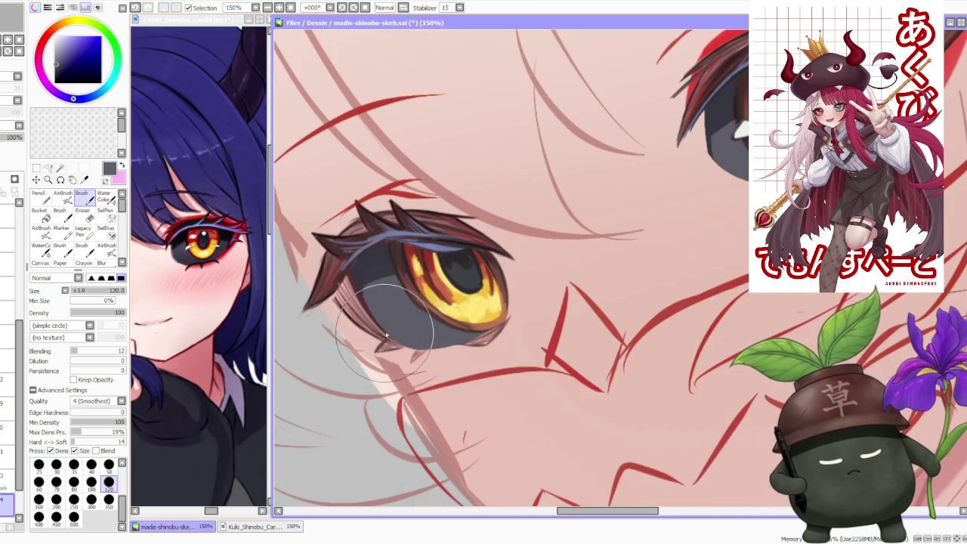
alt+click(363, 317)
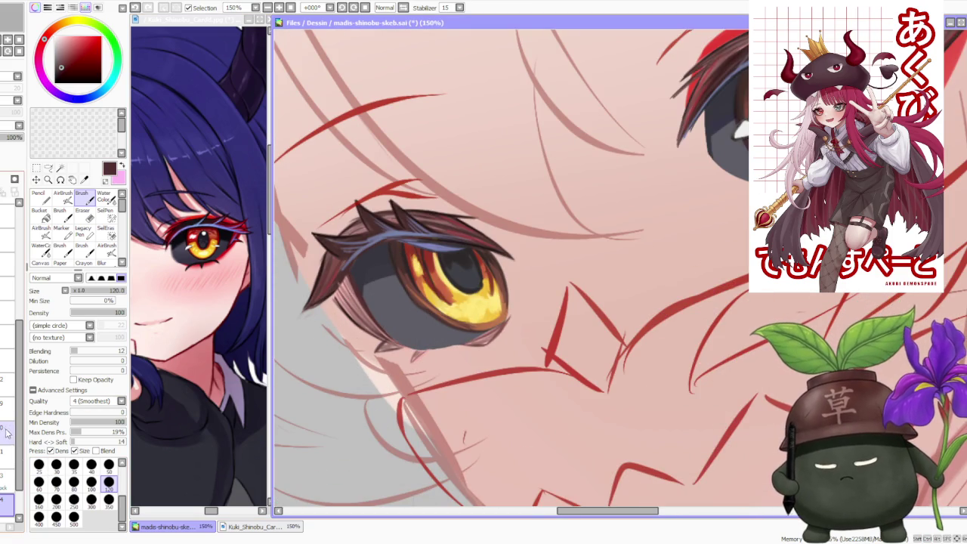
click(91, 482)
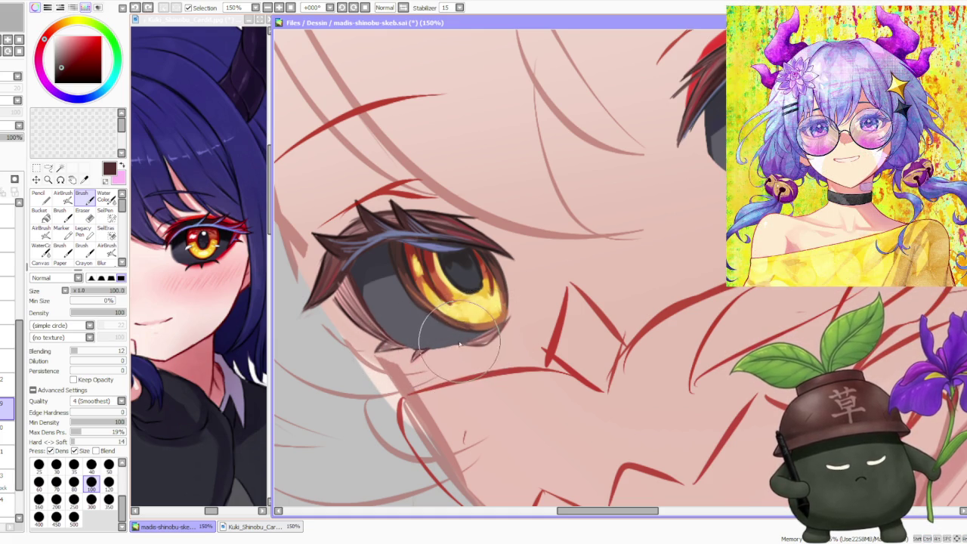
drag(461, 343, 485, 344)
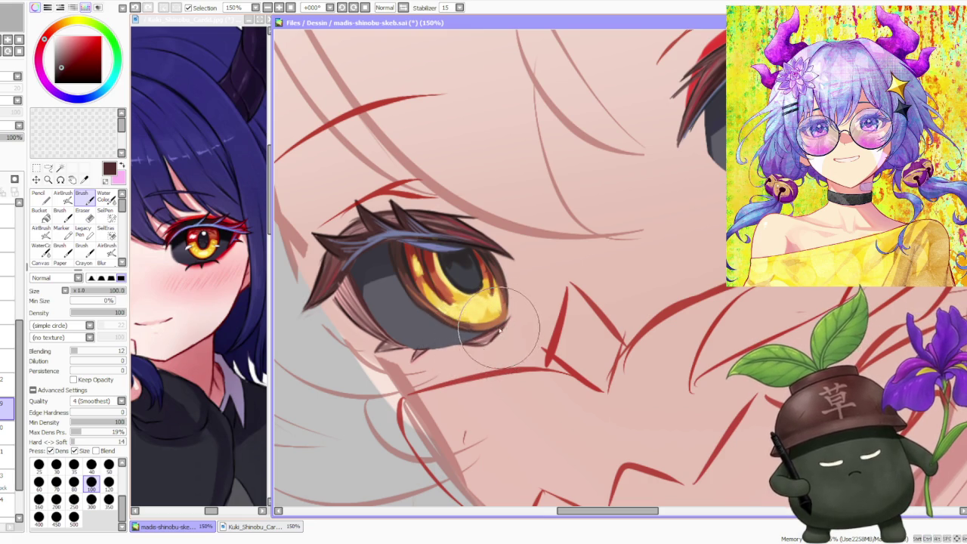
Step: Switch to a redder brown, halve the brush size and lower the paint density
scroll(517, 257, down, 2)
scroll(529, 242, down, 1)
scroll(533, 240, up, 2)
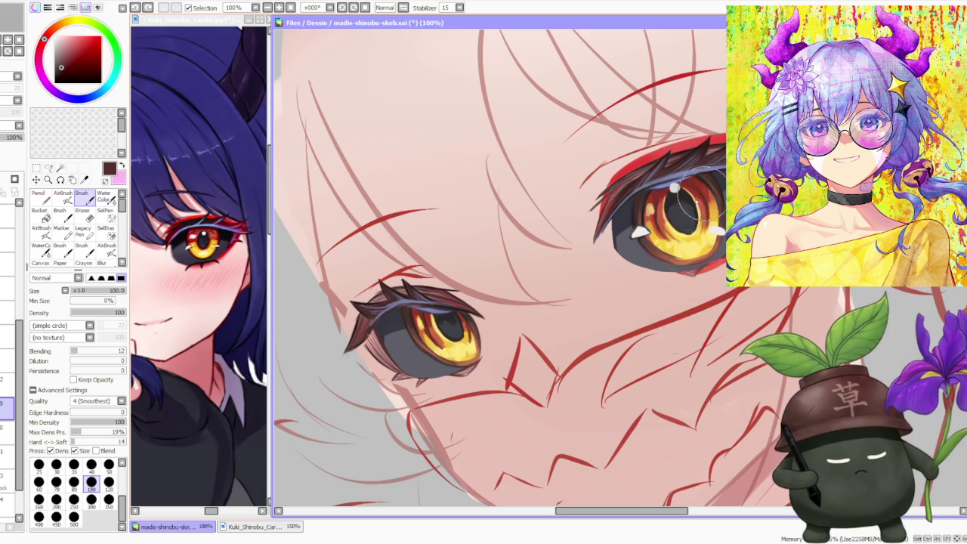
alt+click(363, 333)
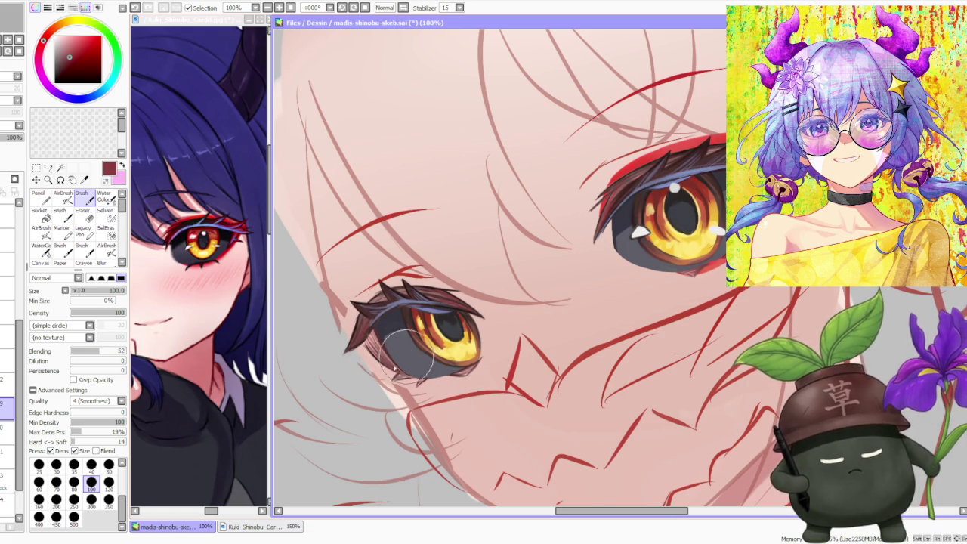
scroll(474, 287, down, 3)
scroll(540, 237, down, 1)
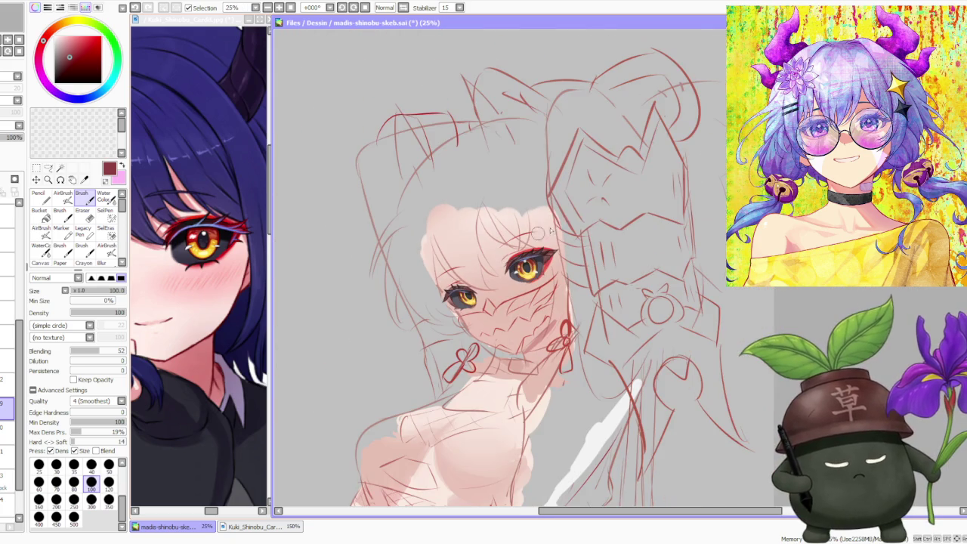
scroll(535, 236, up, 1)
scroll(535, 238, up, 1)
scroll(536, 249, up, 1)
scroll(539, 276, up, 1)
scroll(538, 278, down, 1)
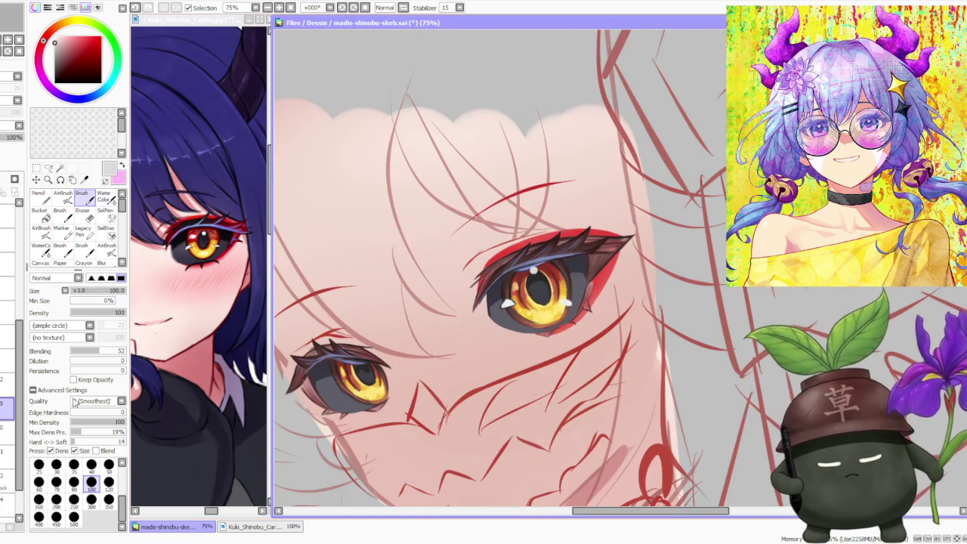
click(108, 465)
scroll(344, 352, up, 2)
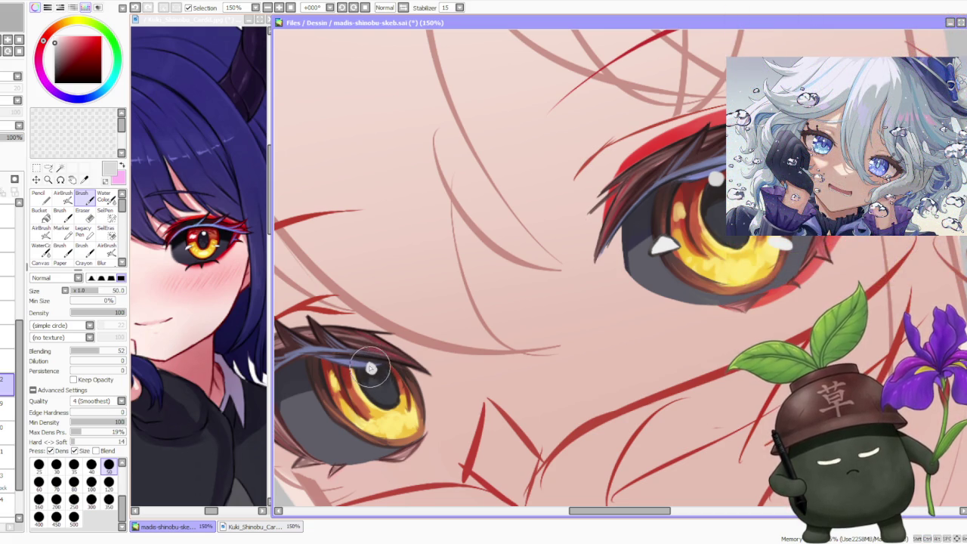
scroll(369, 364, down, 1)
scroll(369, 364, down, 1)
scroll(368, 364, down, 1)
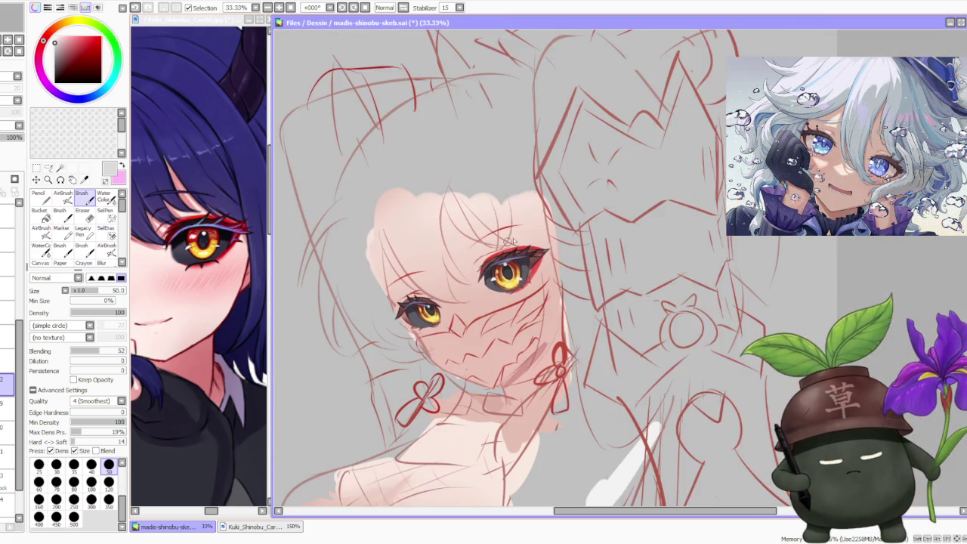
scroll(527, 216, up, 2)
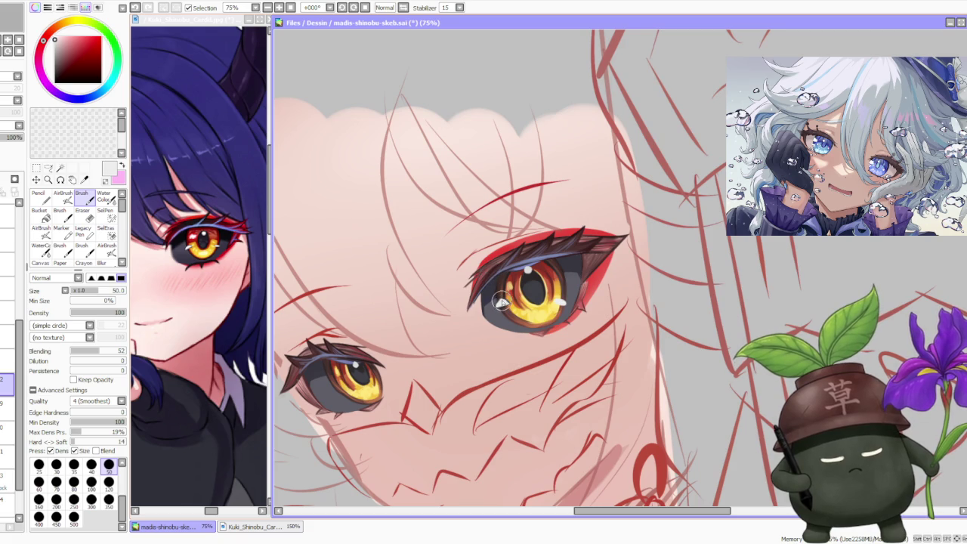
scroll(340, 384, up, 2)
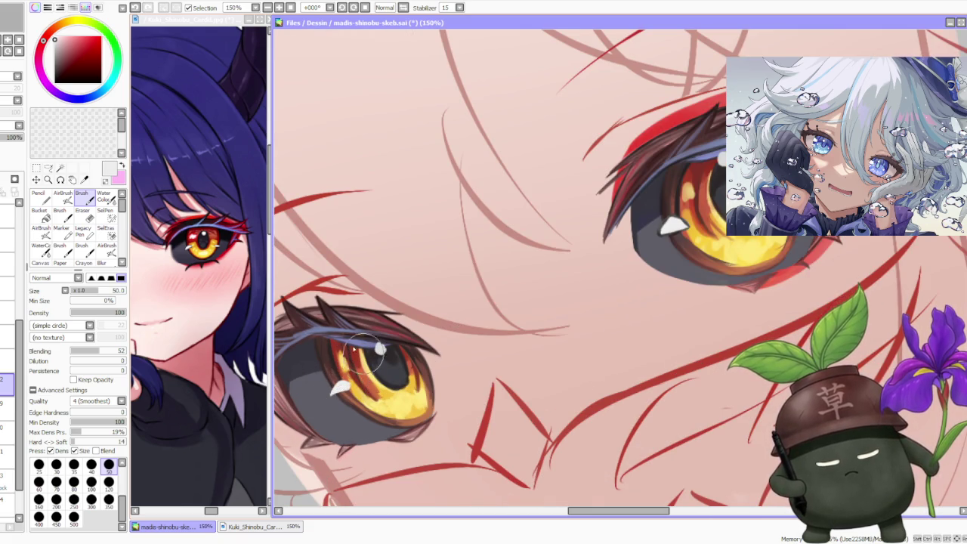
click(109, 312)
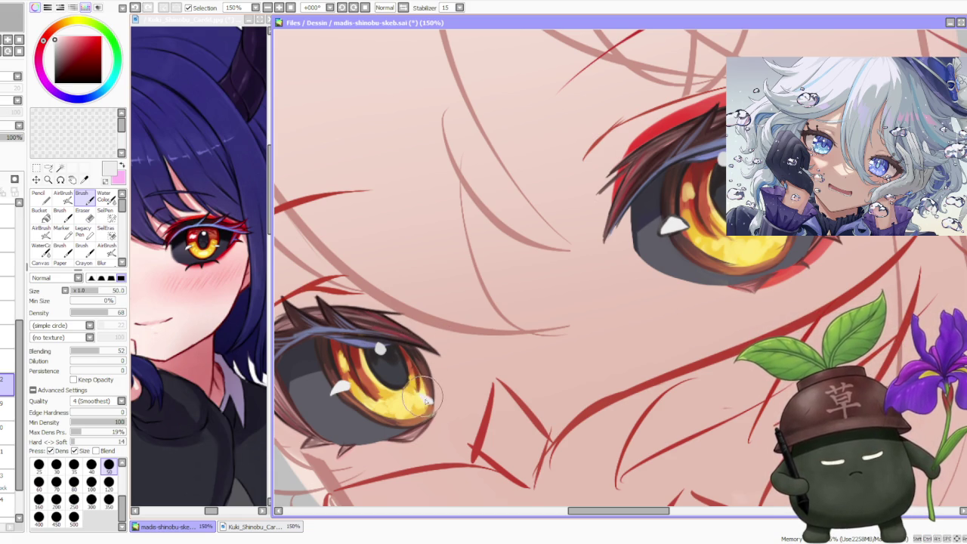
Step: Sample the eye's dark grey-brown and undo the last stroke on the eye
alt+click(327, 370)
key(ctrl+z)
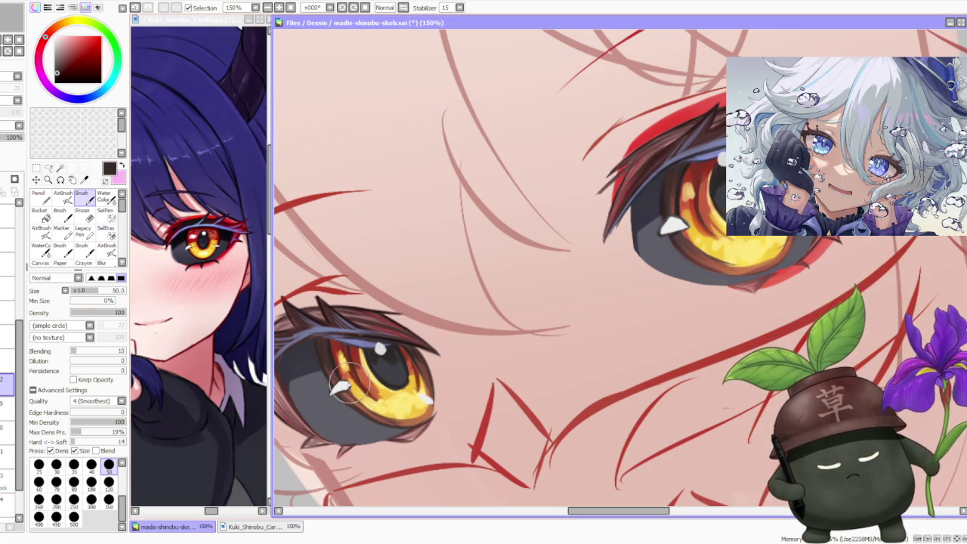
scroll(454, 226, down, 4)
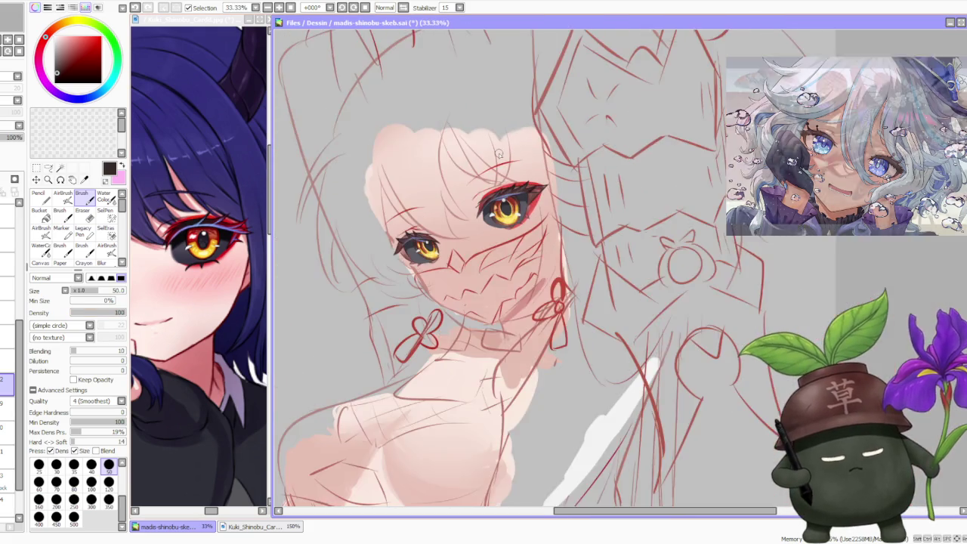
scroll(498, 154, up, 1)
scroll(422, 255, up, 2)
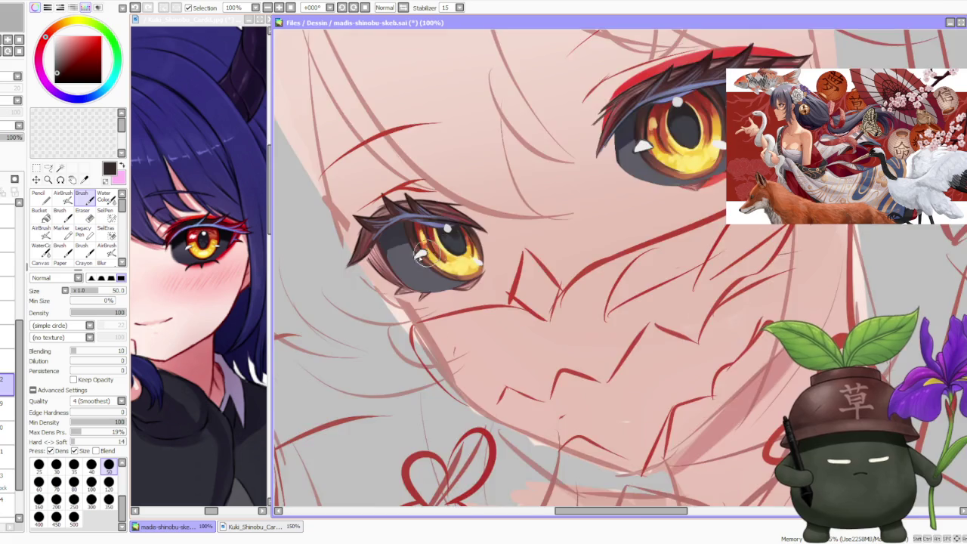
scroll(422, 255, up, 2)
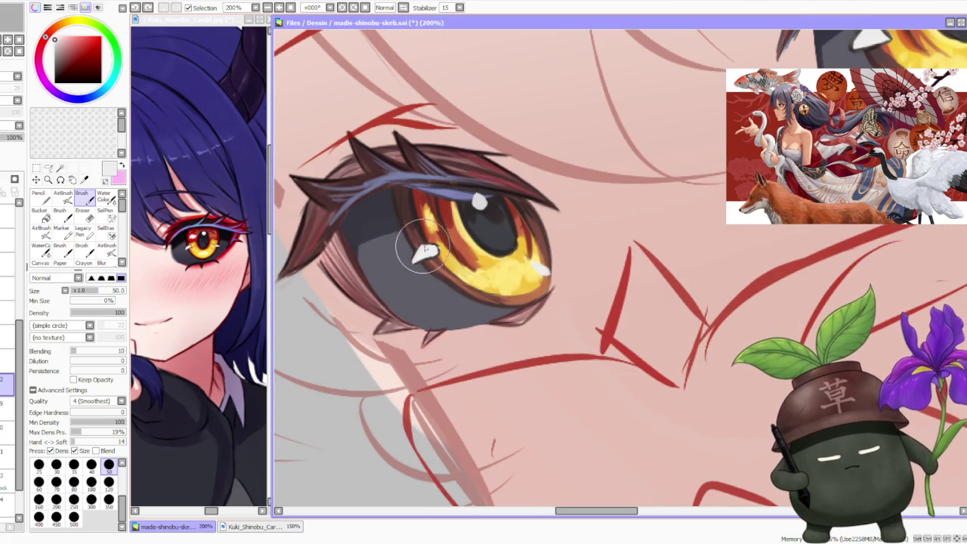
Step: Change the paint colour to a darker shade, then shift it toward a darker red
alt+click(424, 261)
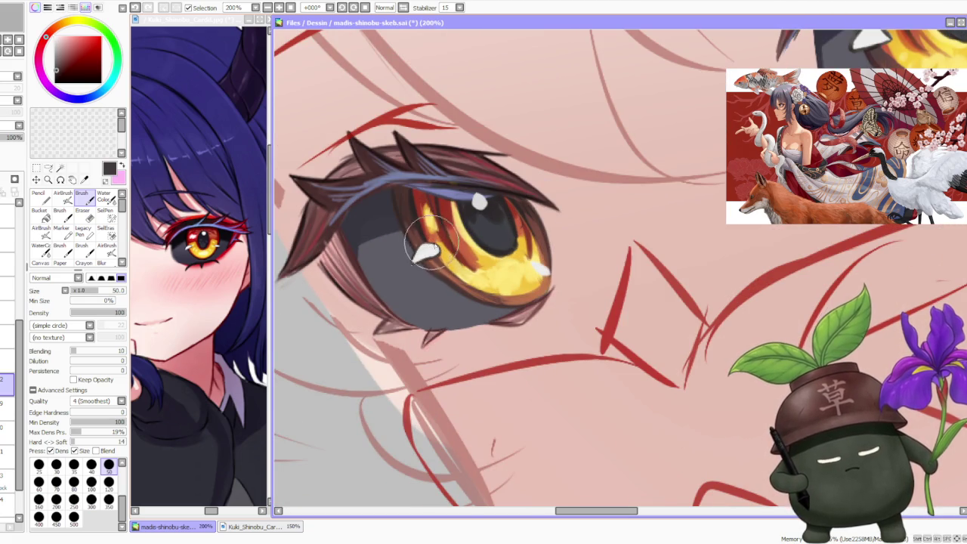
scroll(428, 247, down, 1)
scroll(507, 240, down, 1)
scroll(514, 205, down, 1)
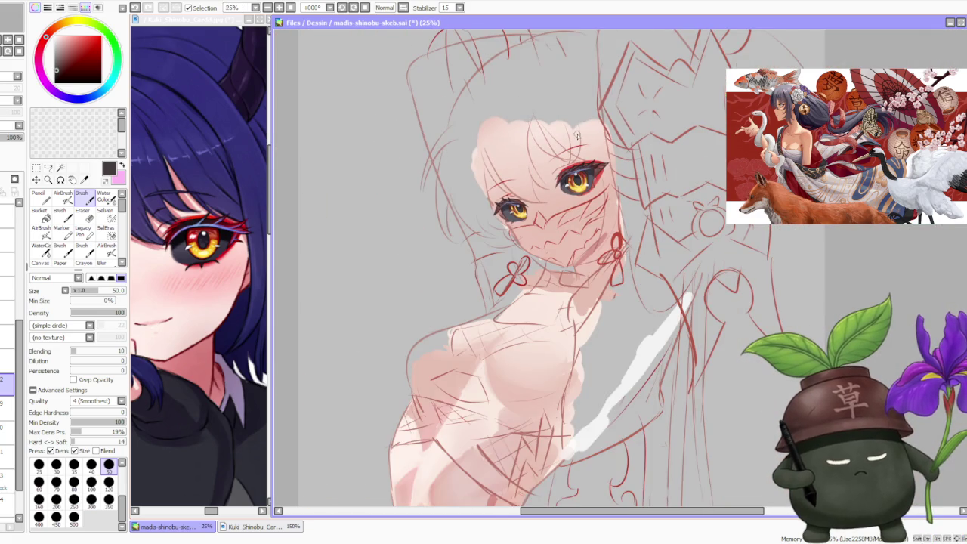
scroll(577, 135, down, 2)
scroll(588, 127, up, 3)
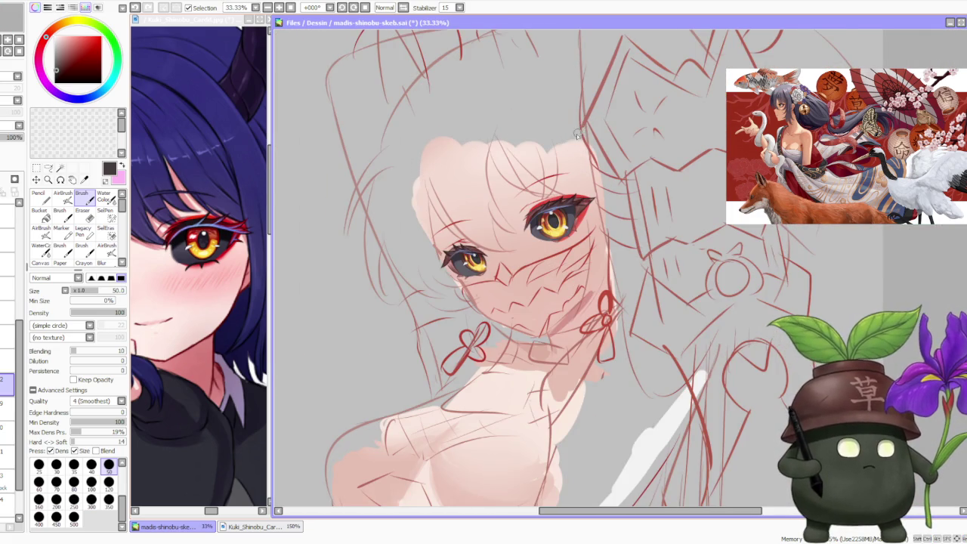
scroll(578, 133, up, 1)
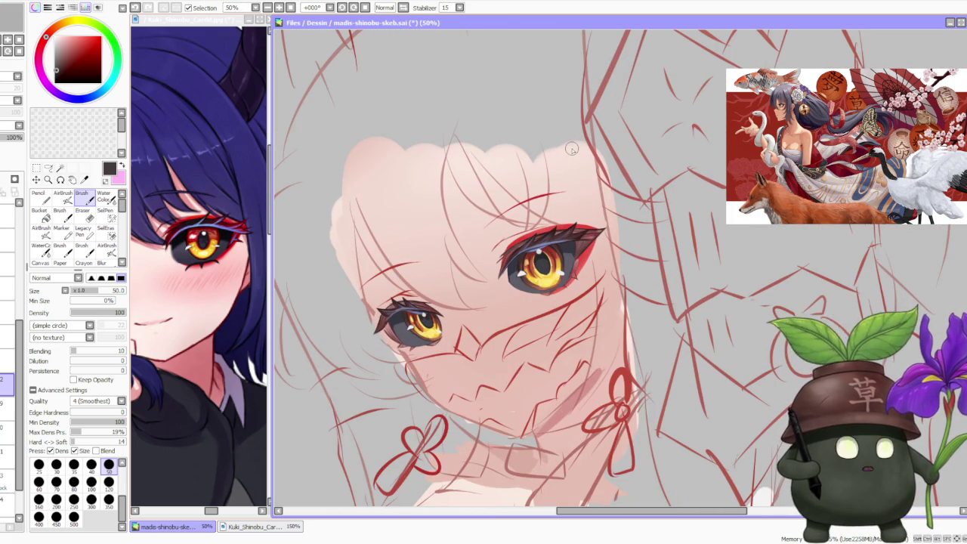
scroll(550, 252, up, 1)
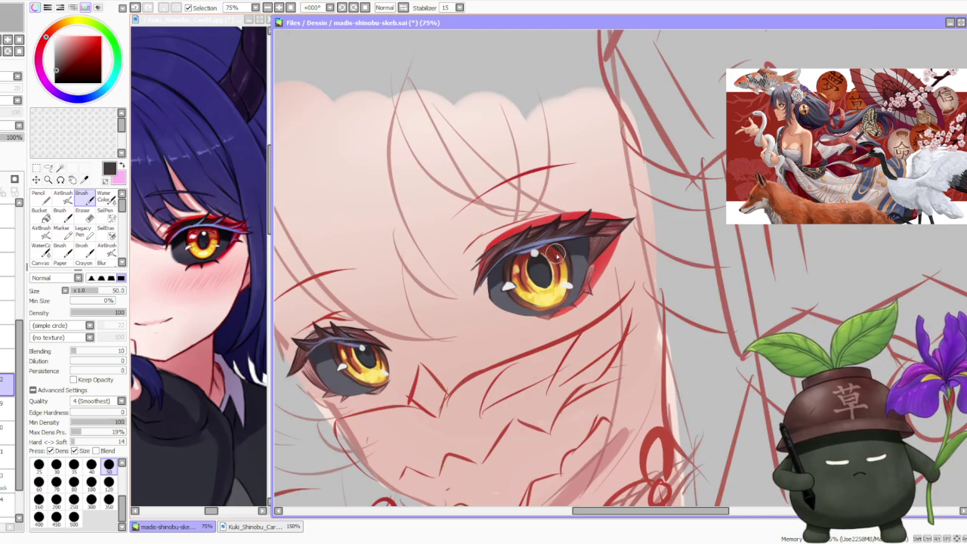
scroll(393, 317, up, 1)
scroll(366, 343, up, 1)
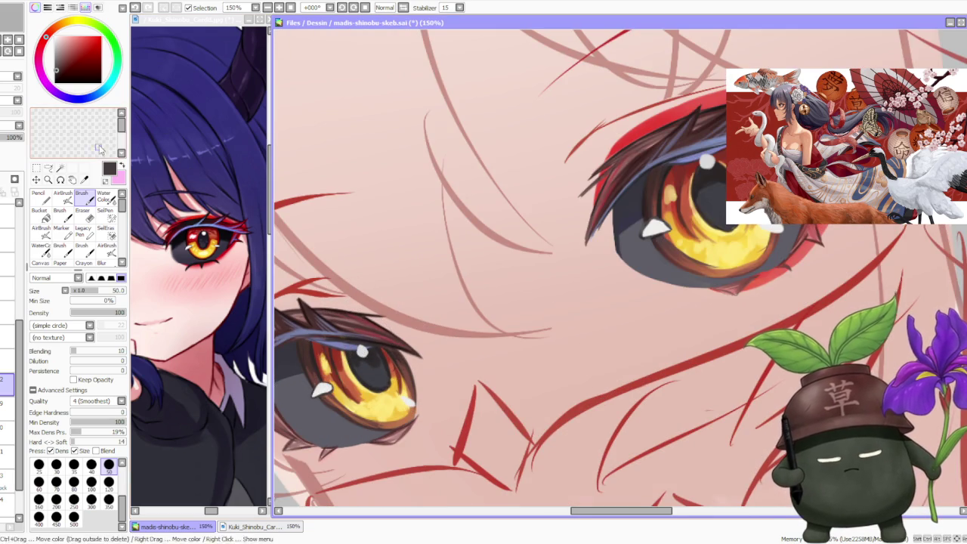
drag(47, 35, 54, 40)
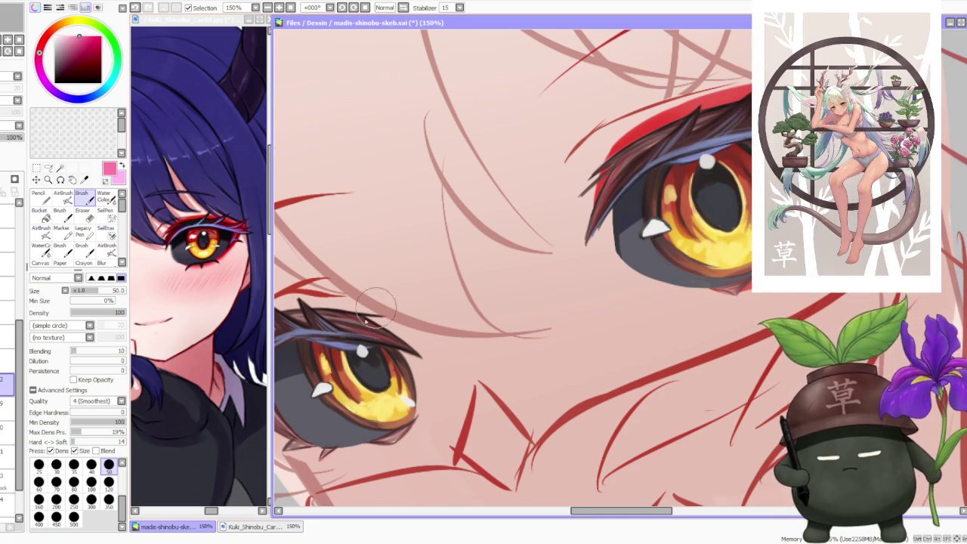
Step: Dab pink onto the larger eye's top sparkle highlight
scroll(362, 351, up, 1)
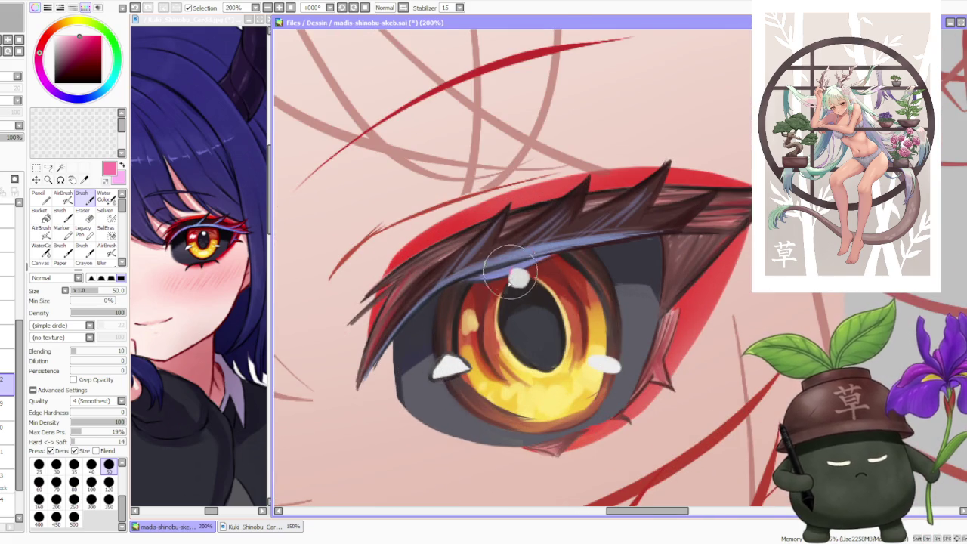
click(518, 279)
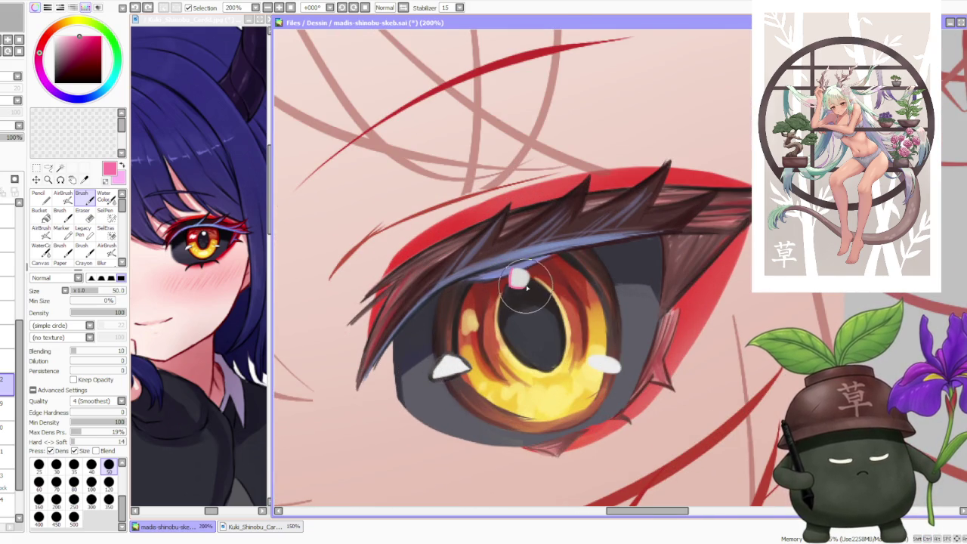
scroll(518, 280, down, 1)
scroll(513, 275, down, 1)
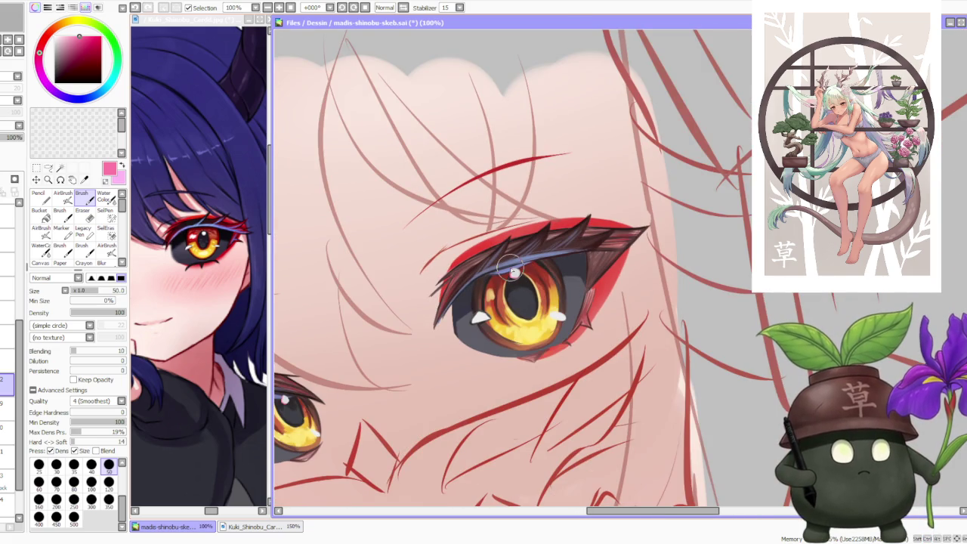
scroll(456, 279, down, 1)
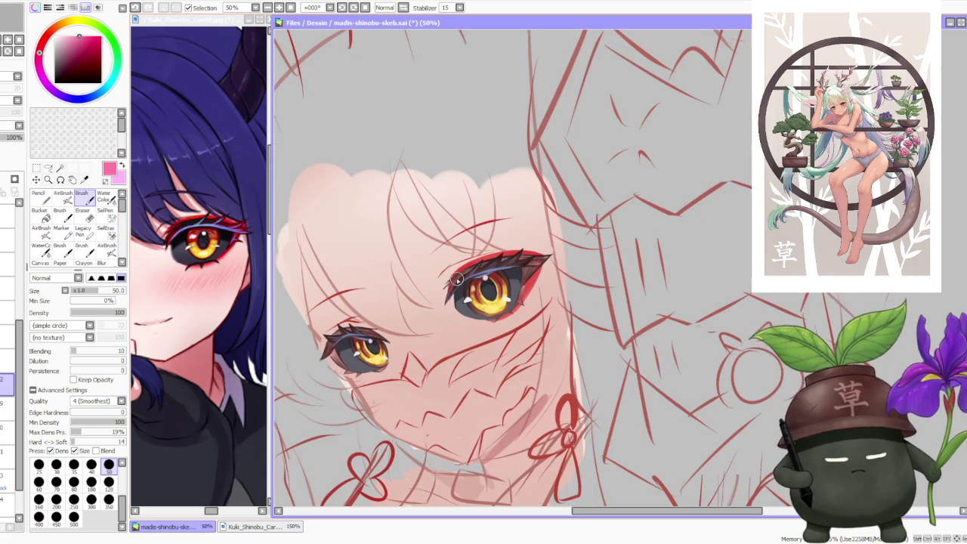
Step: Switch the paint colour to cyan to tint the eye highlights
click(111, 80)
scroll(360, 338, up, 2)
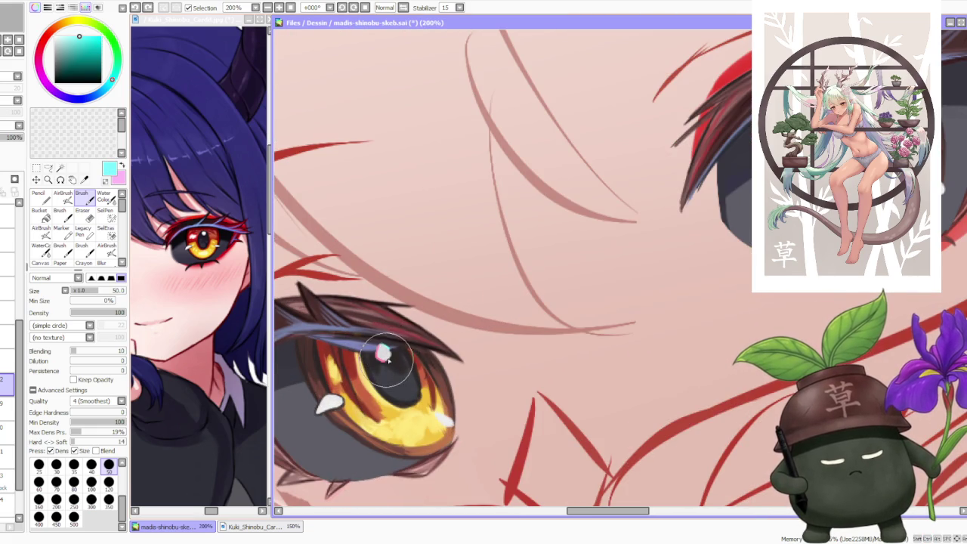
scroll(383, 349, down, 2)
scroll(453, 250, down, 1)
scroll(550, 219, up, 2)
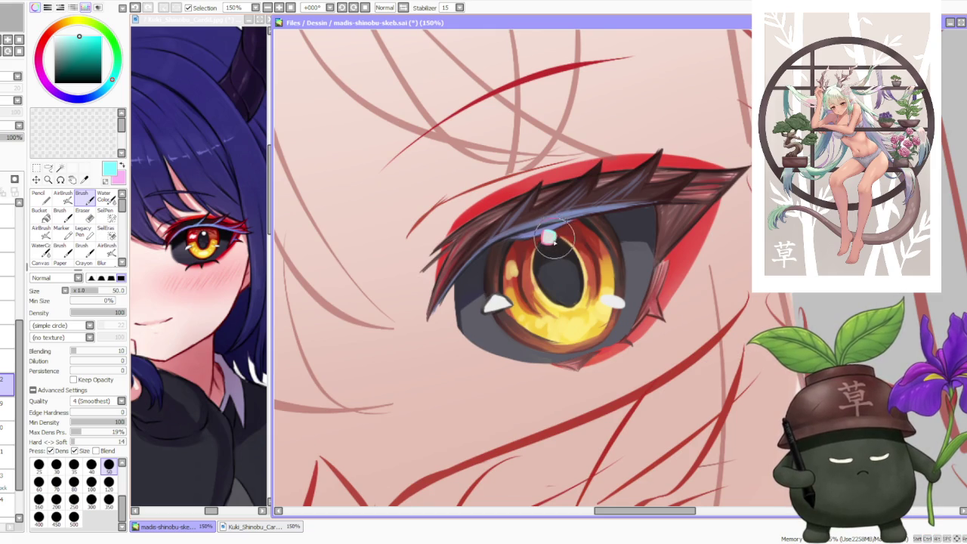
scroll(553, 203, down, 3)
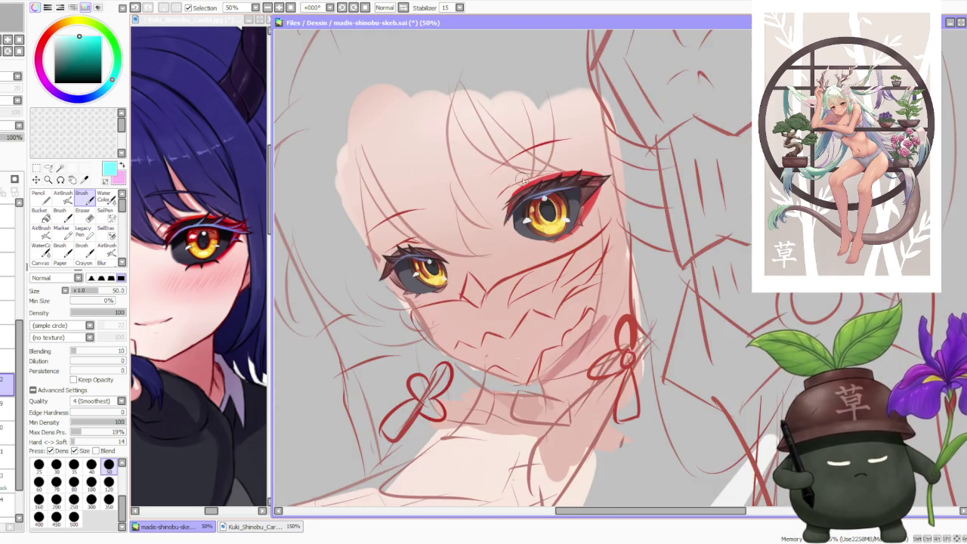
scroll(537, 180, down, 1)
scroll(536, 179, down, 1)
scroll(539, 161, down, 1)
scroll(540, 161, up, 1)
scroll(539, 161, up, 1)
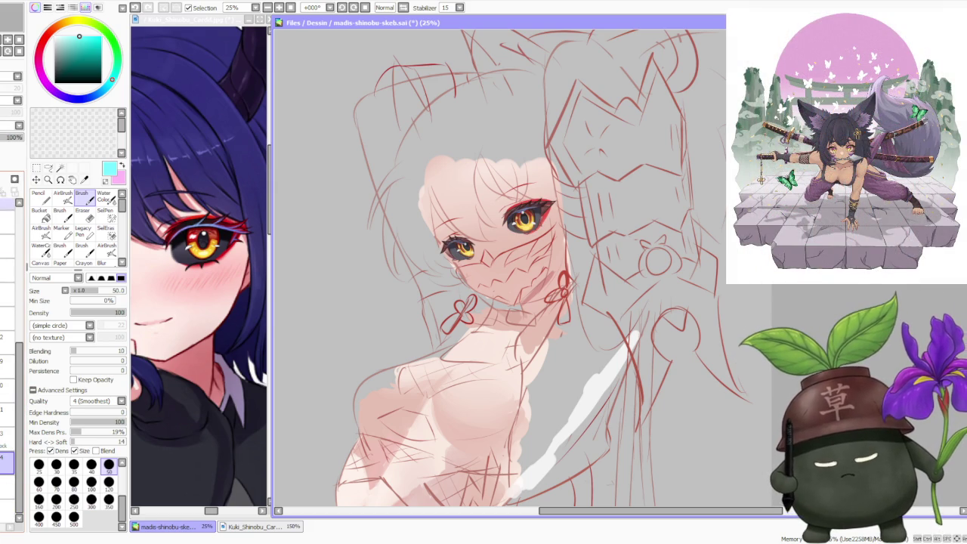
scroll(538, 204, up, 1)
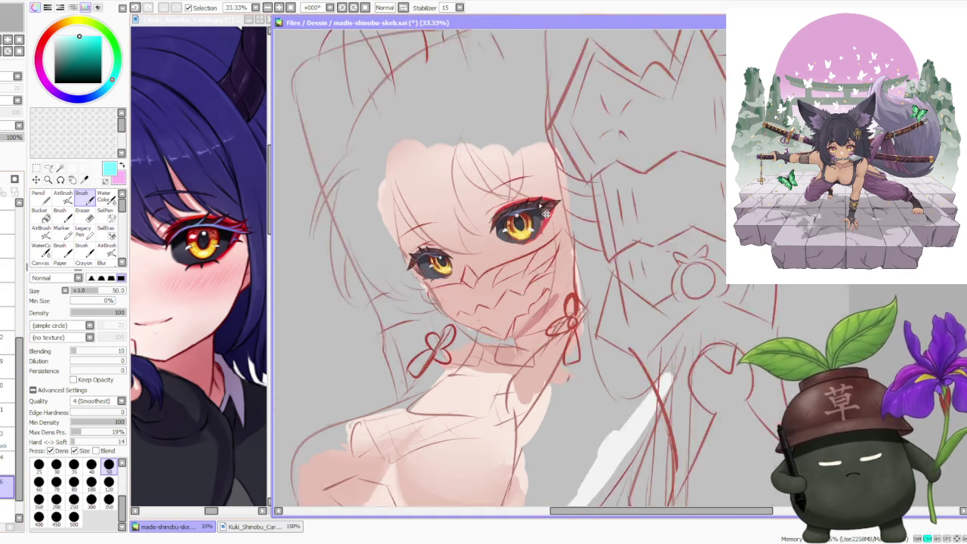
Step: In dark red, add lashes near the smaller eye's outer corner, undoing misplaced strokes
scroll(537, 203, up, 1)
alt+click(453, 217)
scroll(423, 249, down, 2)
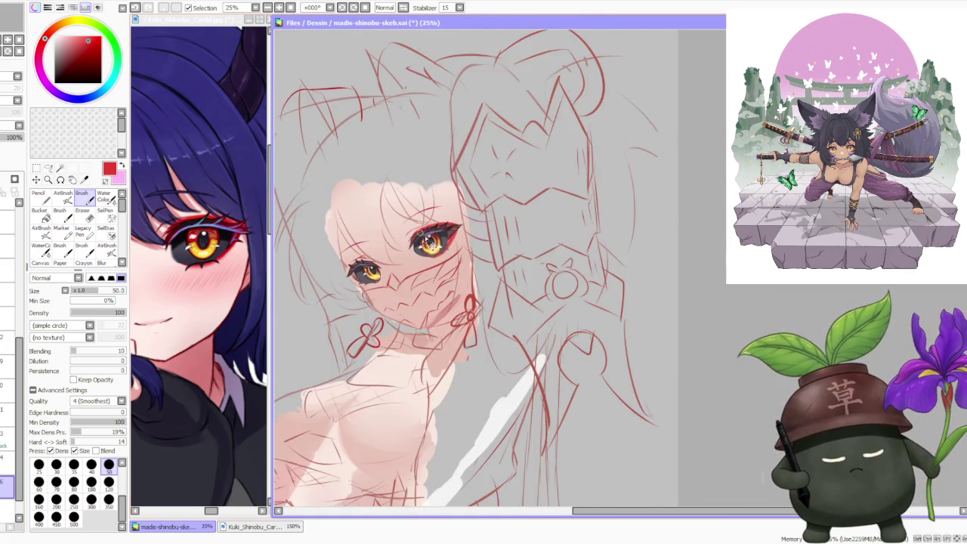
mouse_move(353, 301)
mouse_down()
mouse_move(370, 282)
mouse_move(405, 280)
mouse_up()
key(ctrl+z)
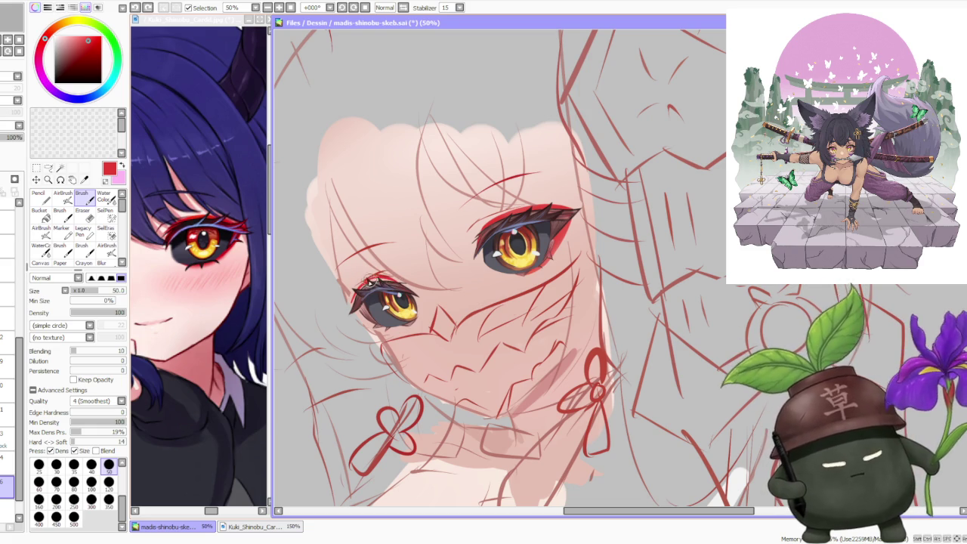
drag(361, 293, 349, 305)
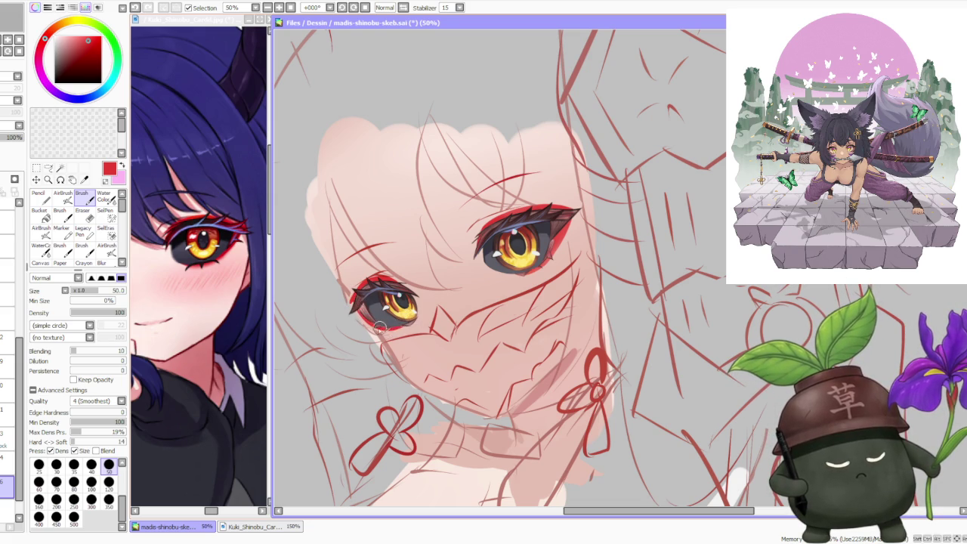
drag(414, 317, 352, 306)
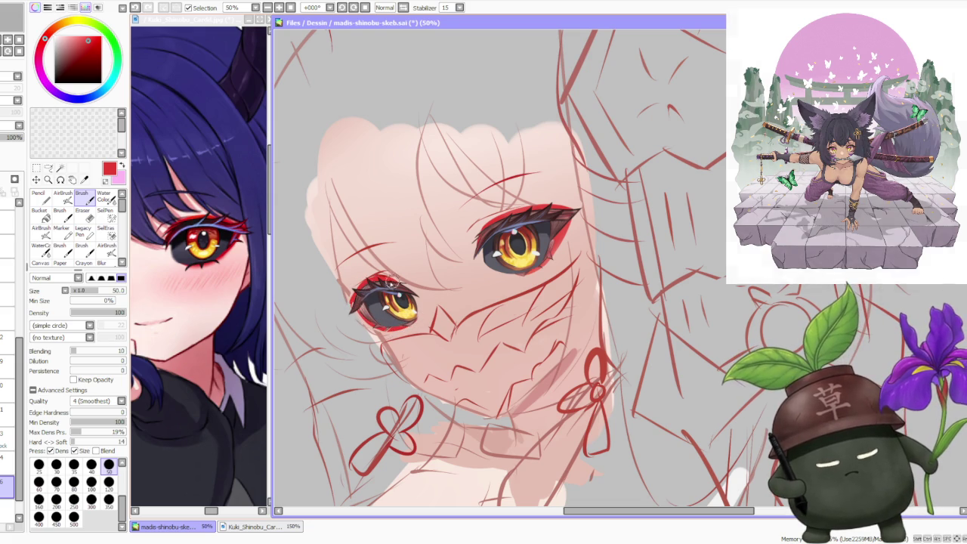
key(ctrl+z)
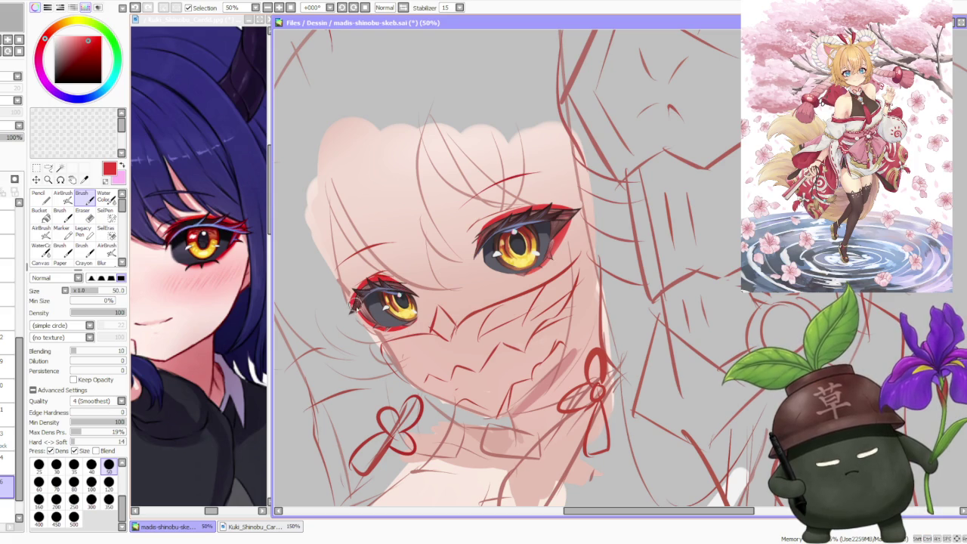
Step: Touch up the smaller eye's lower lid, outer-corner outline and upper lashes in red
scroll(366, 282, down, 1)
scroll(365, 282, down, 1)
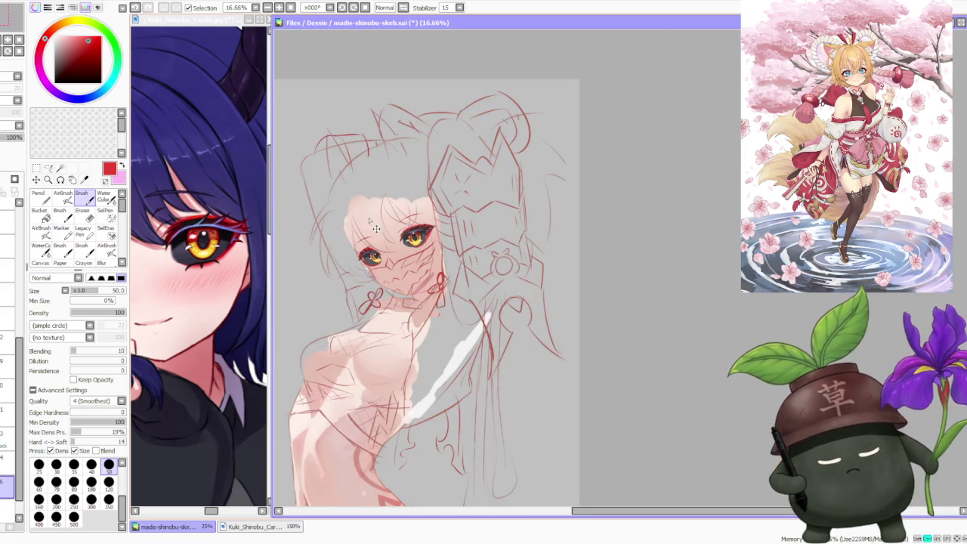
scroll(369, 240, up, 2)
scroll(369, 240, up, 1)
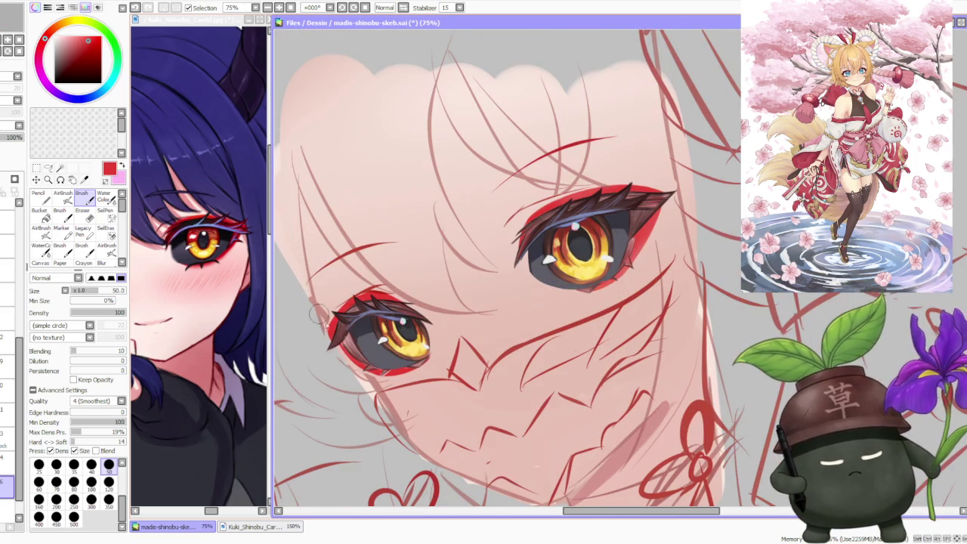
drag(368, 364, 378, 374)
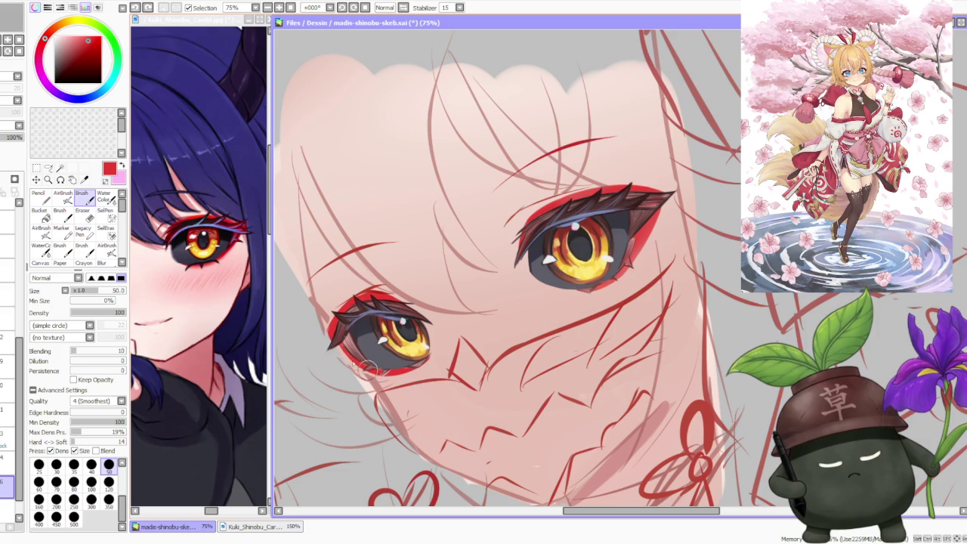
drag(338, 319, 329, 343)
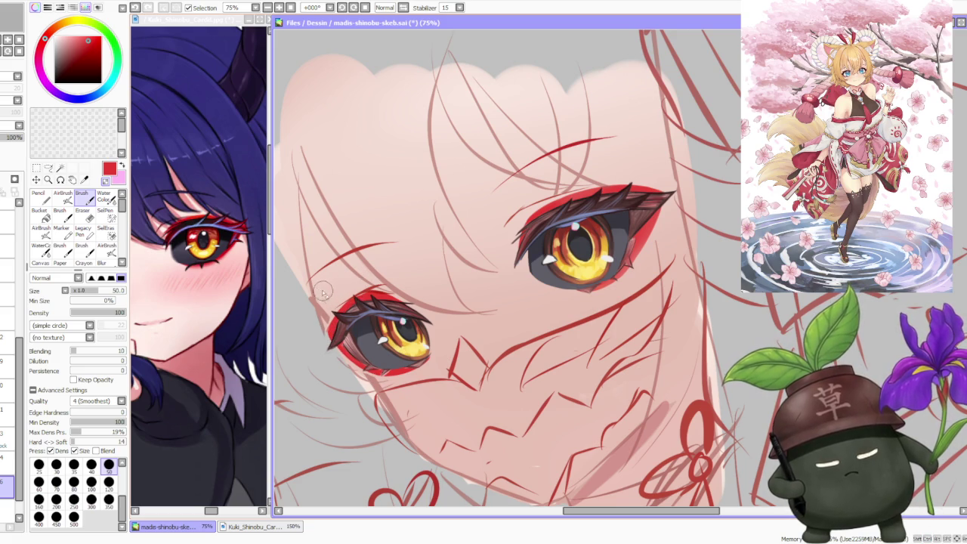
mouse_move(398, 293)
mouse_down()
mouse_move(349, 302)
mouse_move(364, 291)
mouse_up()
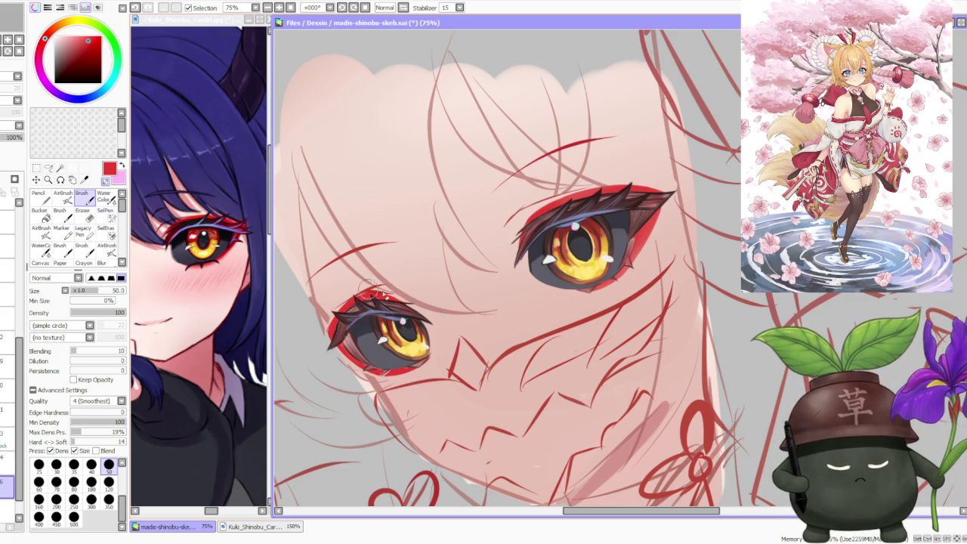
scroll(393, 287, down, 1)
scroll(382, 264, down, 2)
scroll(378, 255, down, 2)
scroll(380, 256, up, 3)
click(62, 195)
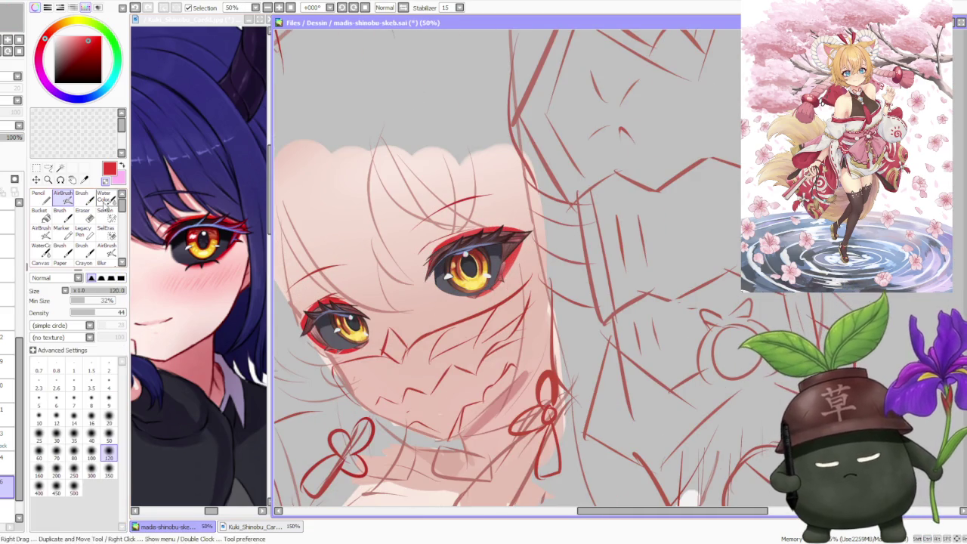
Step: Airbrush more red onto the smaller eye's lower rim
drag(336, 343, 355, 346)
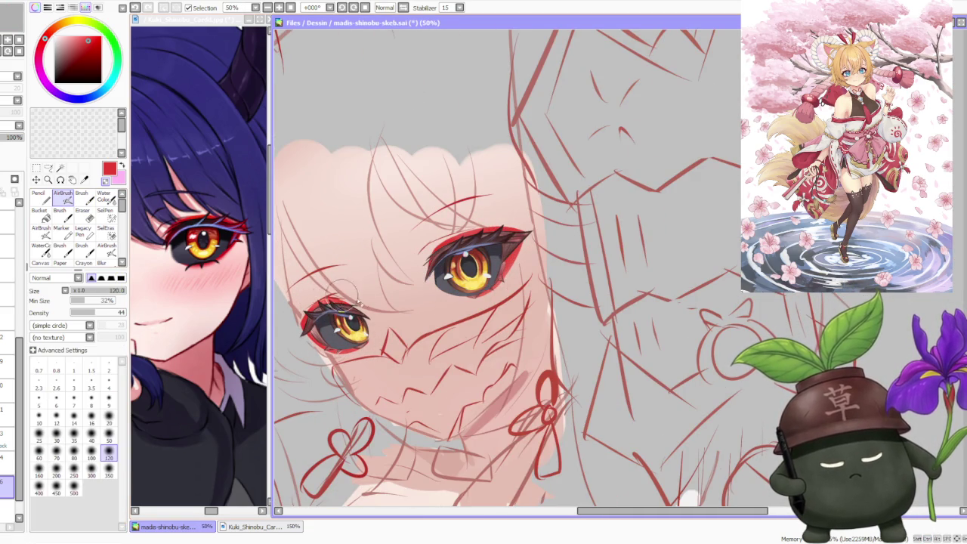
scroll(383, 290, down, 2)
scroll(383, 291, up, 2)
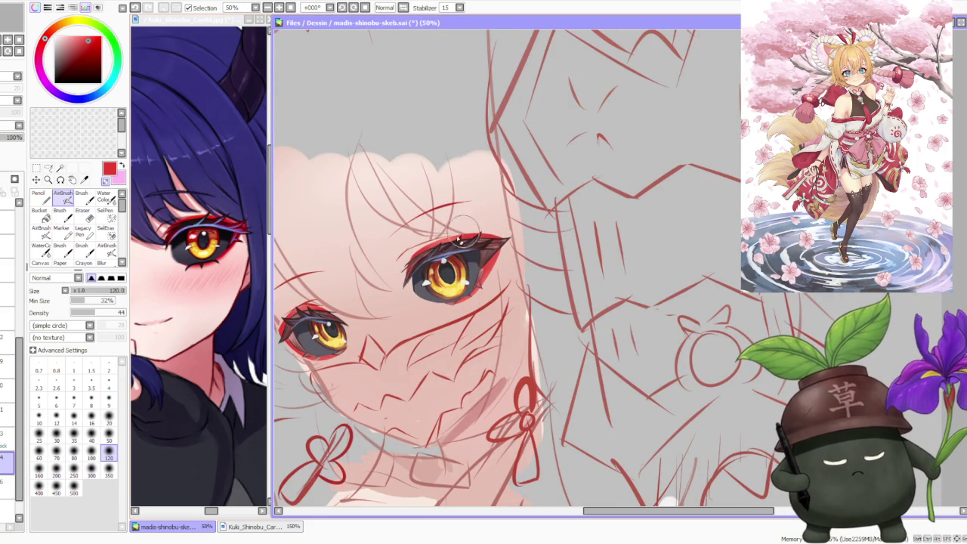
scroll(468, 238, down, 2)
scroll(428, 194, down, 2)
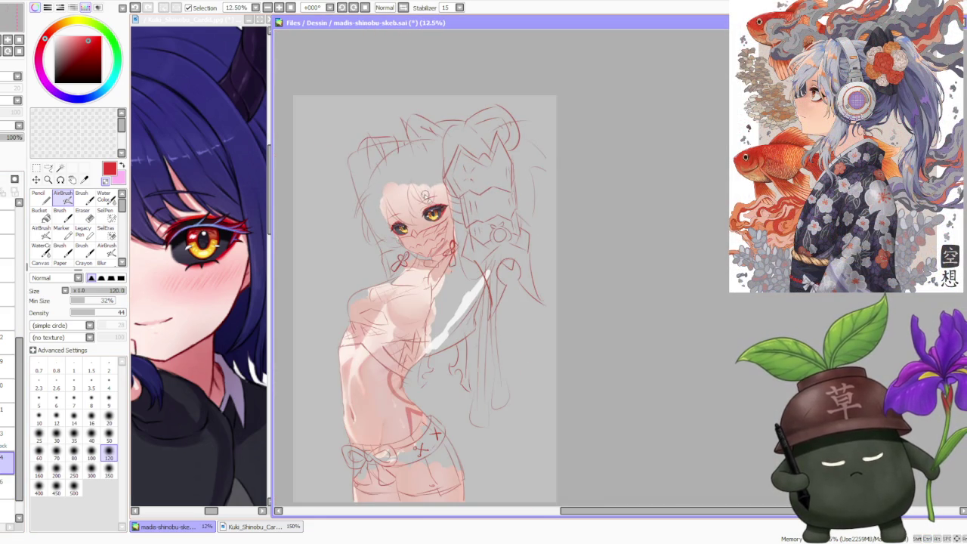
scroll(426, 195, up, 2)
scroll(414, 196, up, 1)
scroll(417, 196, down, 3)
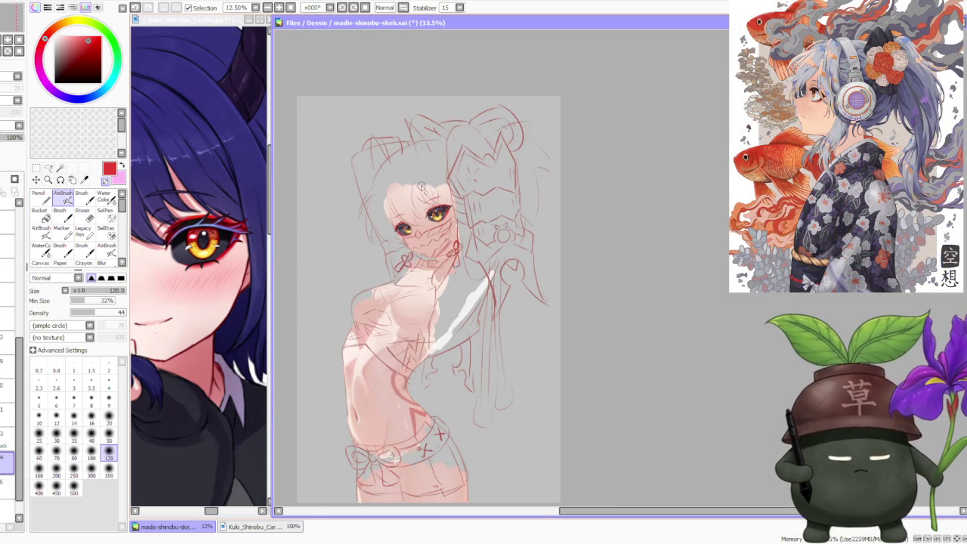
Step: Mirror the canvas view to check proportions, then return it to normal orientation
click(405, 8)
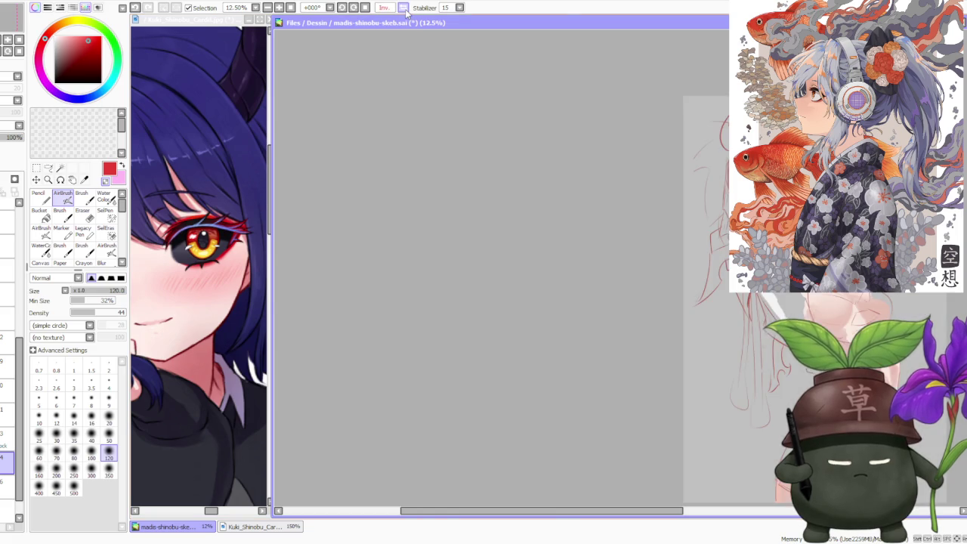
click(404, 9)
scroll(427, 114, down, 2)
scroll(436, 137, up, 1)
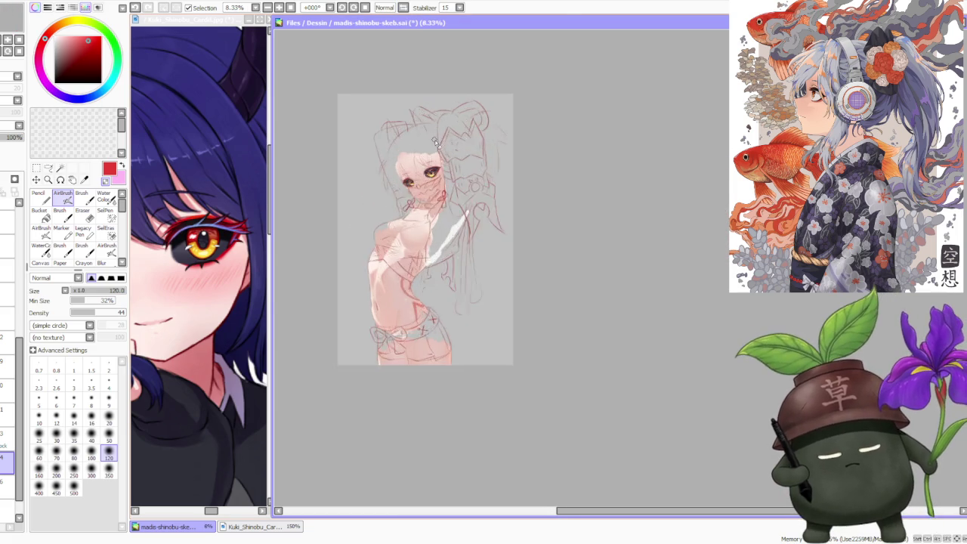
scroll(437, 151, up, 2)
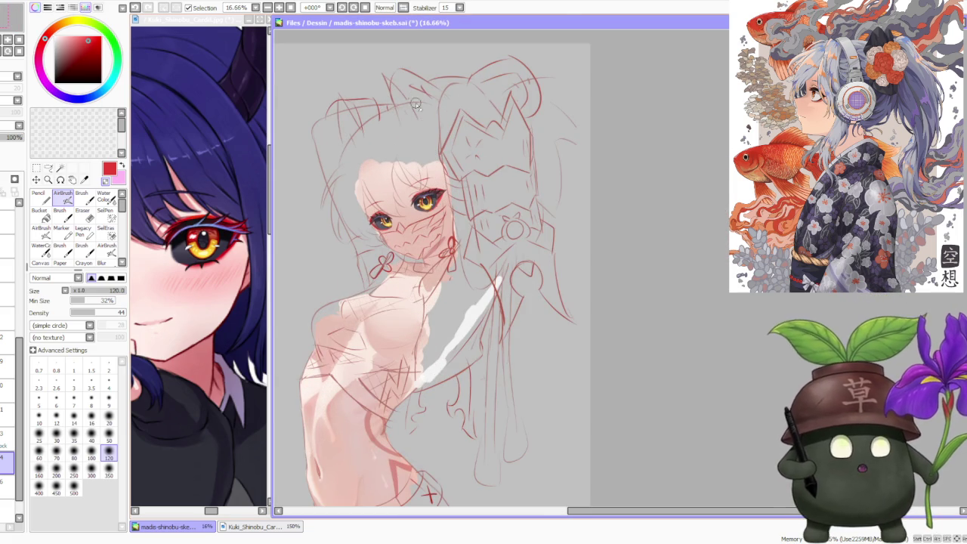
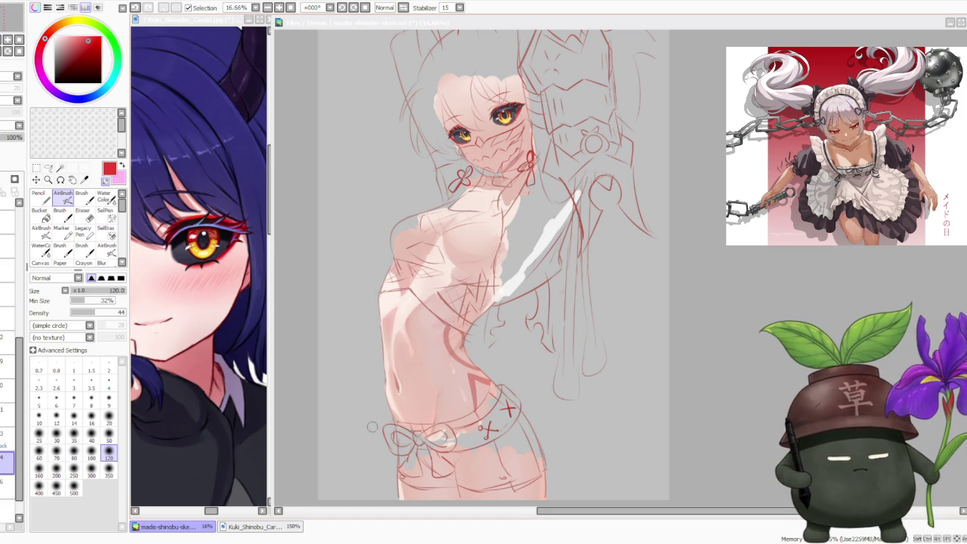
Step: Eyedrop the dark maroon from the painted eye as the current colour
scroll(378, 355, down, 1)
scroll(439, 140, up, 4)
scroll(439, 224, up, 2)
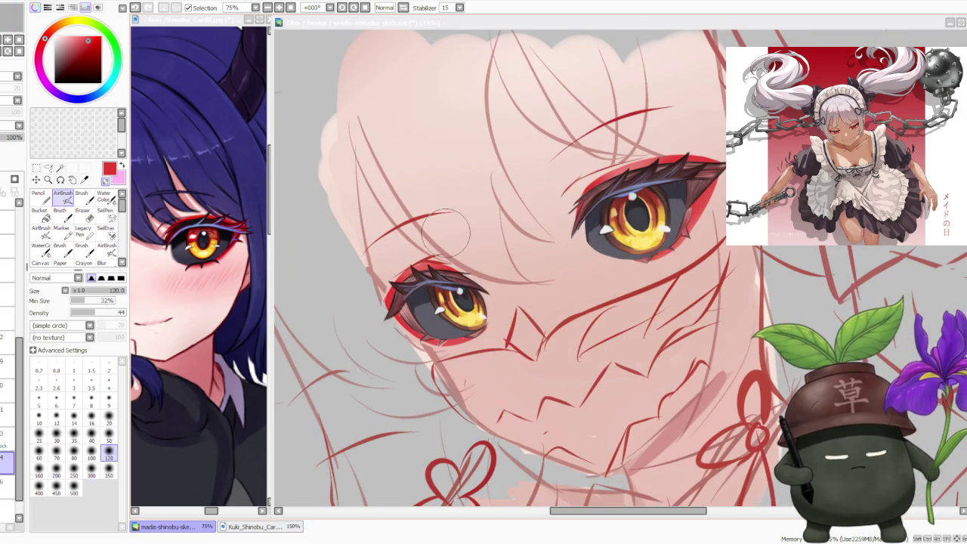
scroll(439, 224, down, 3)
scroll(439, 223, down, 1)
scroll(440, 223, down, 1)
scroll(442, 222, up, 3)
scroll(434, 232, up, 2)
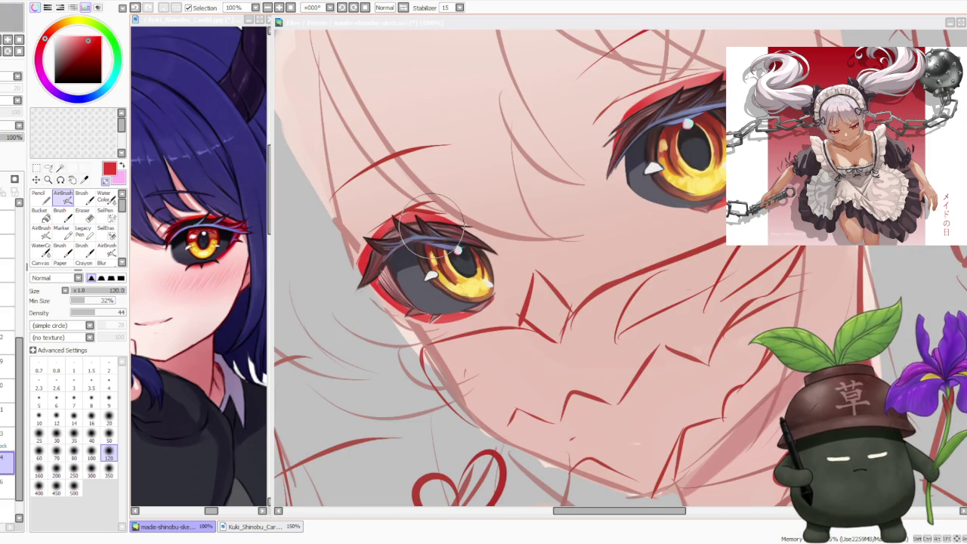
scroll(428, 227, down, 1)
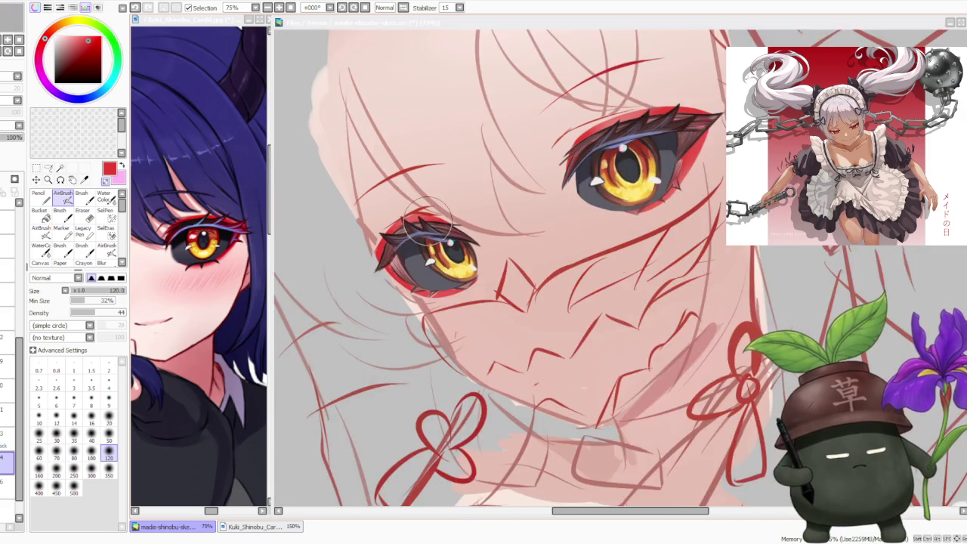
scroll(427, 227, down, 1)
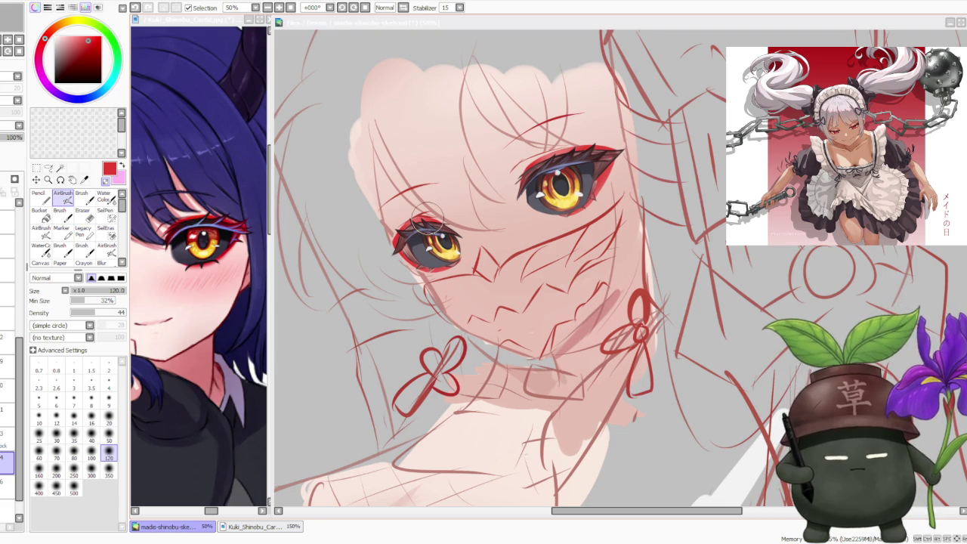
alt+click(405, 243)
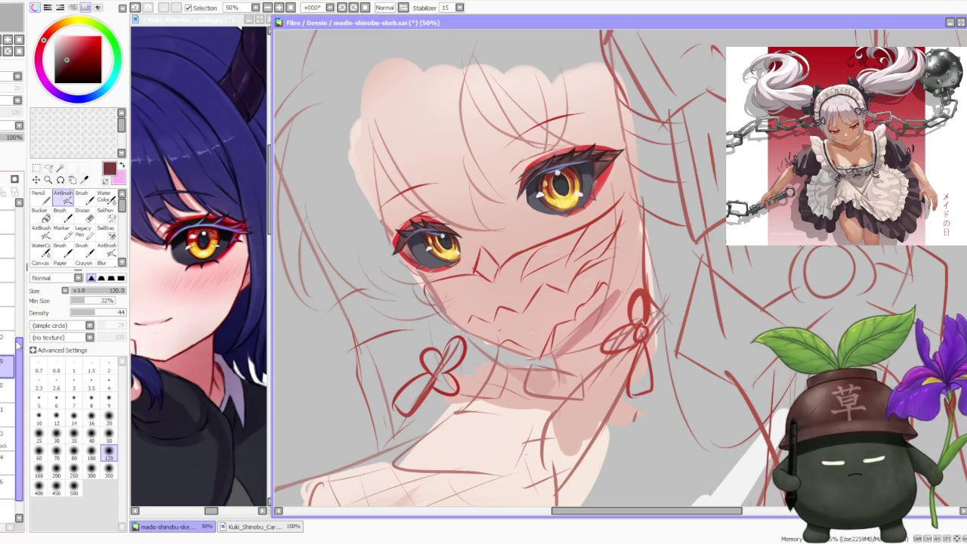
scroll(416, 260, up, 1)
scroll(415, 260, up, 2)
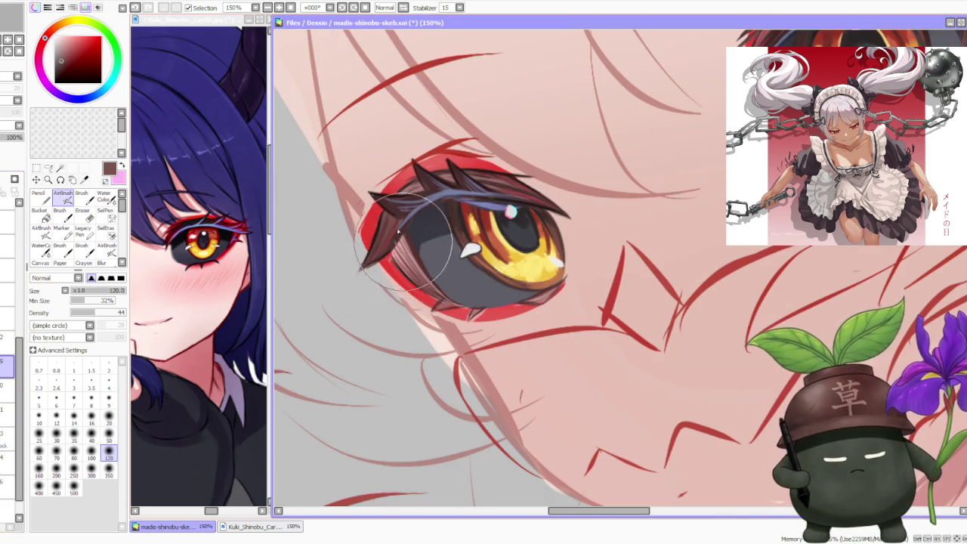
Step: Switch to the hard Brush and eyedrop a darker brown from the left eyelash
key(b)
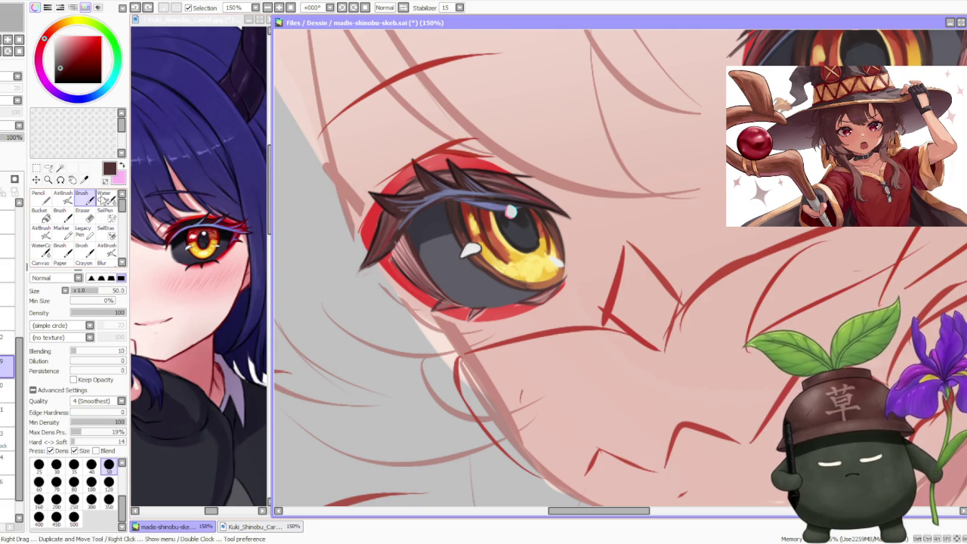
alt+click(406, 244)
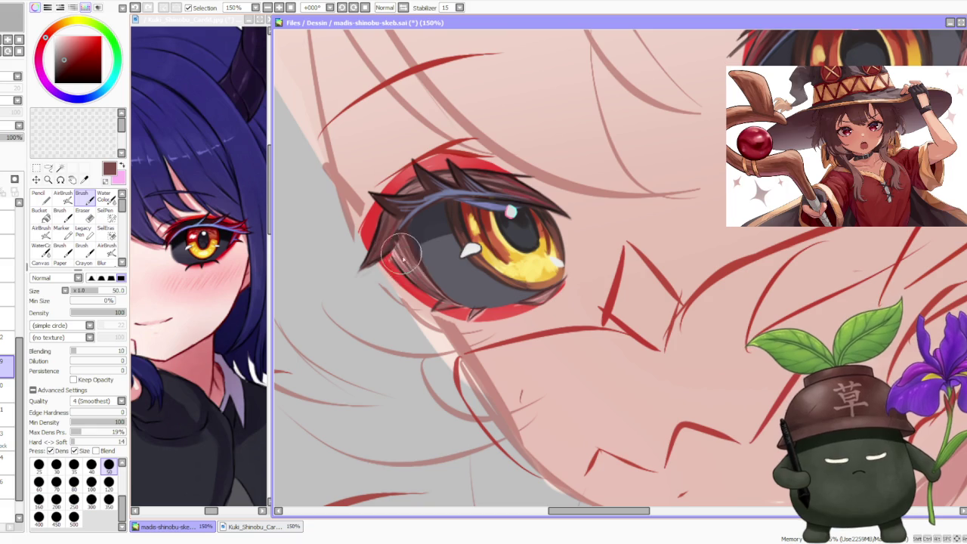
alt+click(391, 241)
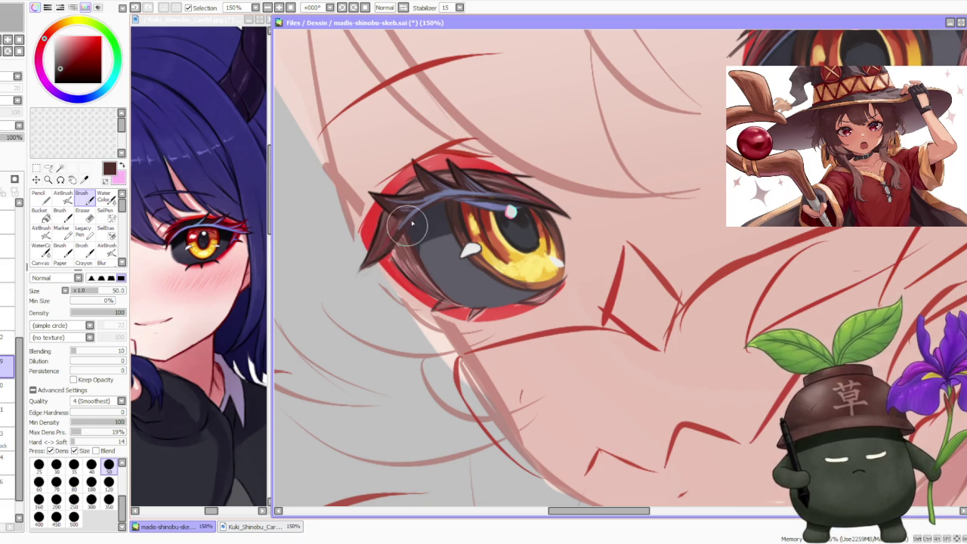
alt+click(382, 217)
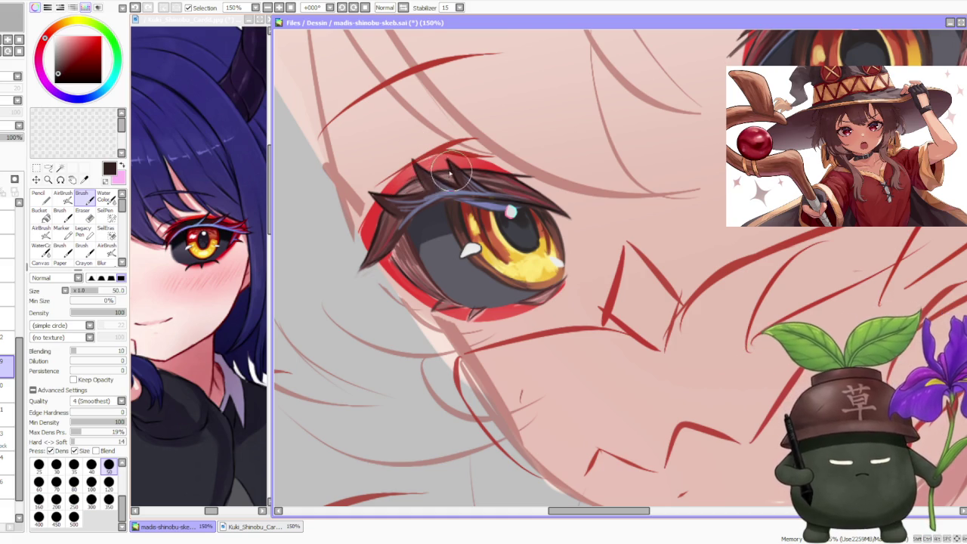
Step: Zoom in and out around the face to check the painted eyes
scroll(467, 161, down, 1)
scroll(470, 162, down, 1)
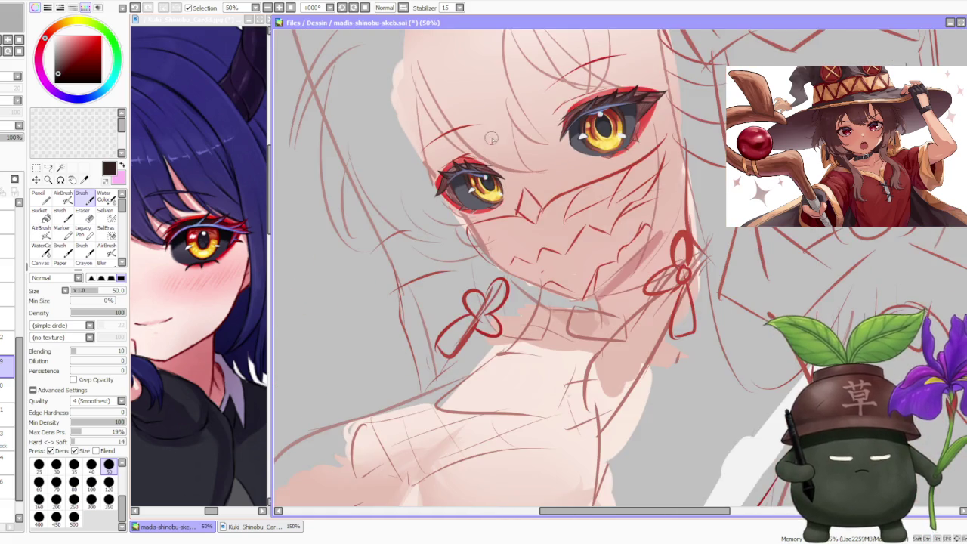
scroll(490, 140, down, 1)
scroll(497, 138, down, 2)
scroll(507, 96, up, 2)
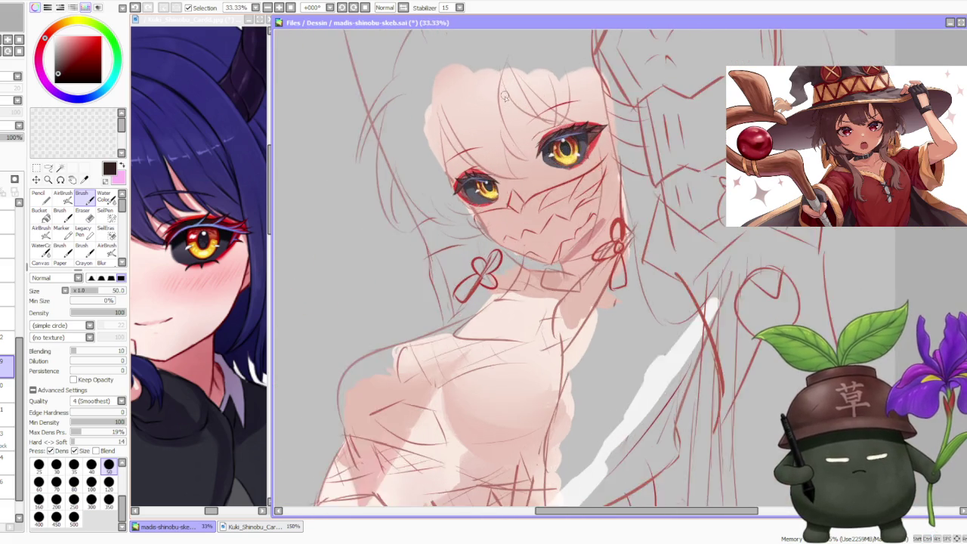
scroll(507, 97, up, 2)
scroll(408, 291, up, 1)
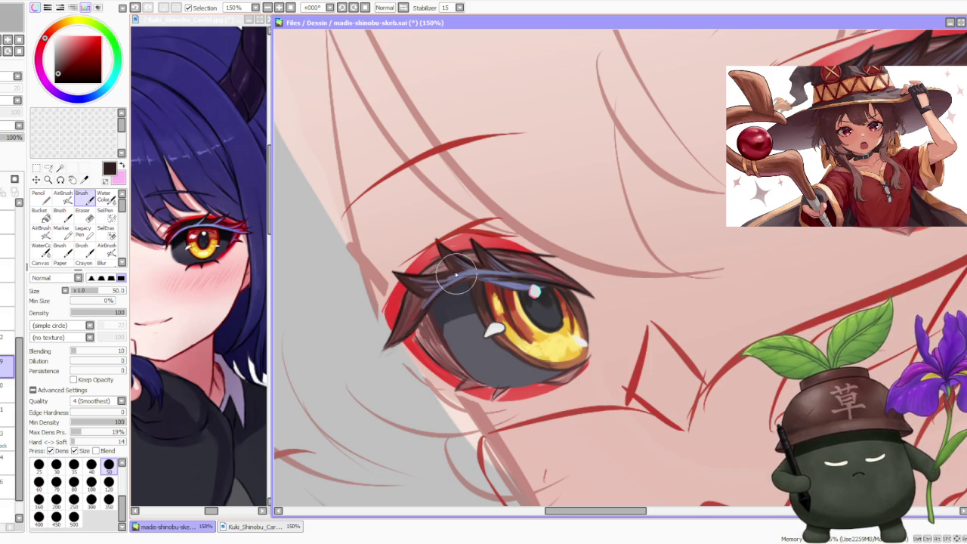
scroll(453, 286, down, 1)
scroll(445, 287, up, 1)
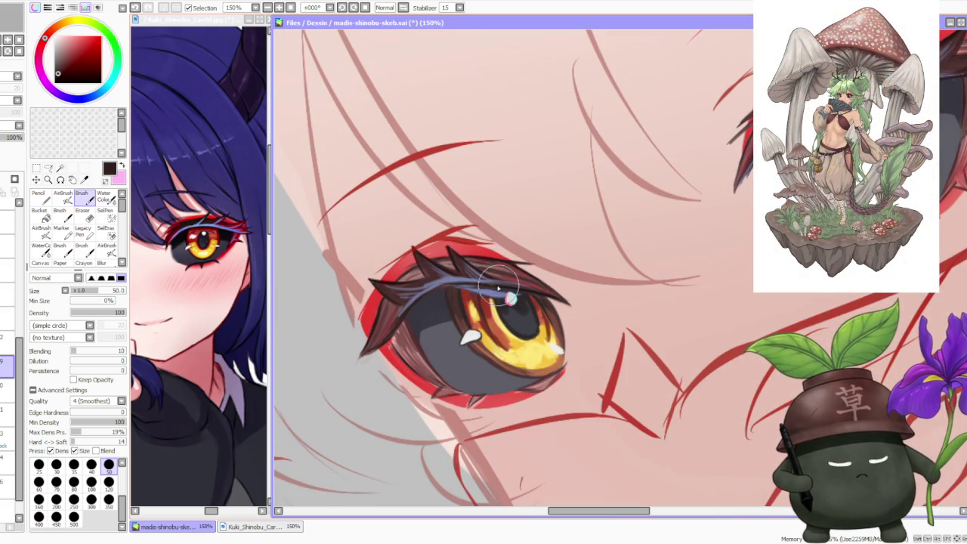
scroll(476, 272, down, 2)
scroll(495, 191, down, 2)
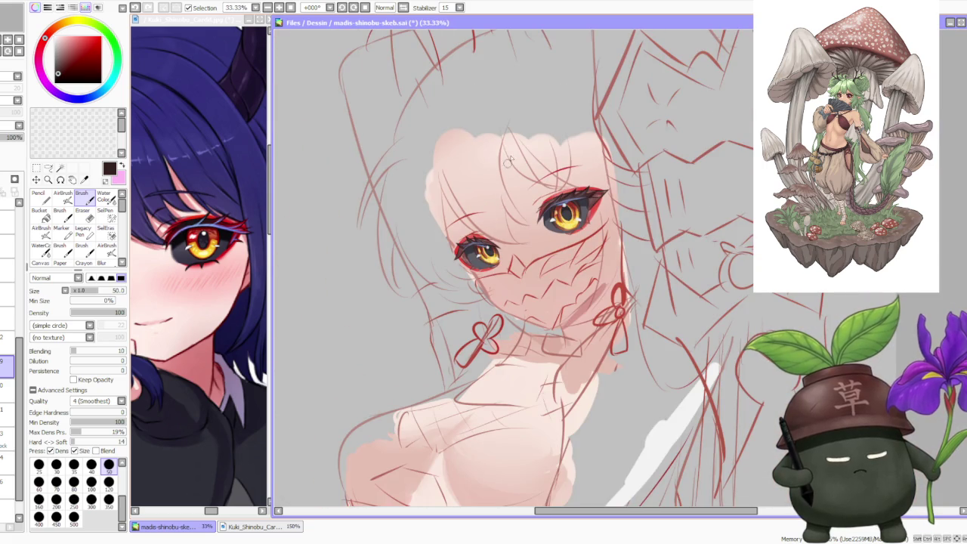
scroll(505, 151, down, 1)
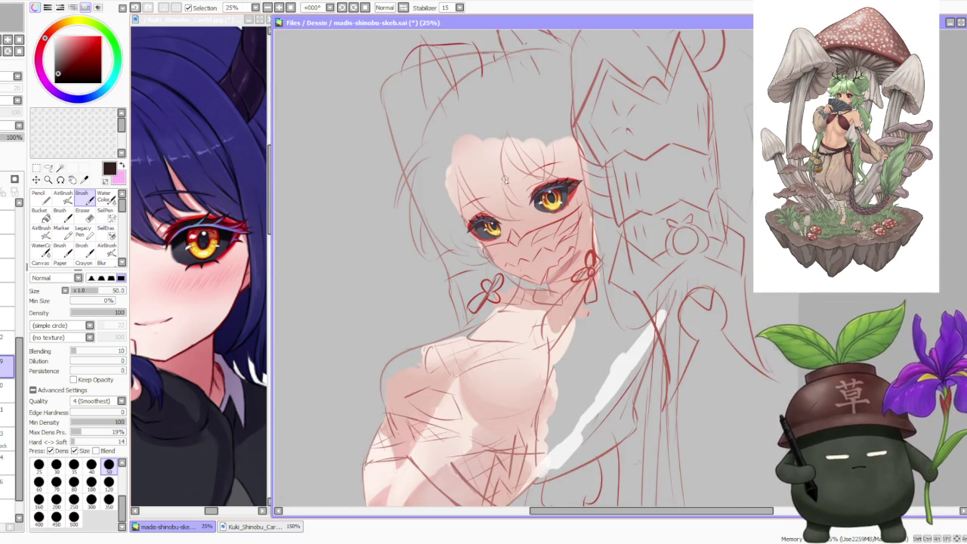
scroll(501, 189, down, 2)
scroll(527, 155, up, 2)
scroll(522, 170, down, 2)
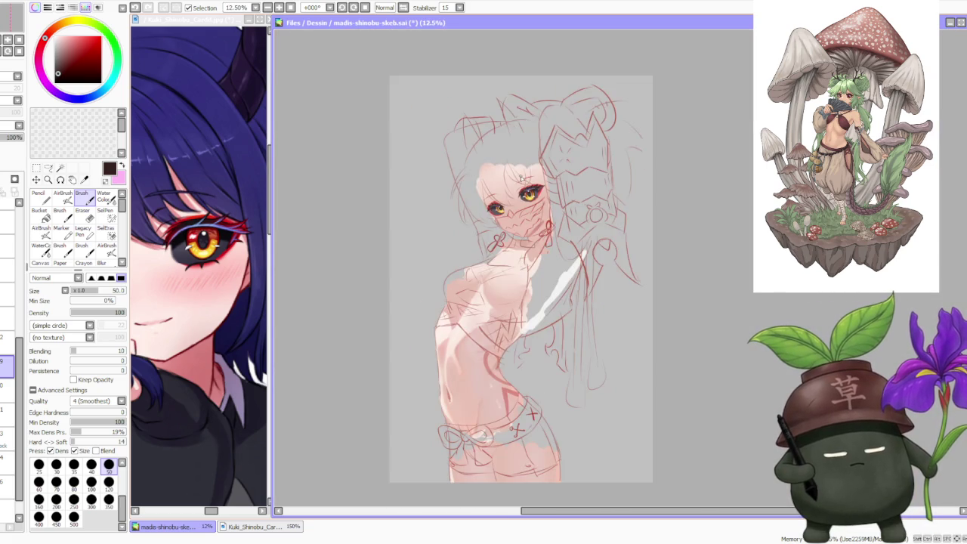
scroll(520, 175, down, 1)
scroll(522, 152, up, 1)
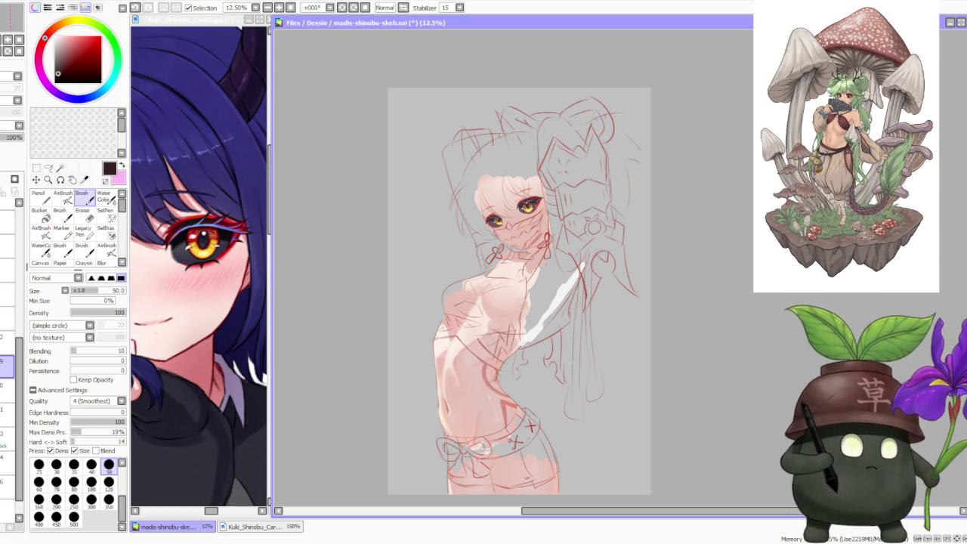
Step: Focus the reference window and view the Kuki Shinobu card art
click(241, 170)
scroll(242, 166, down, 2)
scroll(212, 167, down, 2)
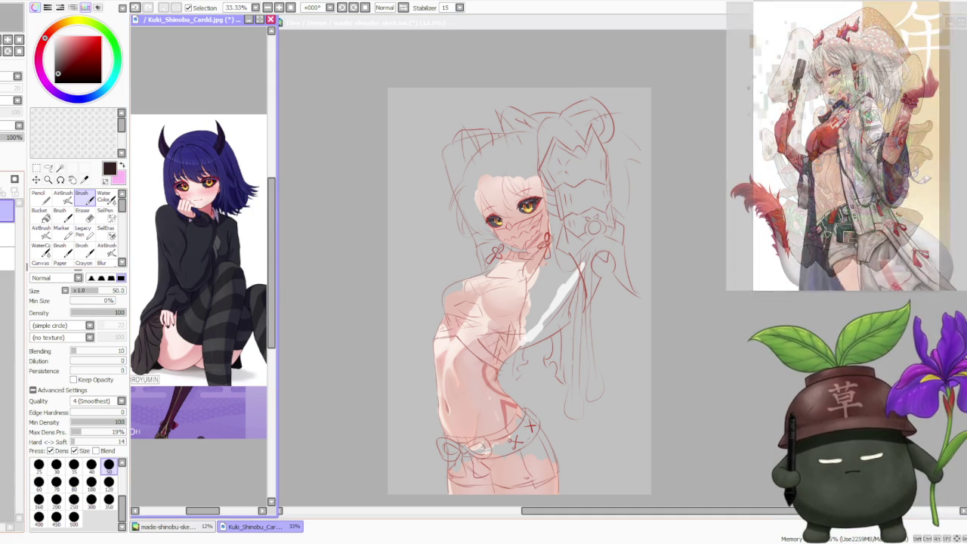
key(ctrl+z)
scroll(212, 175, down, 1)
scroll(168, 186, up, 1)
scroll(174, 198, up, 1)
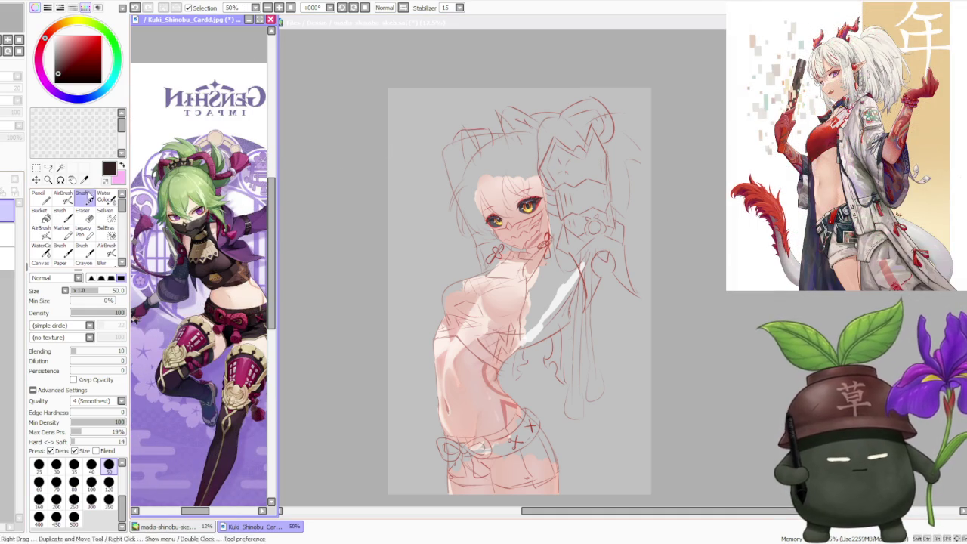
Step: Switch the reference back to the horned girl and return to the canvas
key(ctrl+y)
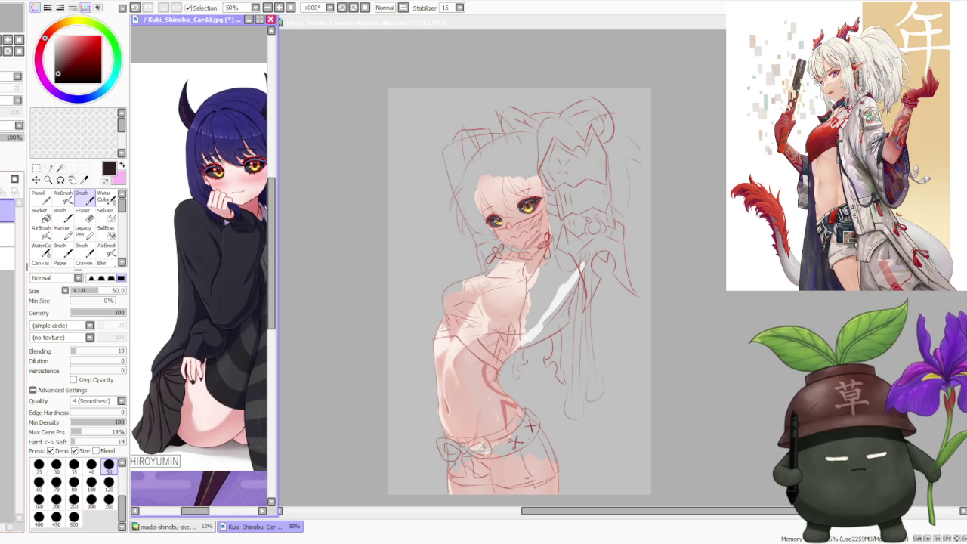
scroll(199, 272, down, 2)
scroll(219, 185, up, 2)
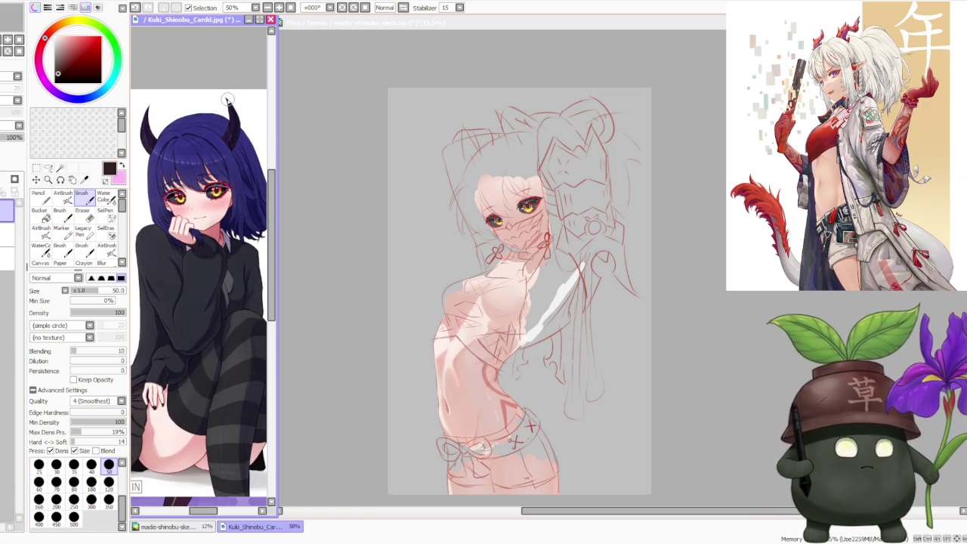
scroll(226, 99, down, 1)
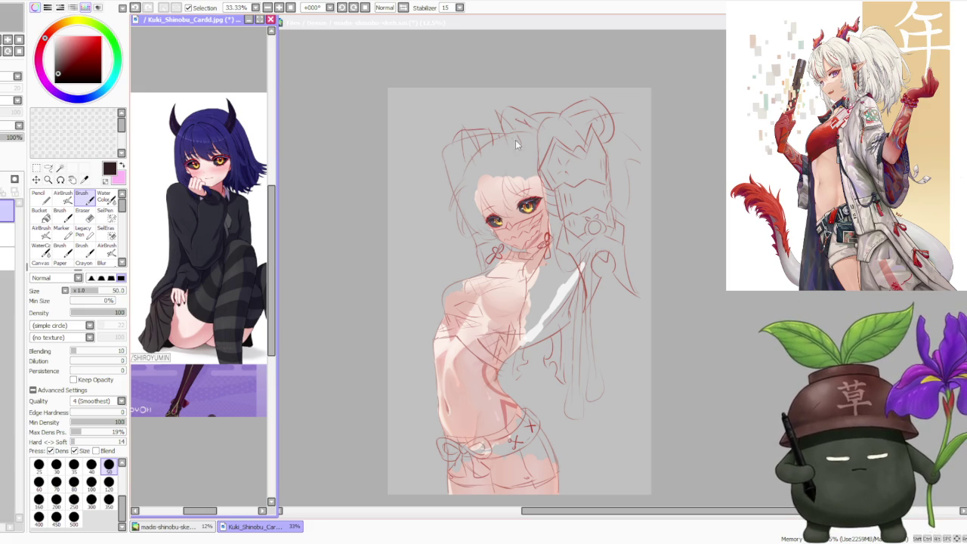
click(683, 177)
scroll(664, 173, down, 1)
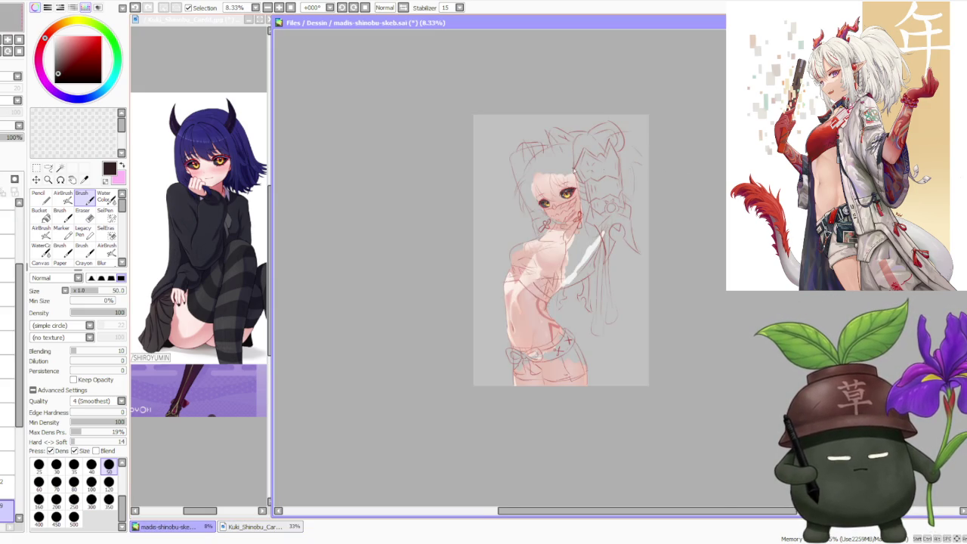
scroll(574, 169, up, 3)
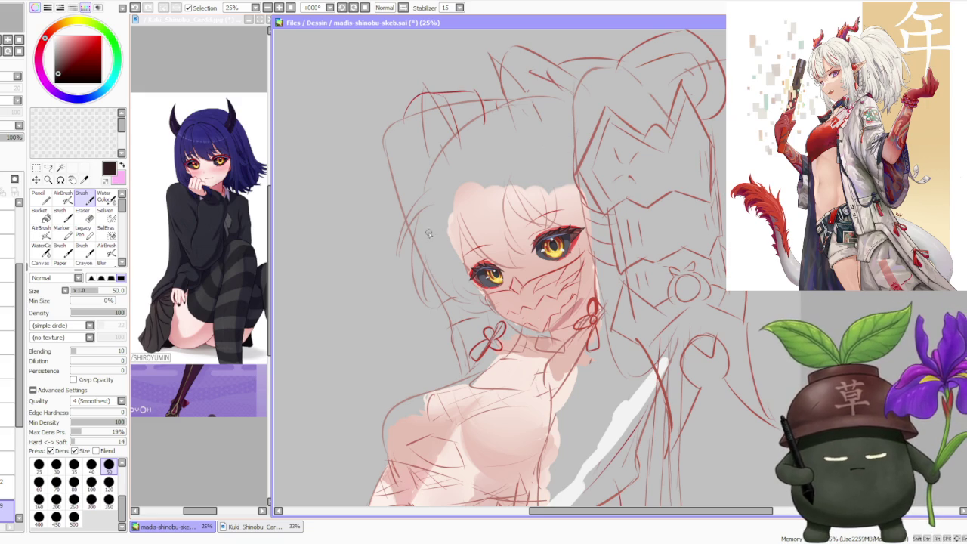
scroll(469, 194, down, 1)
scroll(496, 157, up, 1)
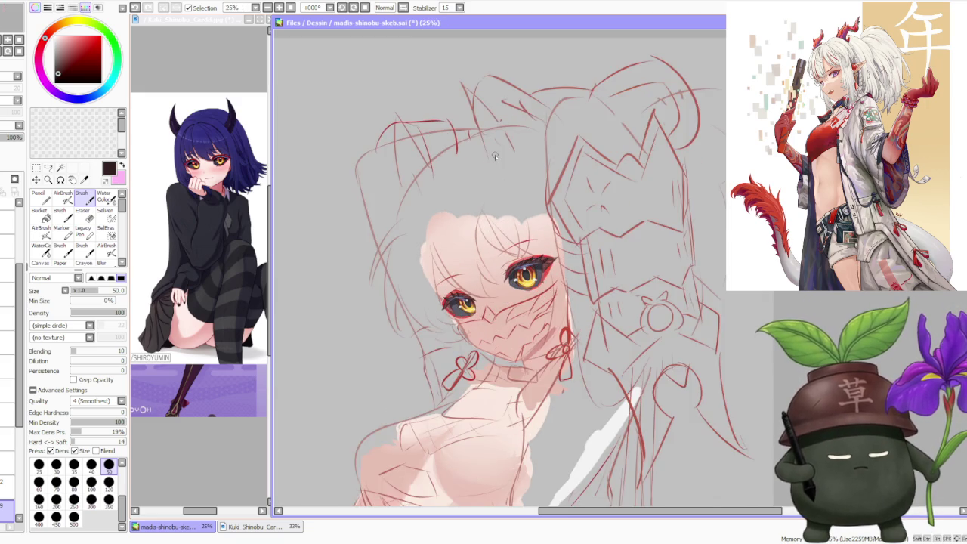
scroll(497, 148, down, 2)
scroll(494, 128, down, 1)
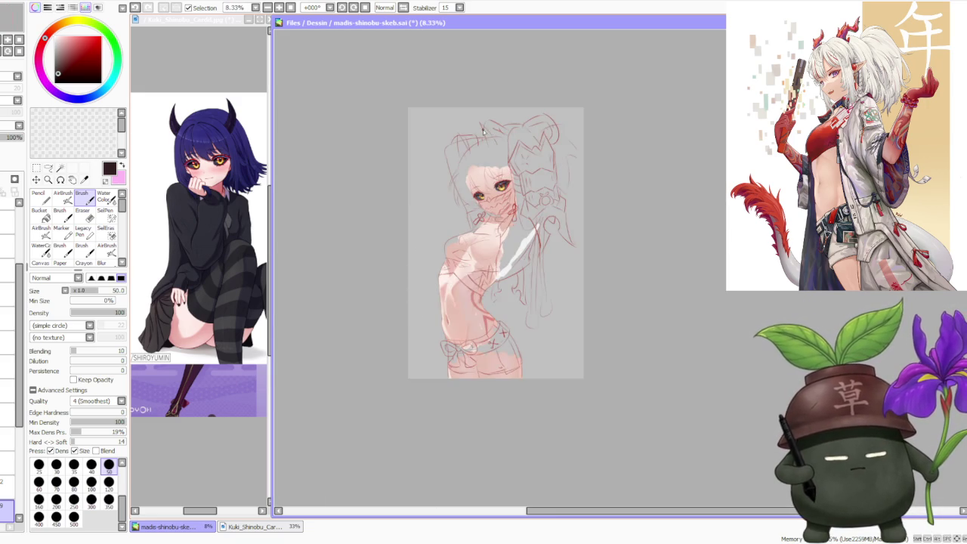
scroll(495, 136, up, 1)
scroll(498, 148, up, 1)
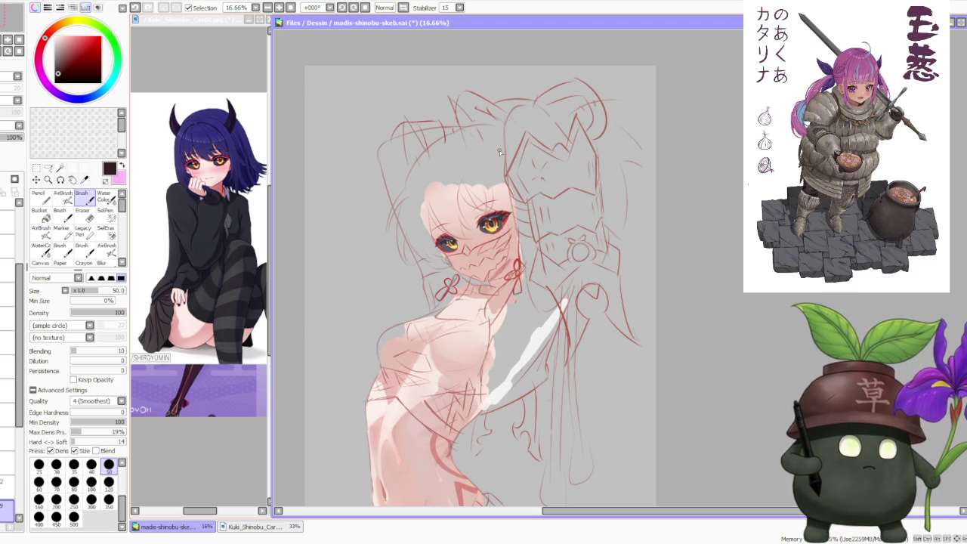
scroll(499, 152, up, 1)
scroll(489, 189, up, 1)
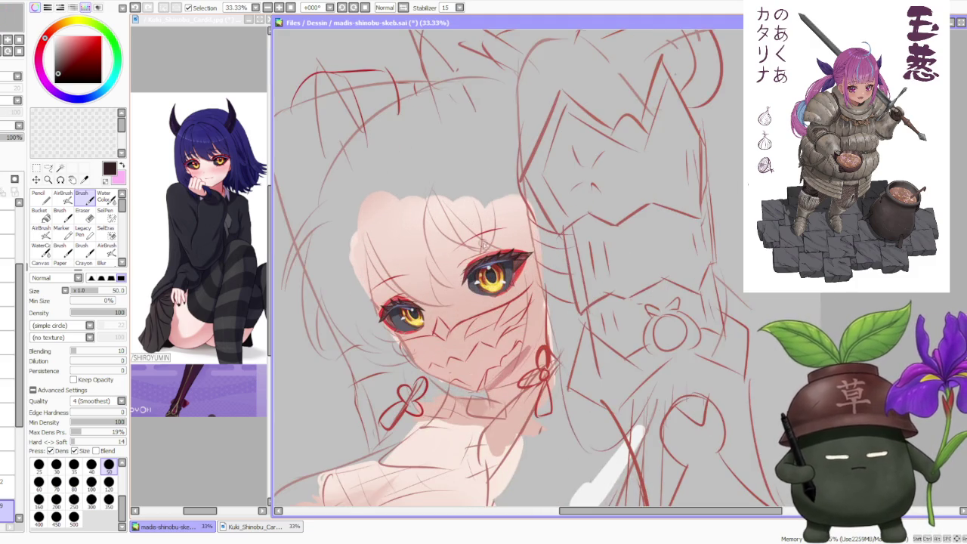
scroll(483, 219, up, 2)
scroll(474, 227, down, 2)
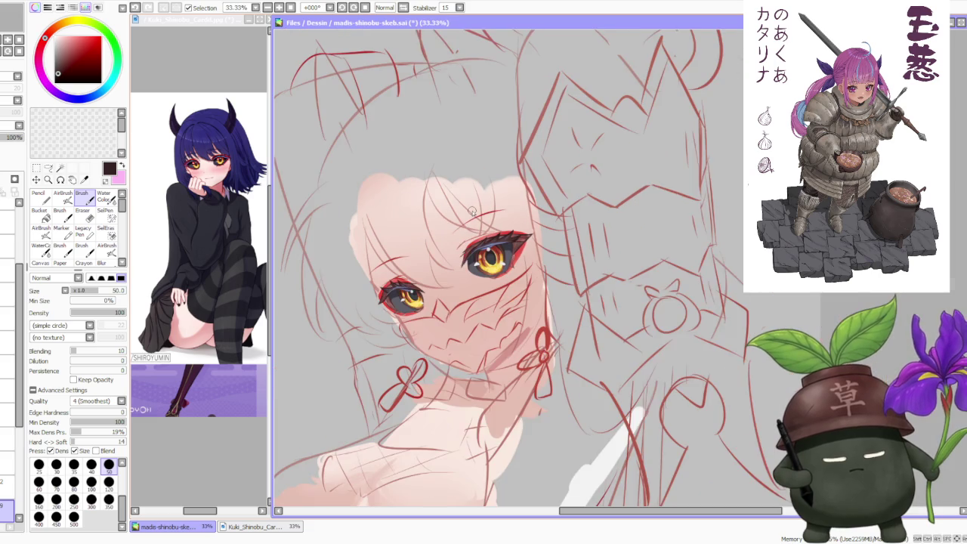
scroll(452, 250, up, 2)
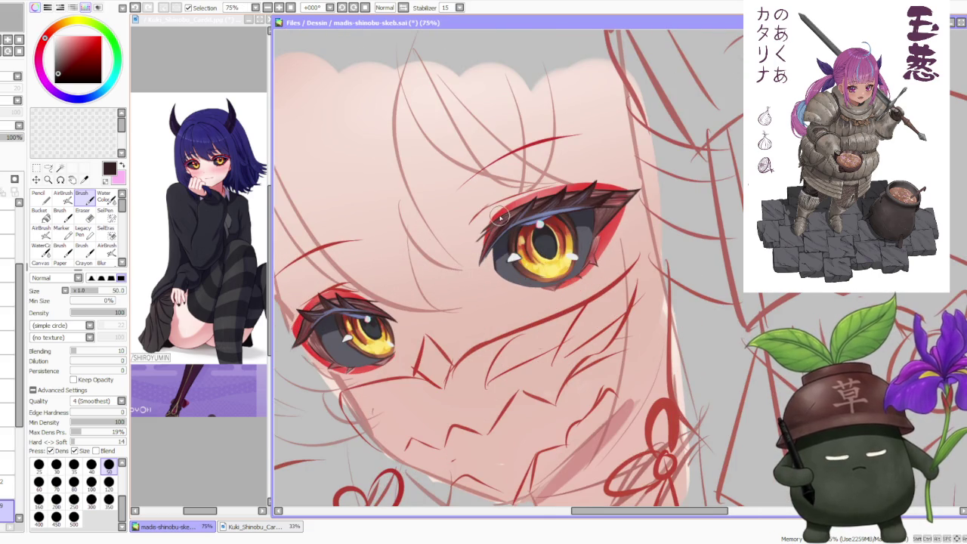
scroll(499, 218, up, 1)
scroll(495, 219, down, 1)
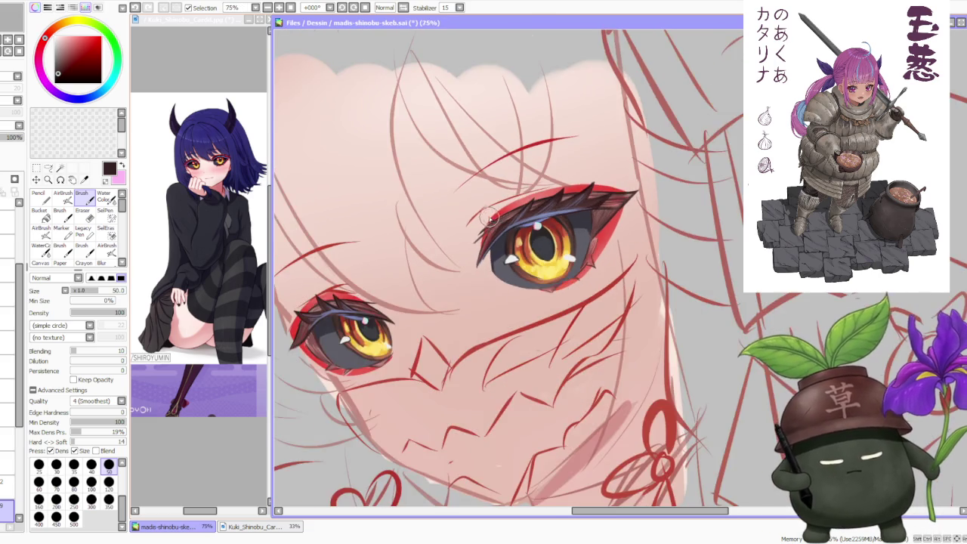
scroll(491, 213, down, 1)
scroll(489, 216, down, 1)
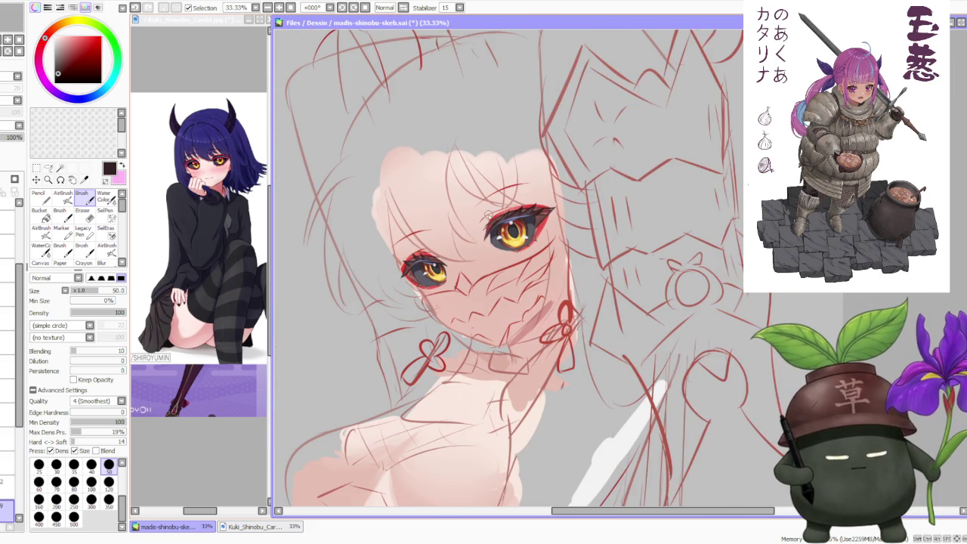
scroll(454, 241, up, 1)
scroll(438, 253, up, 1)
scroll(434, 257, up, 1)
scroll(433, 257, up, 1)
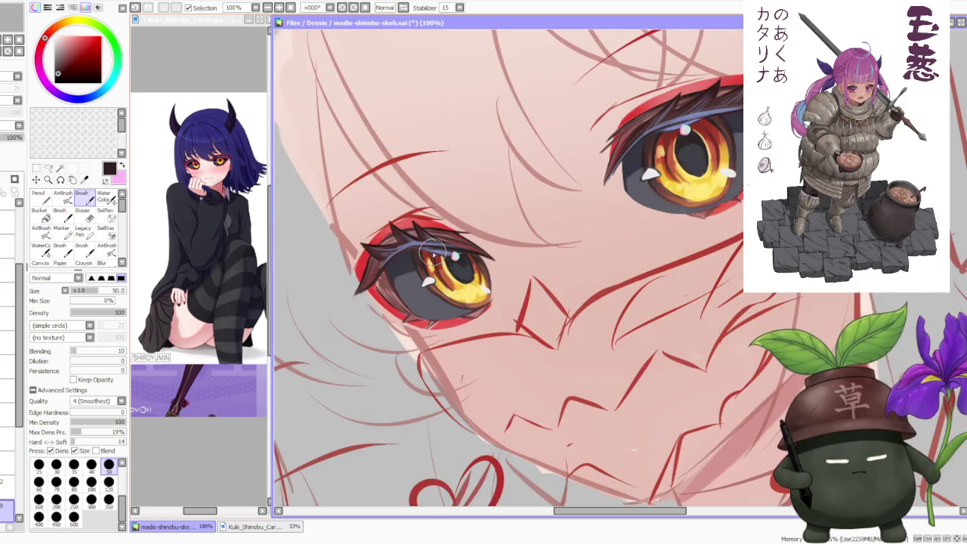
scroll(434, 250, down, 2)
scroll(445, 243, up, 2)
scroll(448, 241, down, 2)
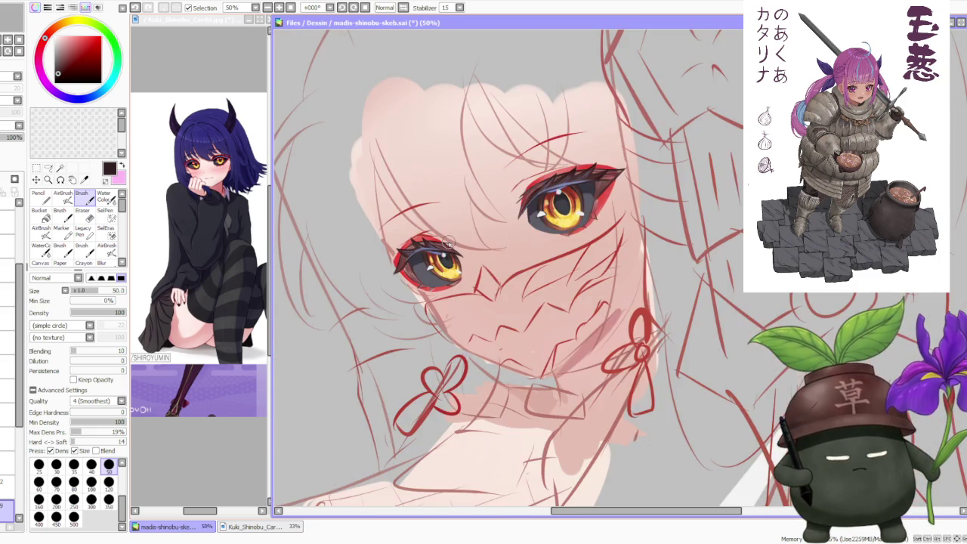
scroll(449, 230, down, 2)
click(404, 7)
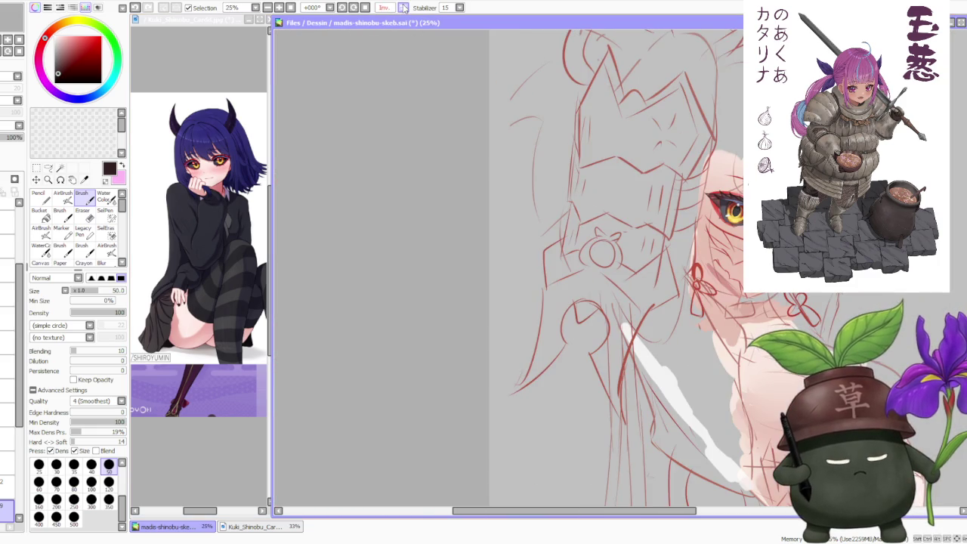
click(404, 7)
scroll(383, 134, down, 1)
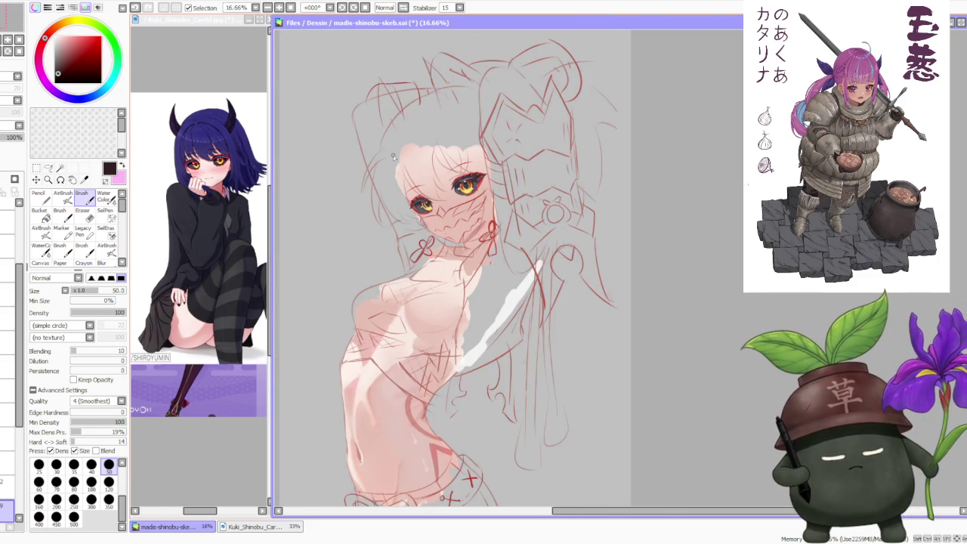
scroll(449, 162, up, 2)
scroll(452, 164, up, 1)
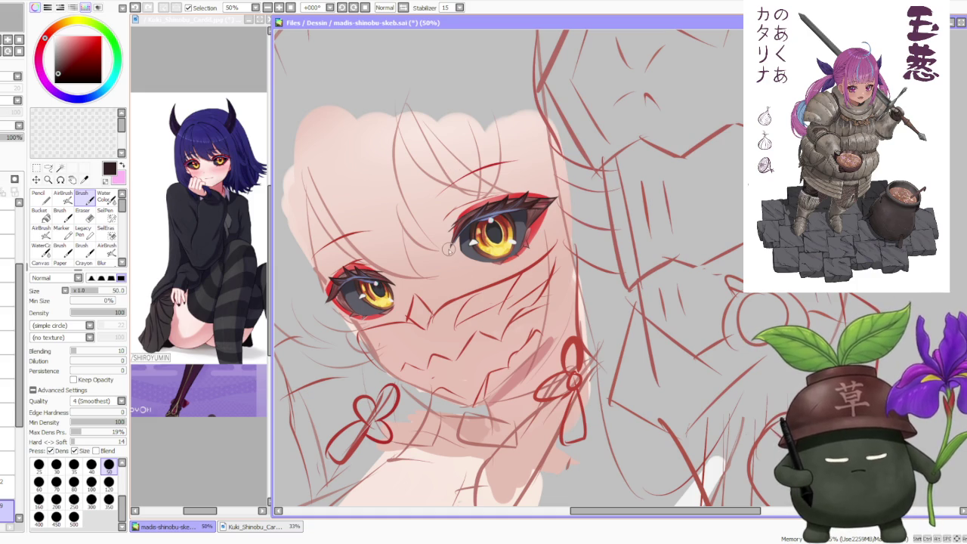
scroll(449, 247, down, 1)
scroll(438, 246, down, 2)
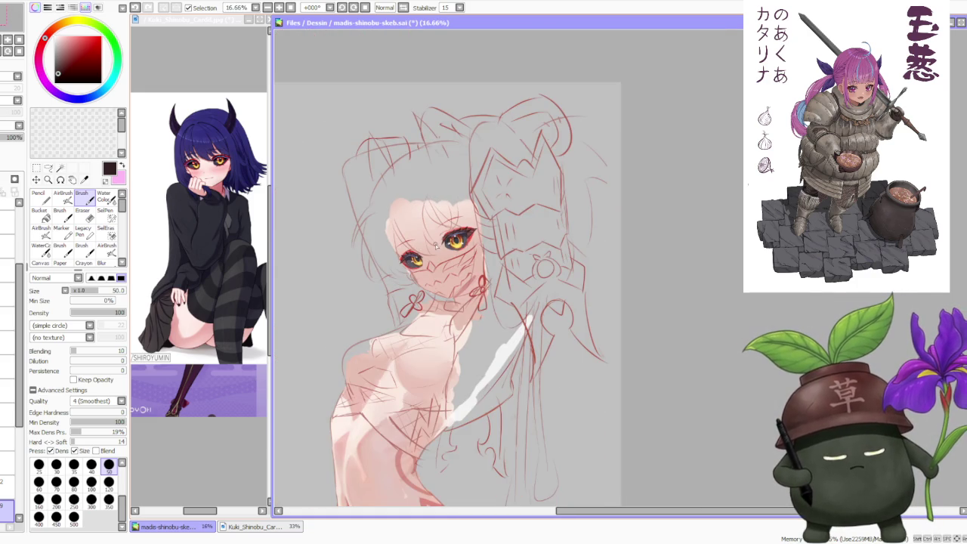
scroll(435, 241, up, 1)
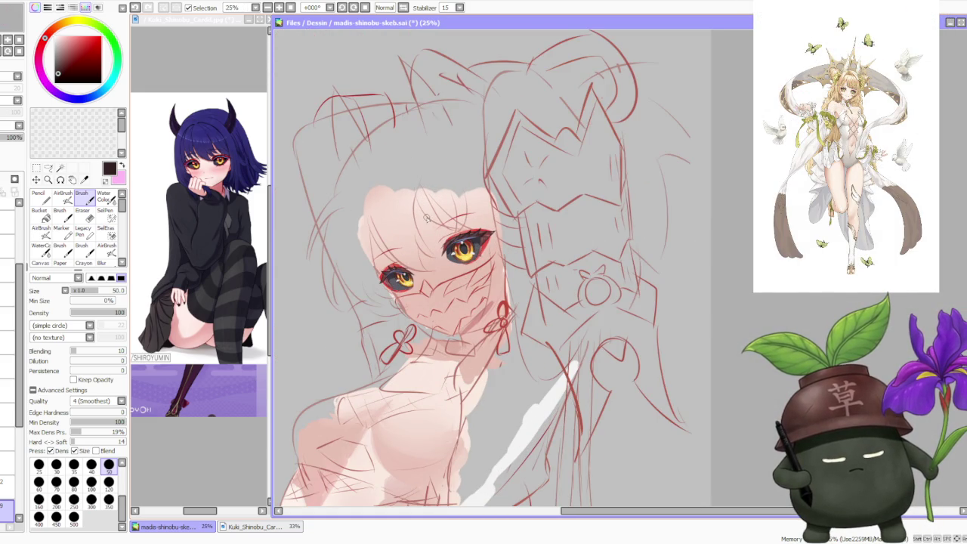
scroll(426, 216, down, 1)
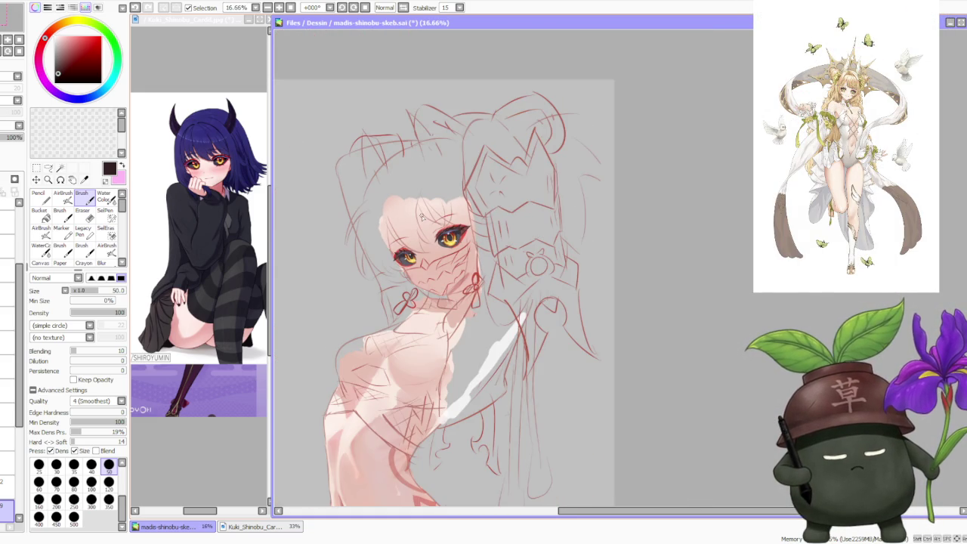
scroll(431, 218, up, 1)
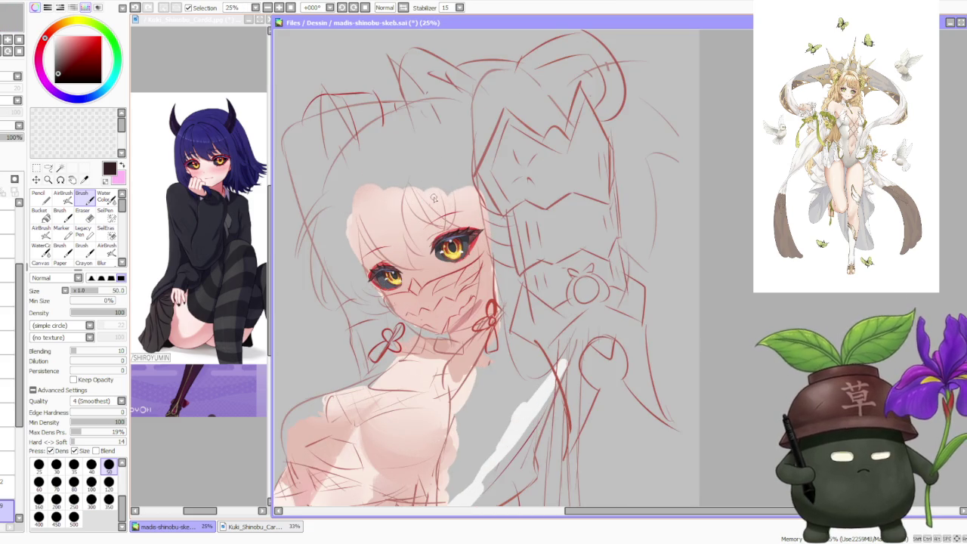
scroll(434, 198, down, 1)
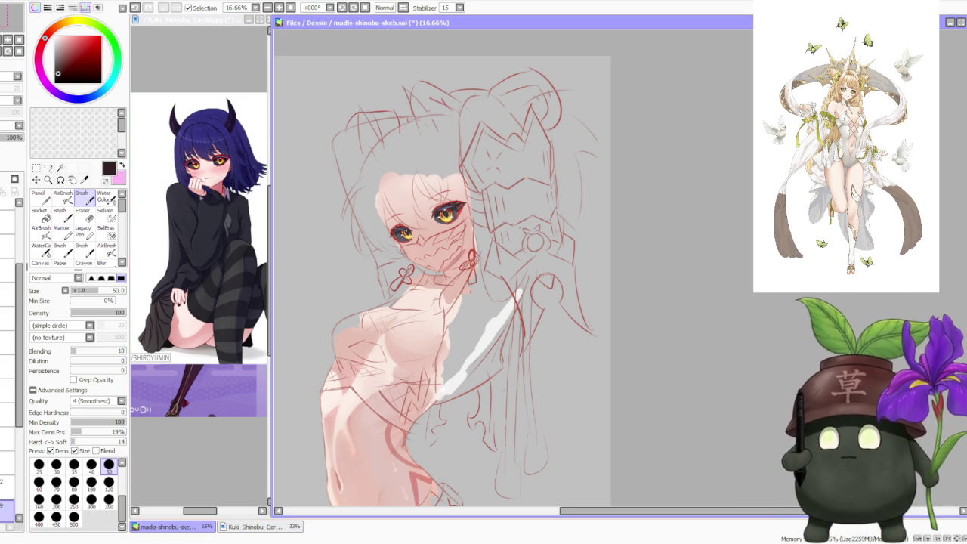
key(alt+Tab)
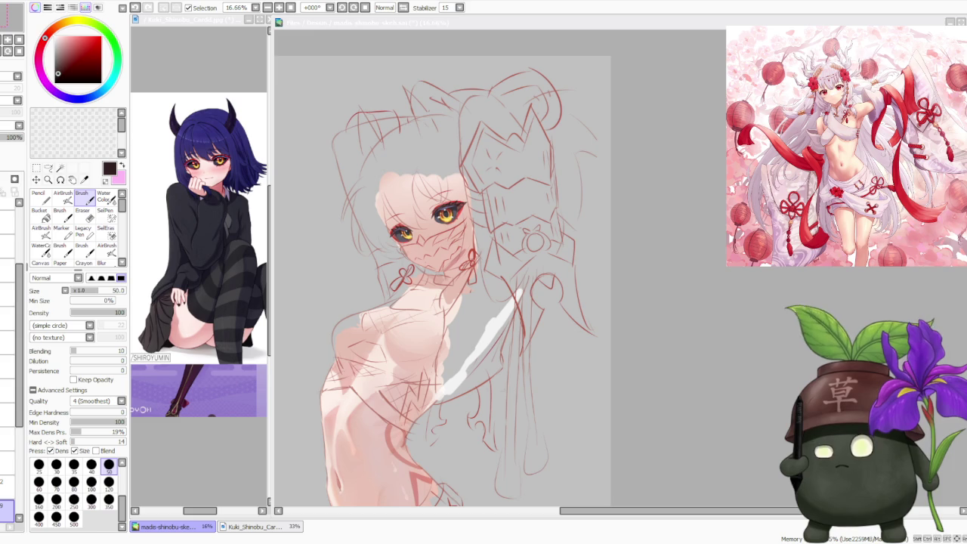
key(alt+Tab)
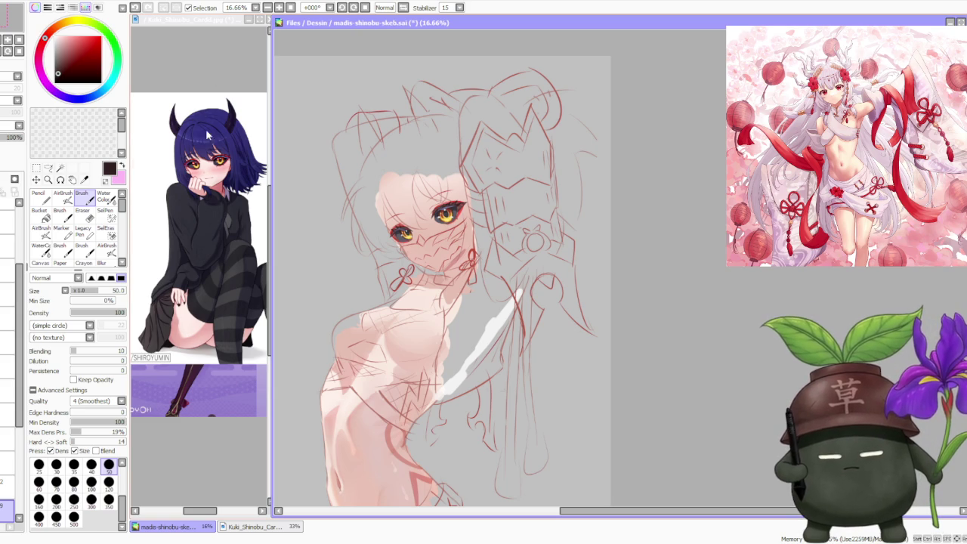
Step: Activate the Kuki_Shinobu_Cardd.jpg reference window and load the next image
click(195, 68)
scroll(184, 90, up, 1)
scroll(187, 113, up, 2)
scroll(187, 129, down, 2)
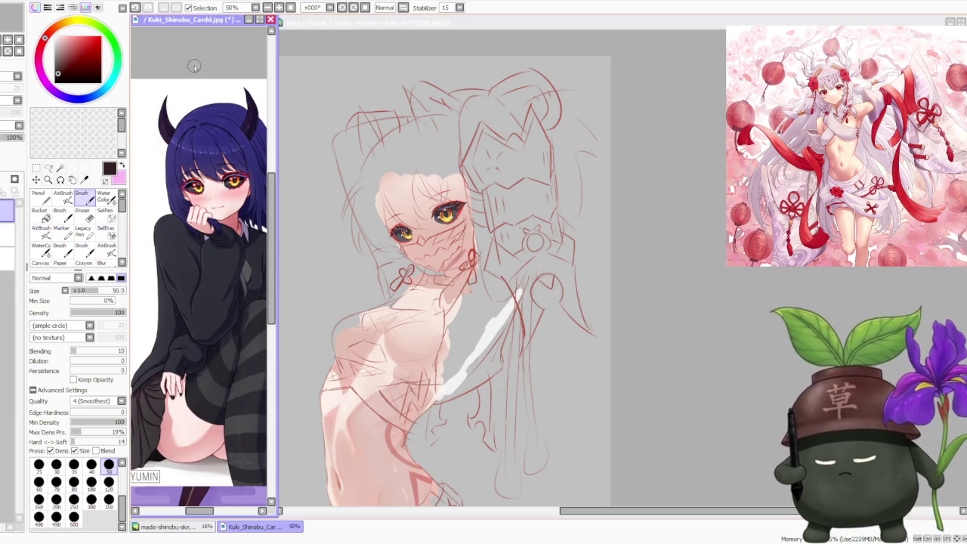
key(ctrl+v)
Step: Zoom the reference to show the full chibi demon girl with bat wings
scroll(198, 218, down, 2)
scroll(199, 219, up, 1)
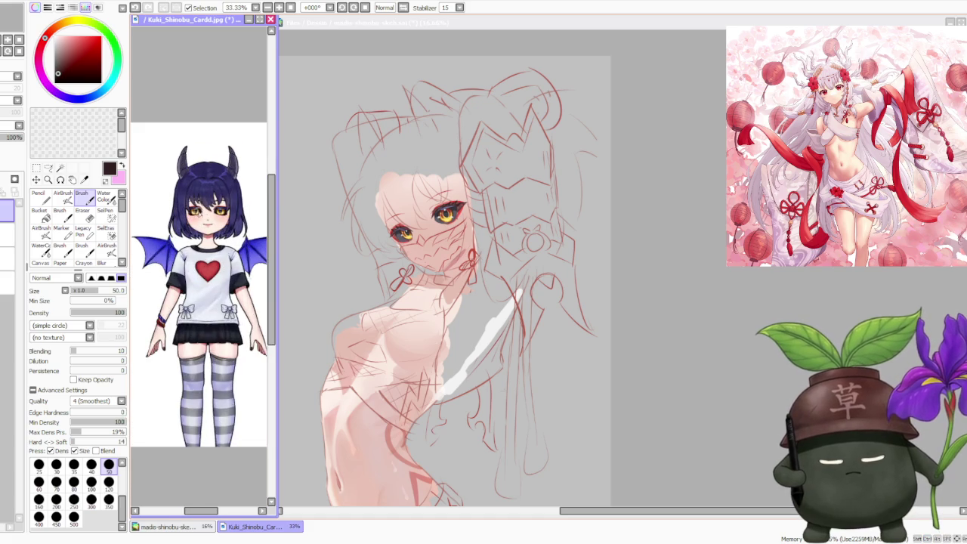
scroll(199, 219, up, 1)
scroll(211, 177, up, 1)
scroll(211, 179, up, 1)
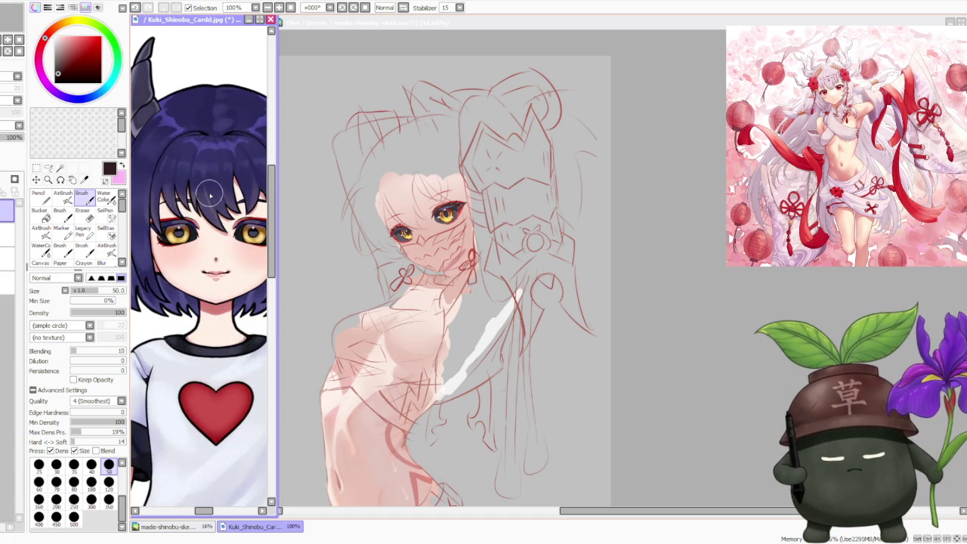
scroll(187, 224, down, 2)
scroll(202, 227, up, 2)
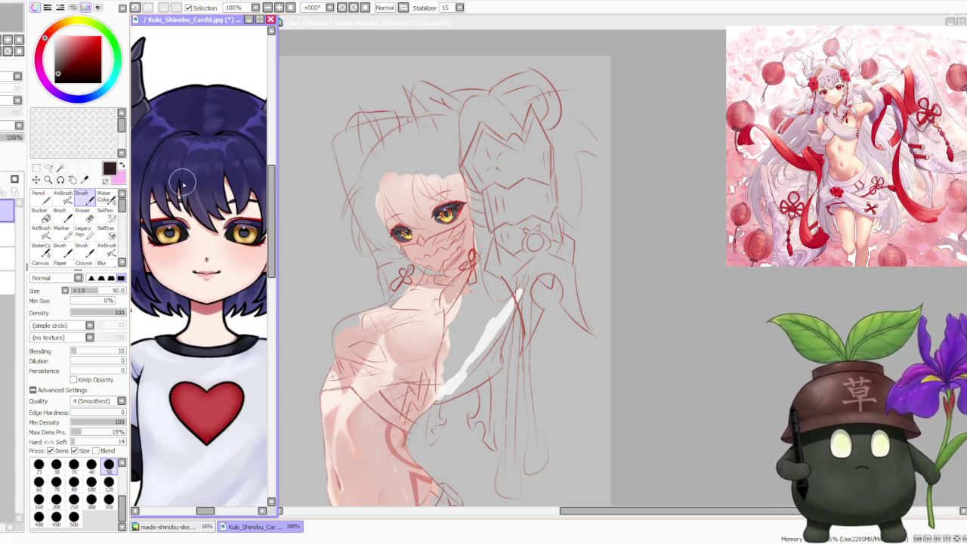
scroll(198, 187, down, 2)
scroll(212, 178, down, 1)
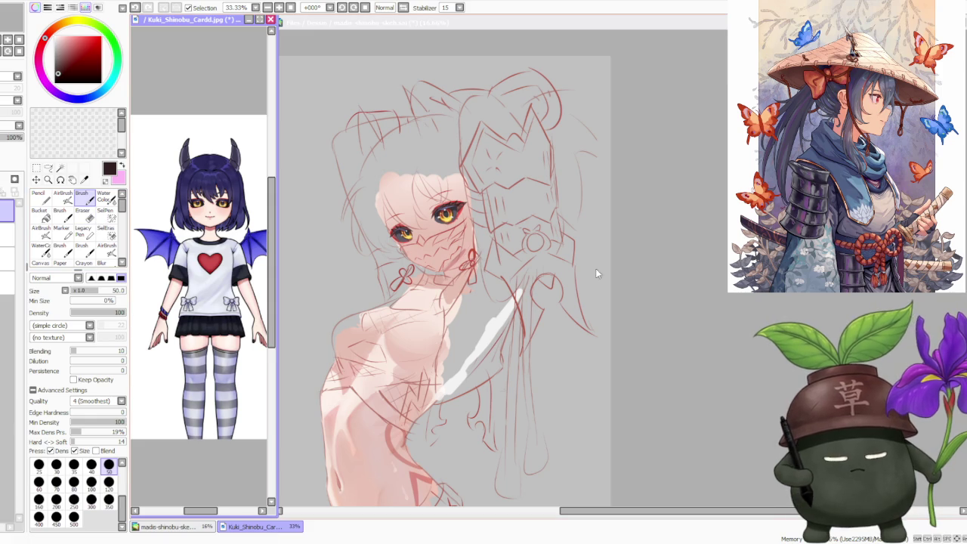
scroll(684, 259, down, 2)
scroll(609, 227, down, 2)
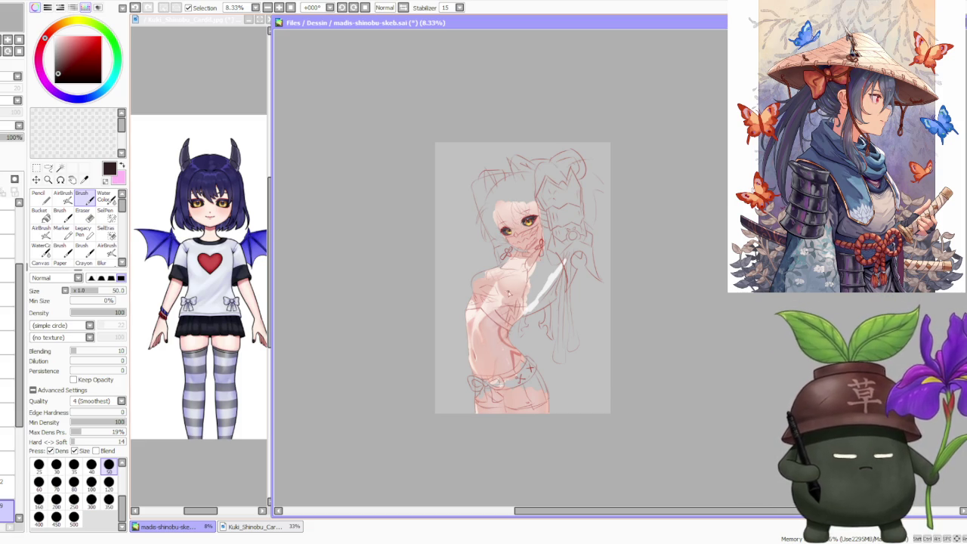
scroll(518, 253, up, 1)
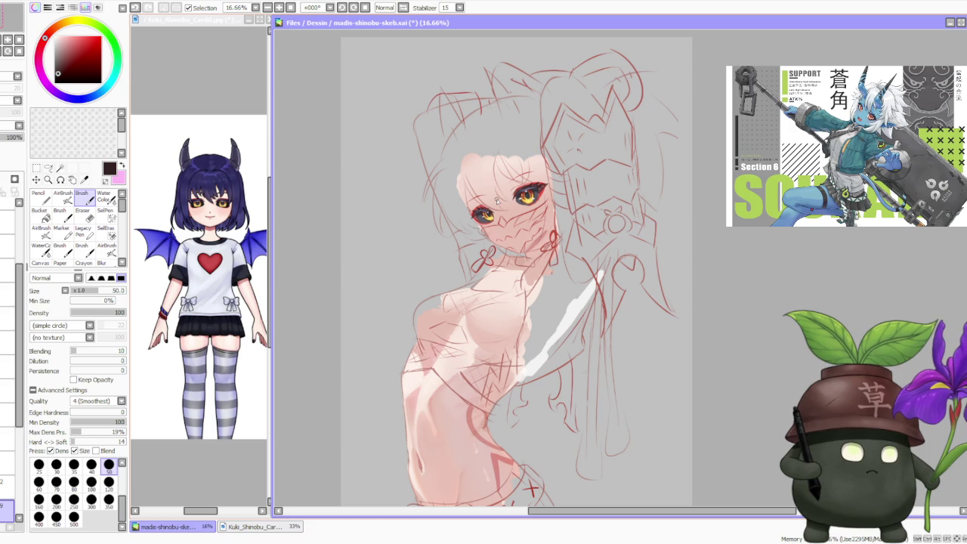
scroll(496, 200, up, 3)
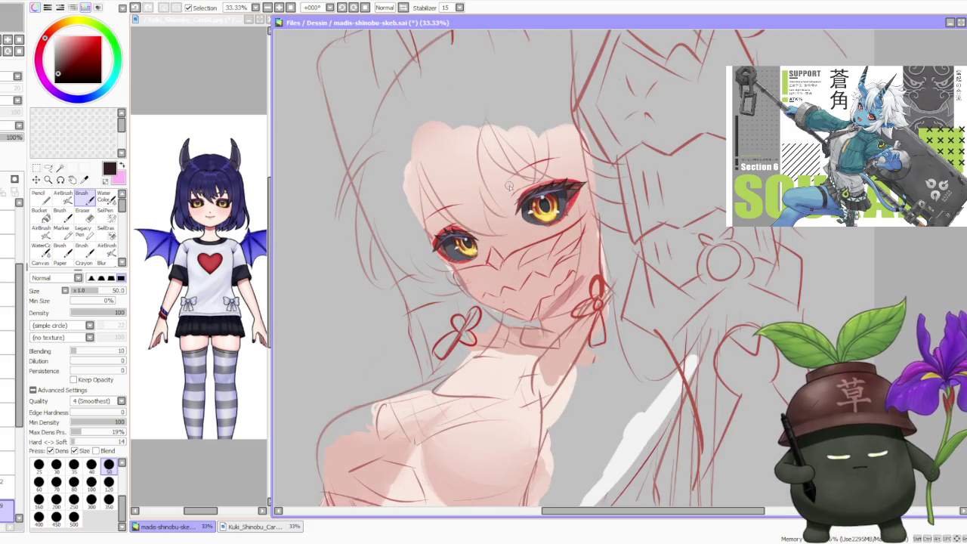
scroll(491, 194, up, 1)
scroll(456, 195, down, 2)
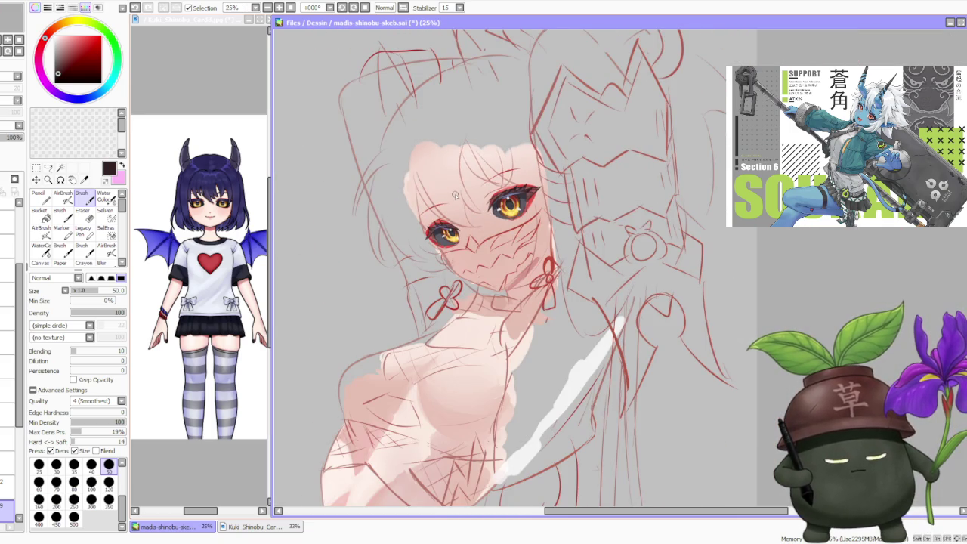
scroll(456, 195, up, 2)
scroll(453, 200, up, 1)
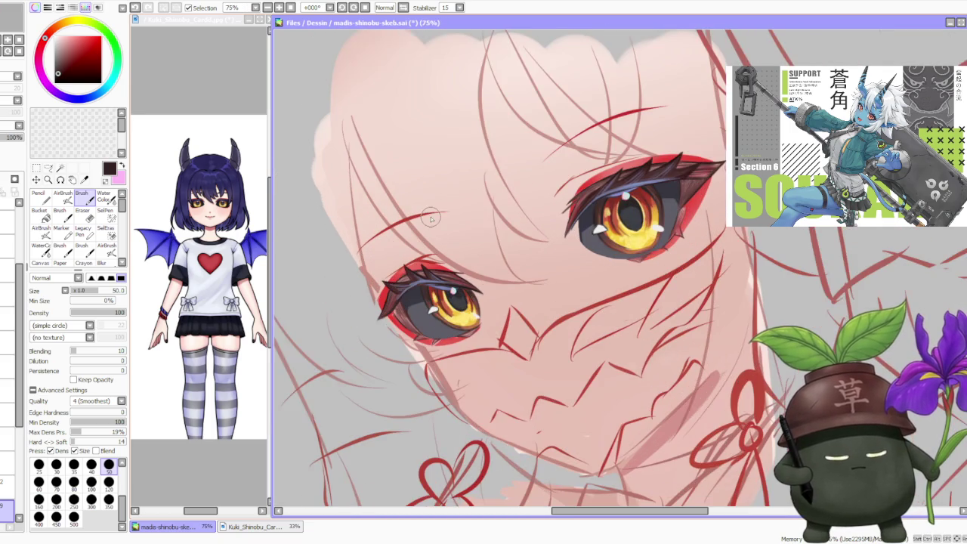
scroll(442, 212, up, 1)
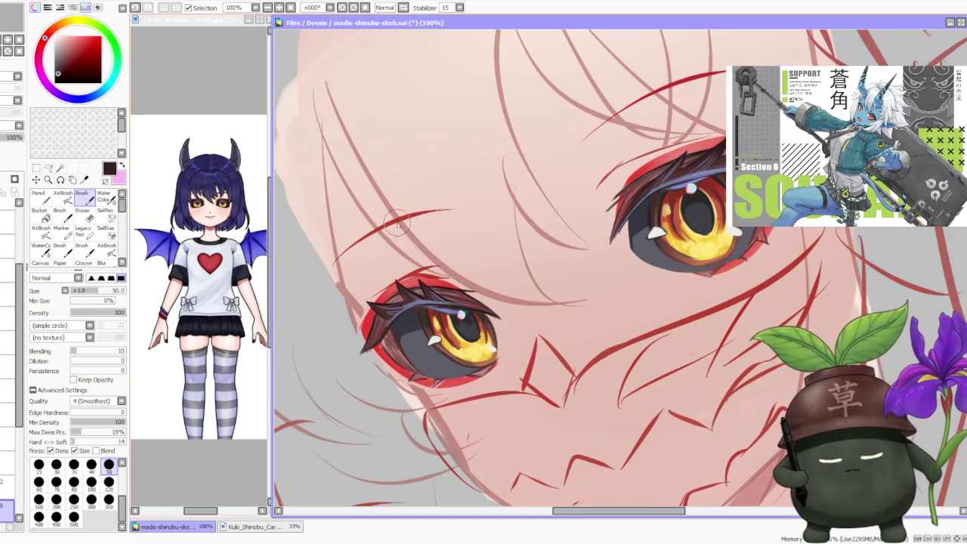
scroll(401, 210, down, 1)
scroll(401, 209, down, 1)
scroll(408, 197, down, 1)
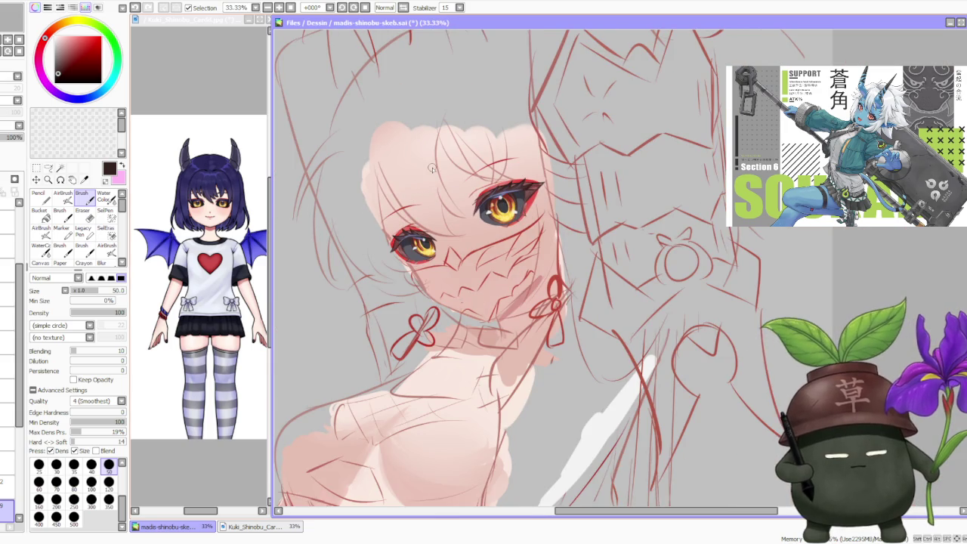
scroll(434, 161, down, 1)
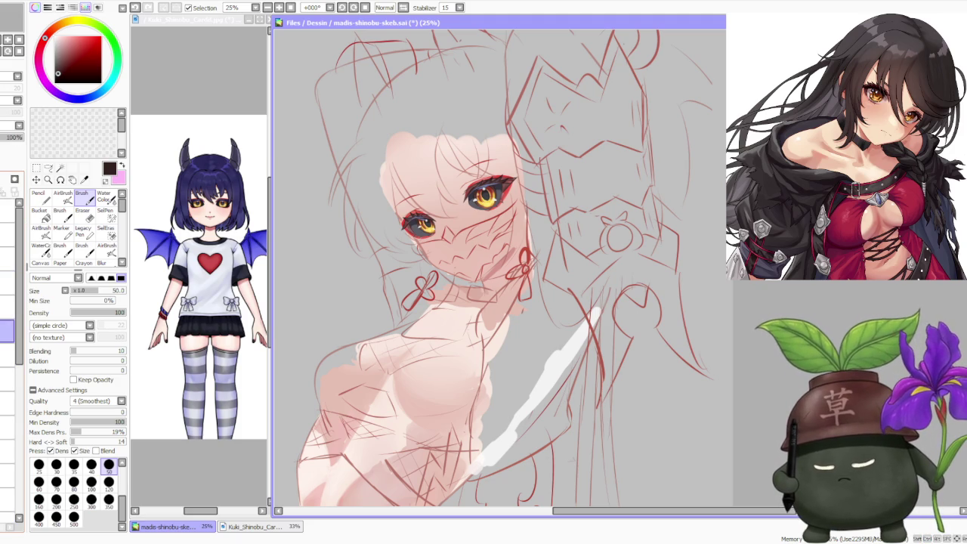
scroll(536, 227, down, 1)
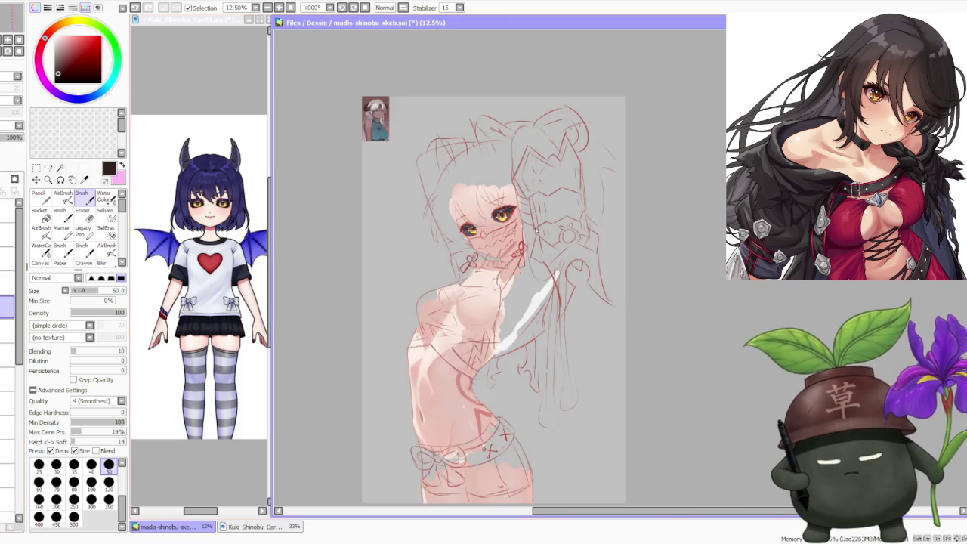
scroll(537, 226, down, 1)
scroll(479, 163, up, 1)
scroll(479, 163, up, 2)
scroll(479, 163, up, 2)
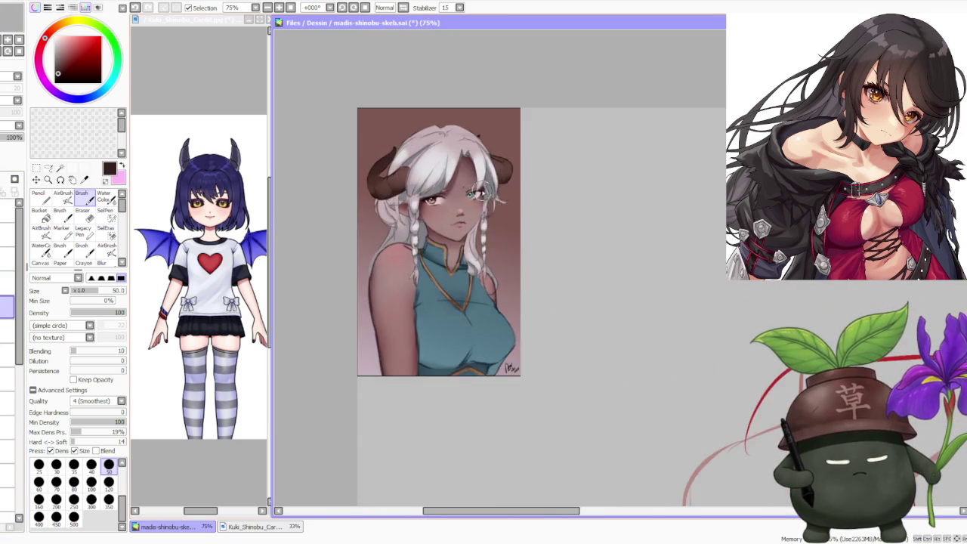
scroll(484, 166, up, 1)
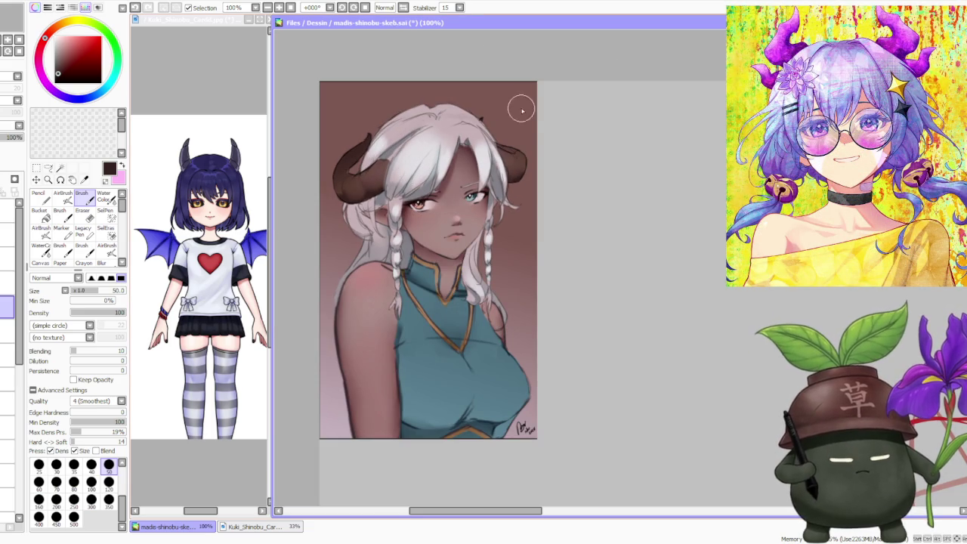
scroll(426, 220, up, 1)
scroll(425, 220, up, 1)
scroll(425, 220, down, 2)
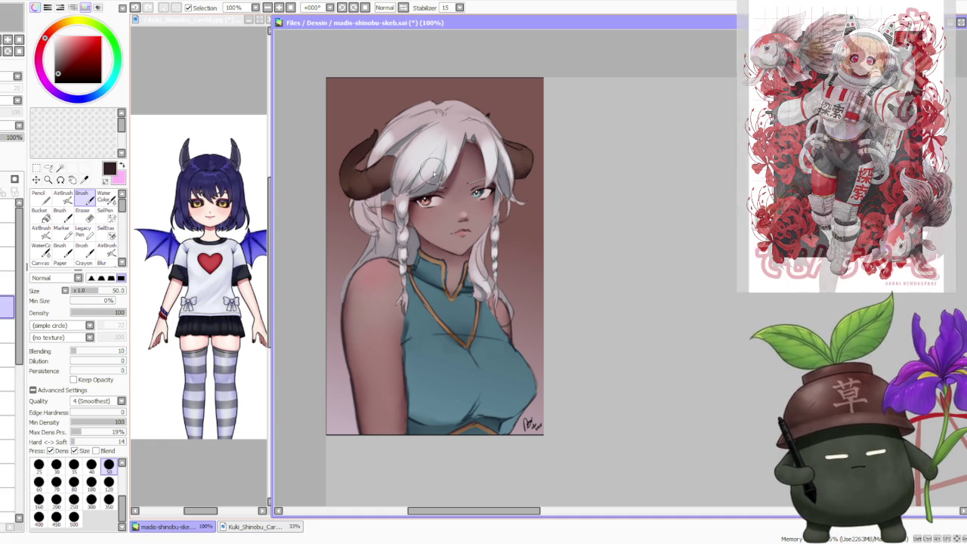
scroll(398, 221, up, 2)
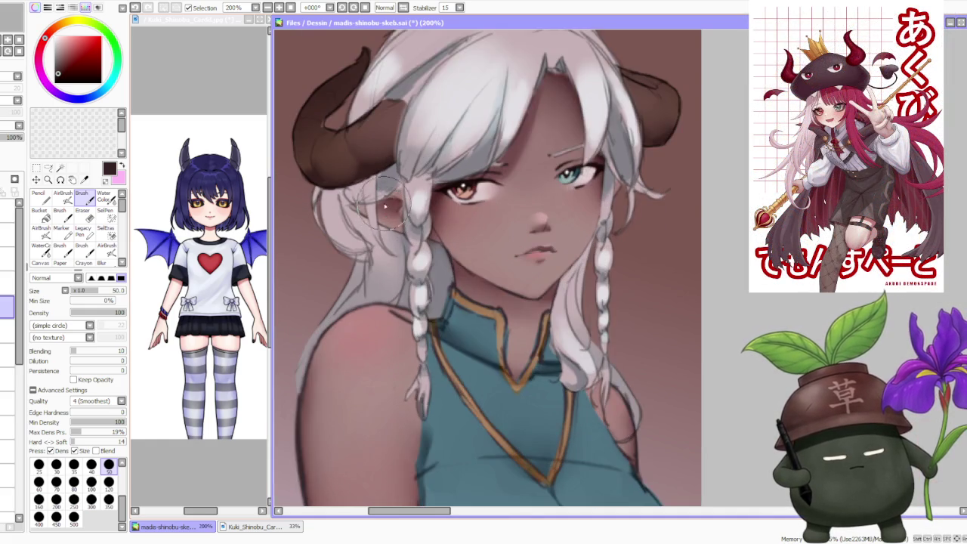
scroll(398, 220, up, 2)
scroll(453, 215, down, 2)
scroll(478, 210, down, 3)
scroll(477, 210, down, 2)
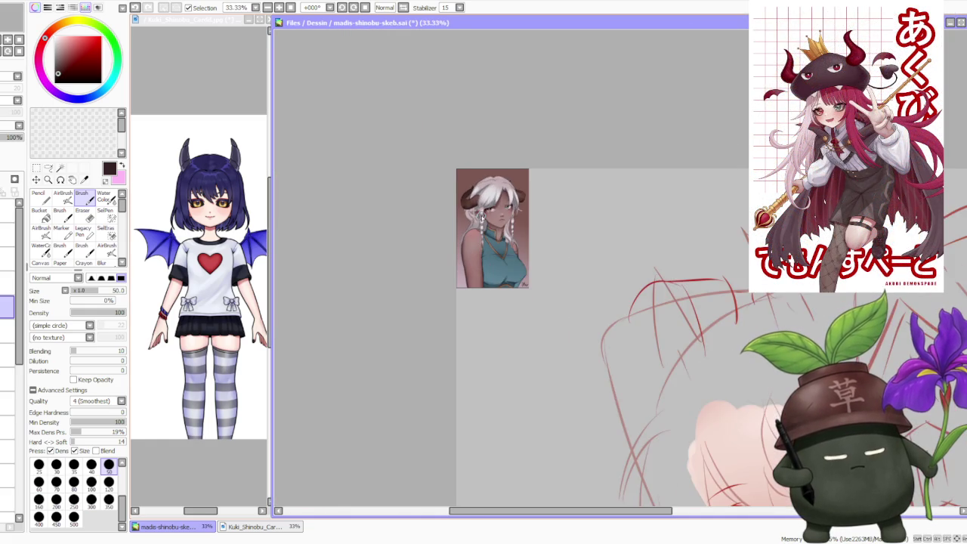
scroll(515, 230, up, 1)
scroll(498, 218, up, 1)
scroll(498, 217, down, 1)
scroll(498, 217, up, 1)
scroll(497, 215, up, 1)
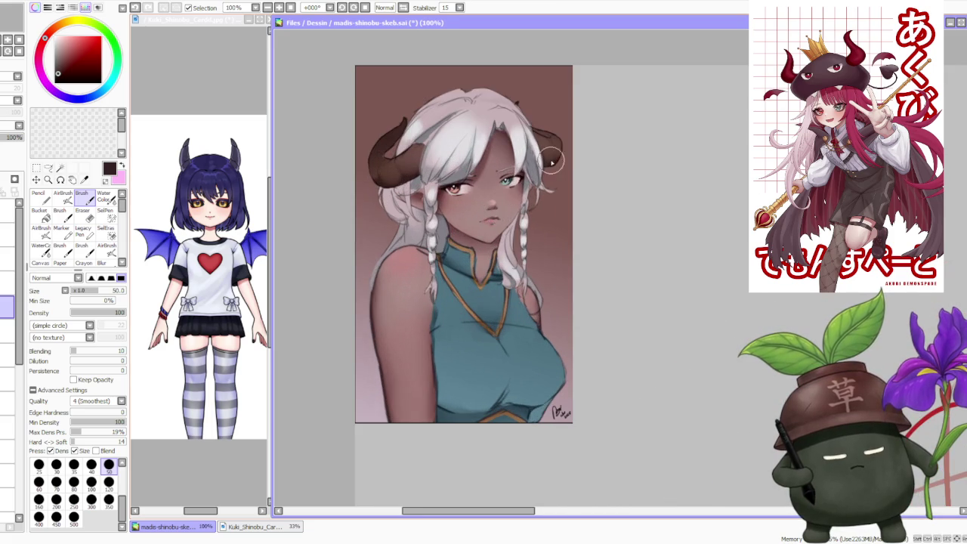
scroll(552, 160, down, 2)
scroll(576, 154, up, 1)
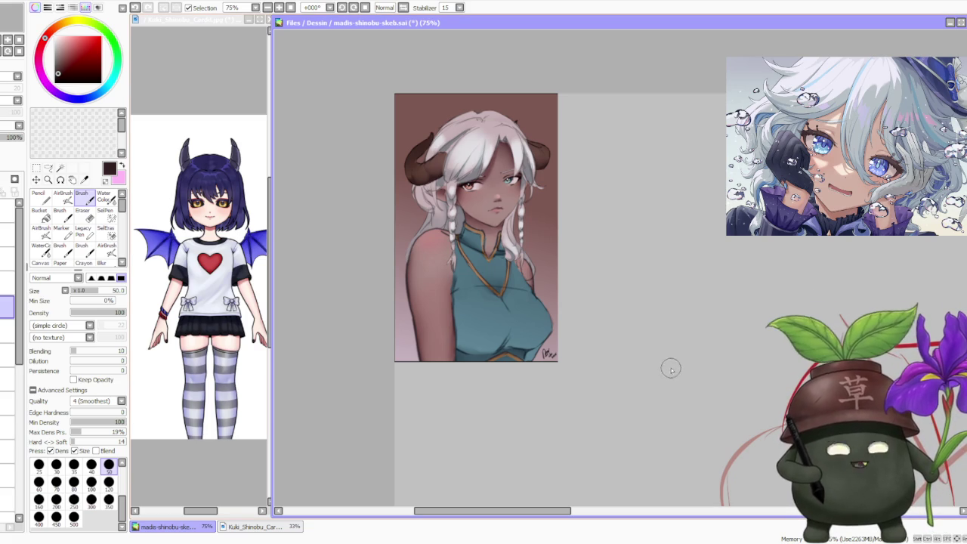
Step: Zoom into the reference portrait and make a small stroke near its eye
scroll(510, 283, down, 3)
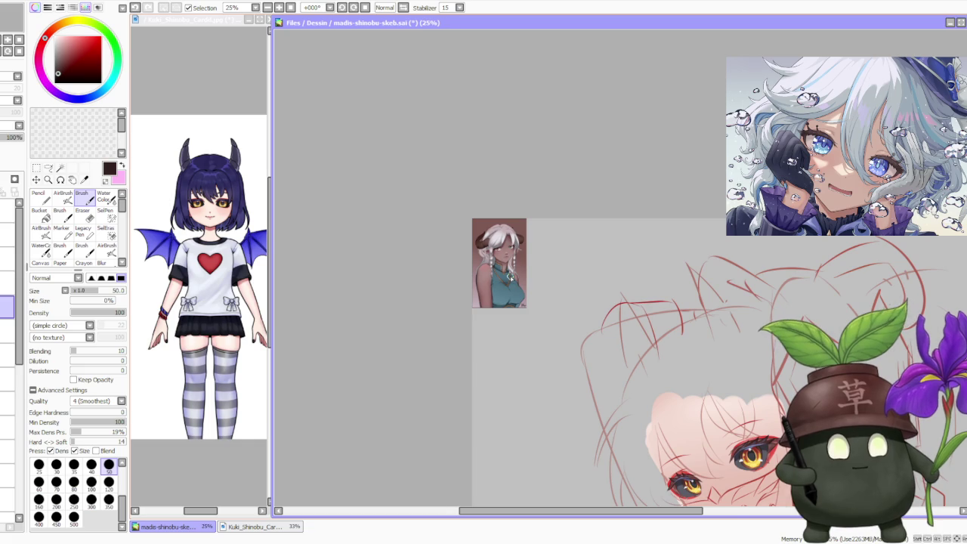
scroll(560, 324, down, 3)
scroll(560, 324, up, 1)
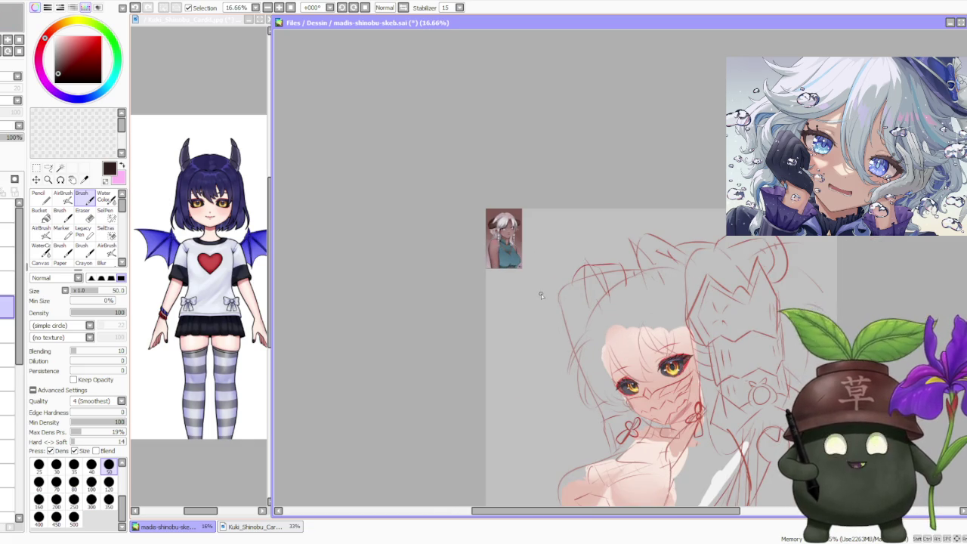
scroll(542, 287, up, 2)
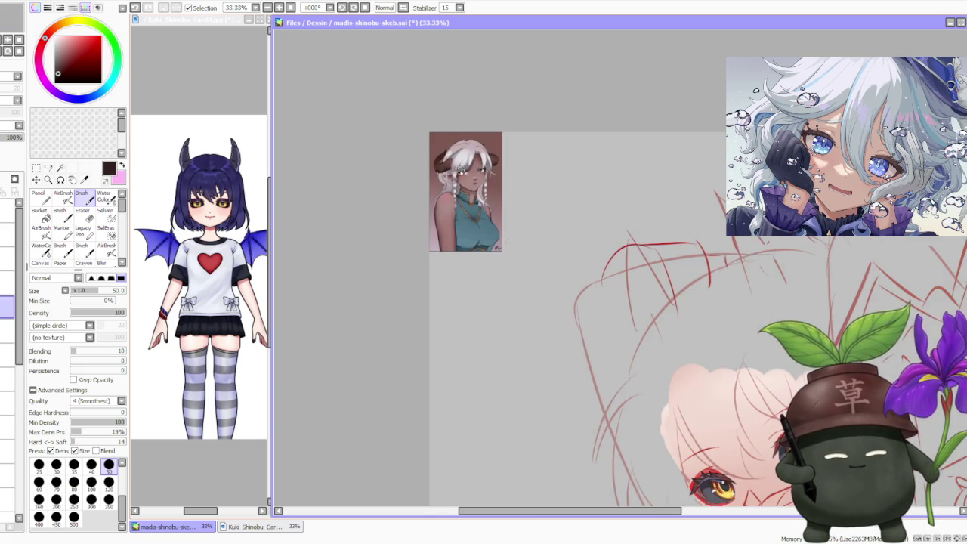
scroll(460, 170, up, 2)
drag(461, 175, 457, 185)
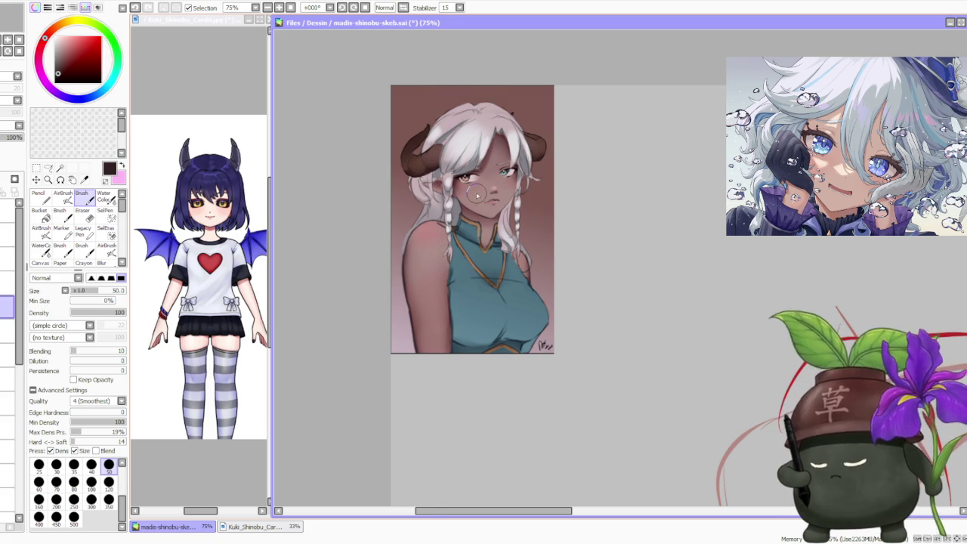
Step: Eyedrop the pinkish skin, then the dark brown from the portrait's eye
scroll(464, 189, down, 1)
scroll(457, 161, up, 2)
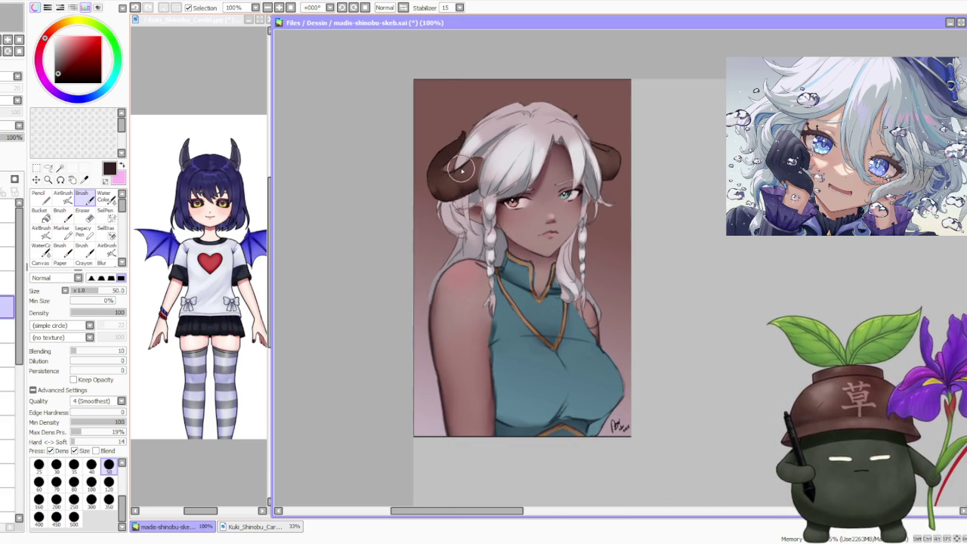
scroll(464, 171, down, 1)
scroll(468, 166, down, 1)
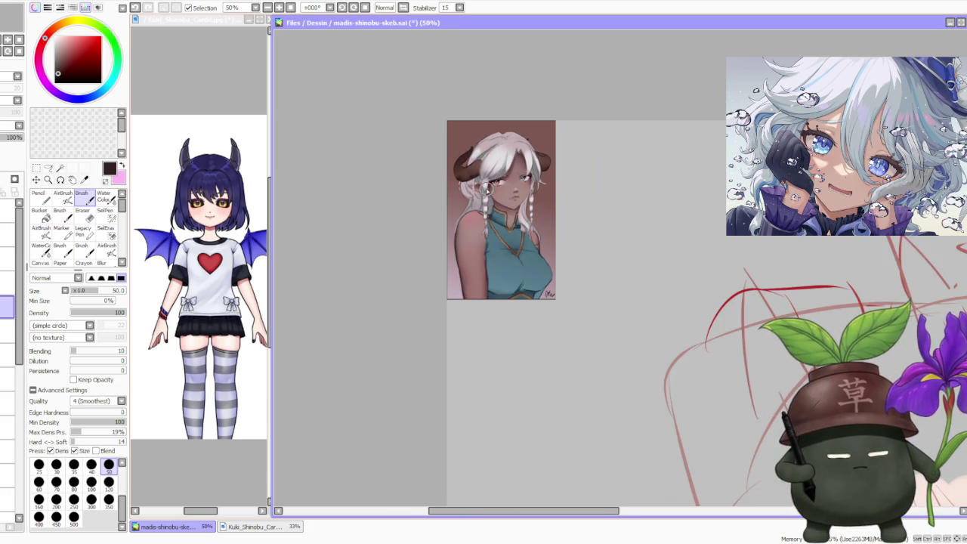
scroll(487, 188, up, 1)
scroll(488, 189, up, 1)
scroll(489, 195, up, 1)
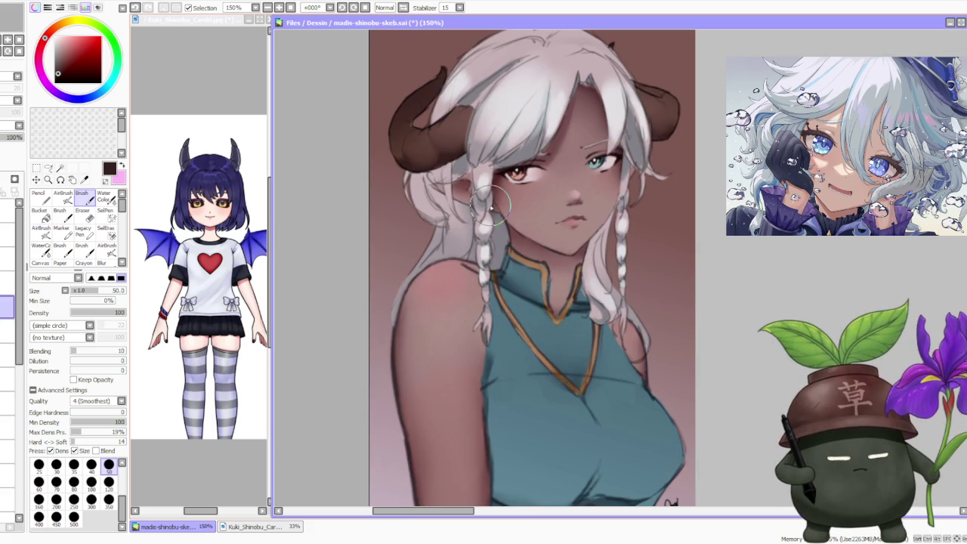
scroll(490, 204, down, 2)
scroll(490, 205, down, 1)
scroll(485, 198, up, 1)
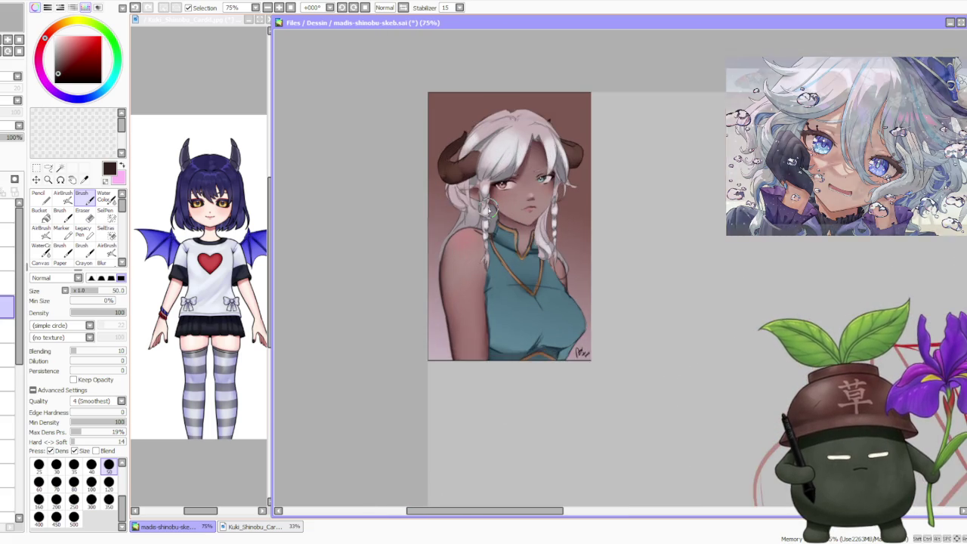
scroll(480, 211, up, 1)
alt+click(478, 219)
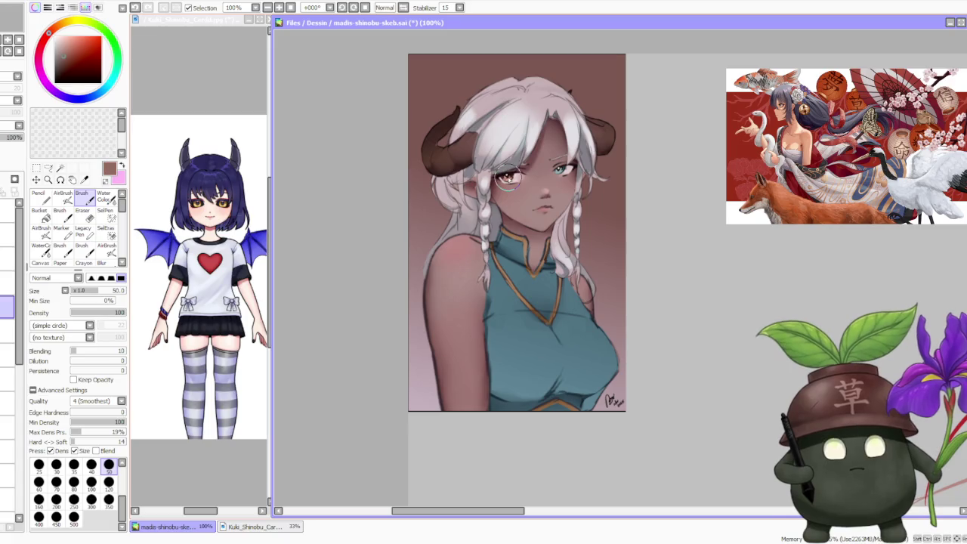
alt+click(508, 183)
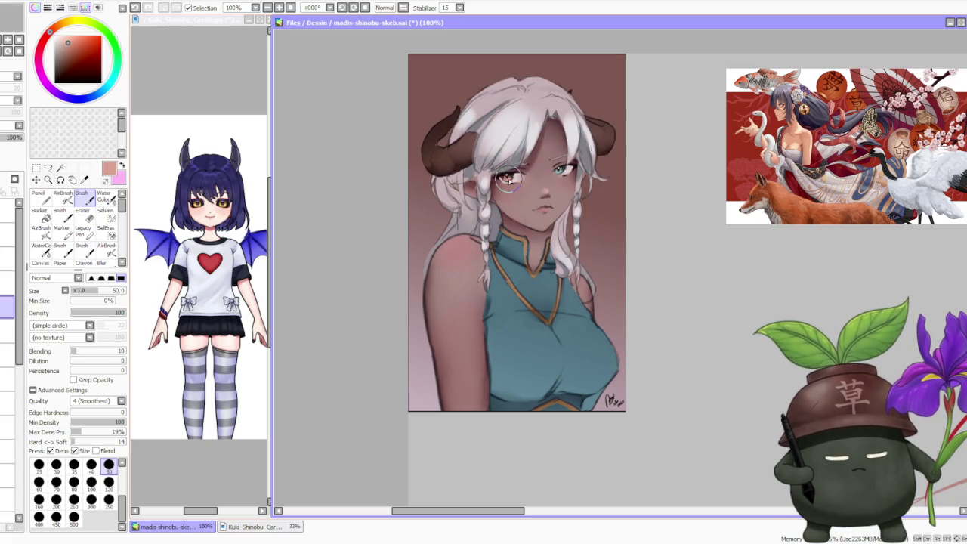
alt+click(562, 171)
alt+click(506, 186)
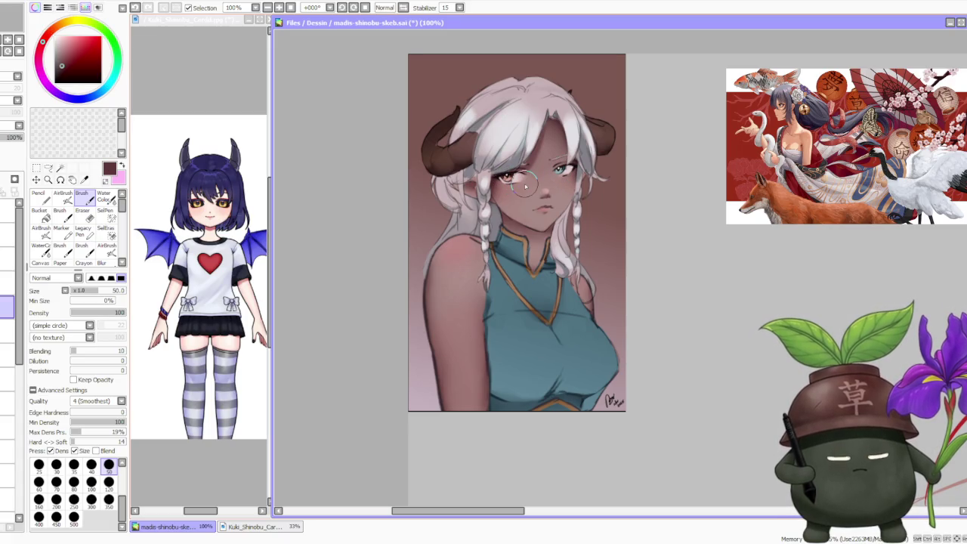
scroll(525, 186, down, 1)
scroll(529, 189, down, 1)
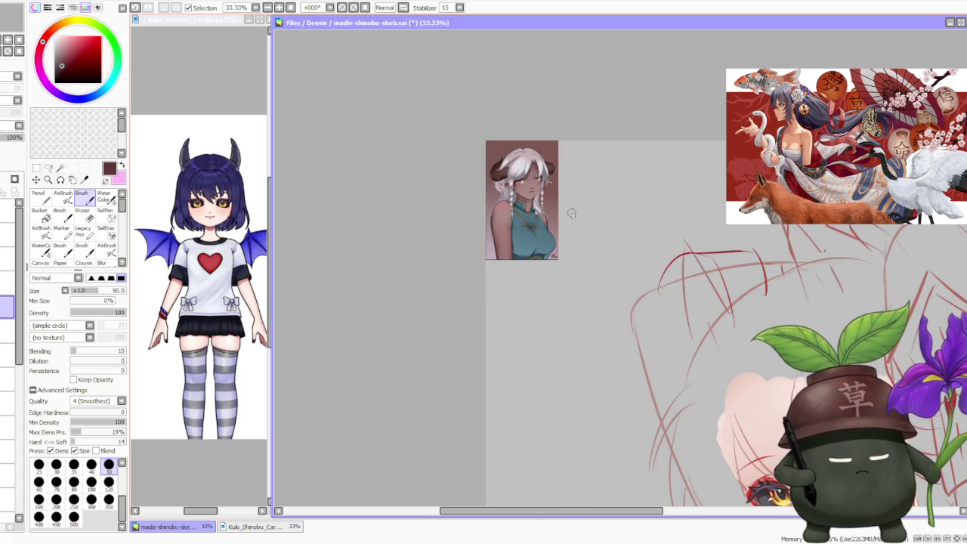
Step: Zoom to the reference dress and eyedrop the brown from its trim
scroll(563, 200, down, 1)
scroll(555, 191, up, 3)
scroll(472, 134, up, 2)
scroll(480, 155, down, 1)
scroll(478, 163, down, 3)
scroll(480, 164, up, 1)
scroll(481, 164, up, 1)
scroll(480, 164, up, 1)
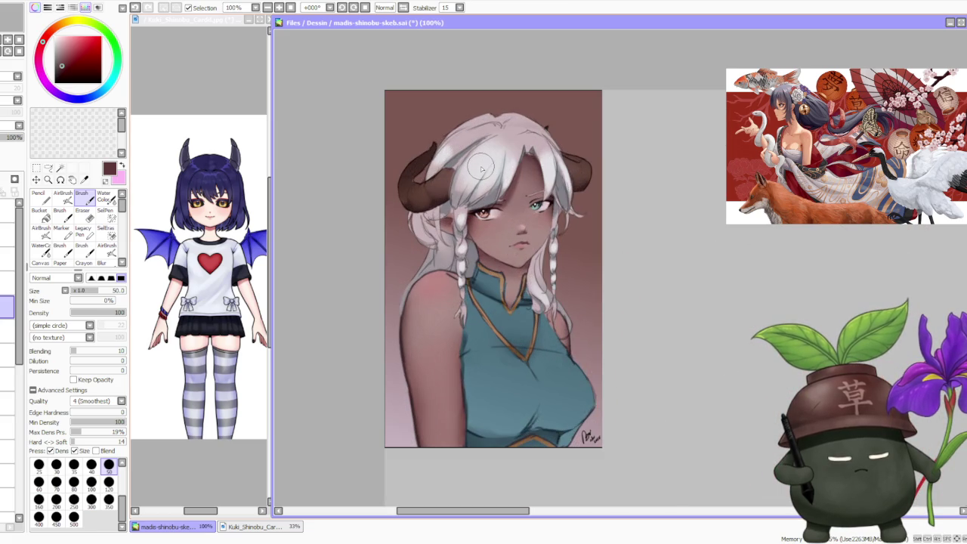
scroll(481, 164, down, 3)
scroll(479, 168, down, 1)
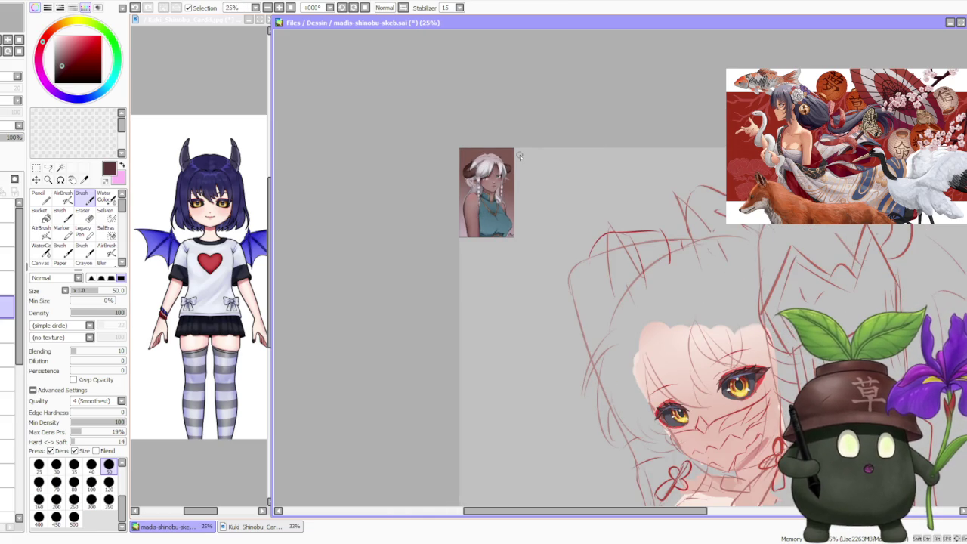
scroll(511, 152, up, 2)
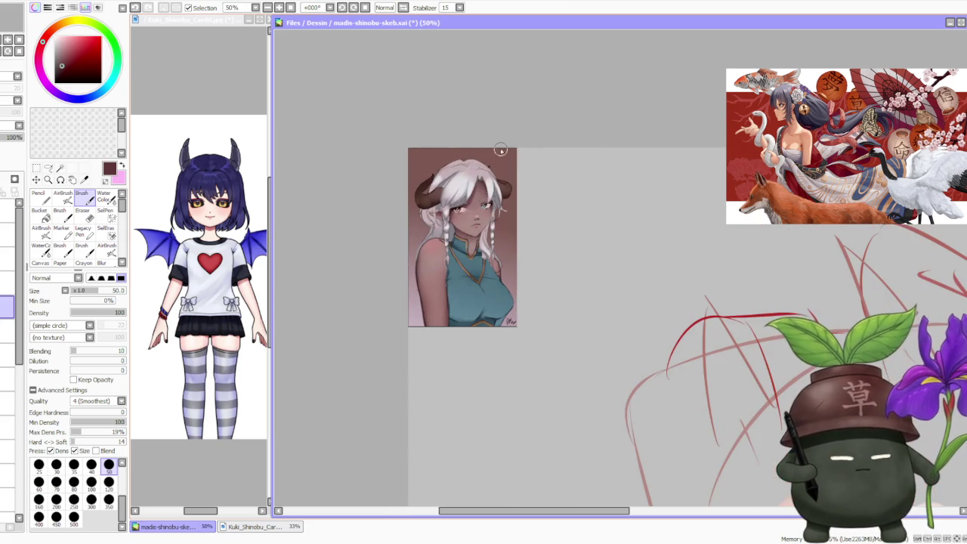
scroll(446, 199, up, 2)
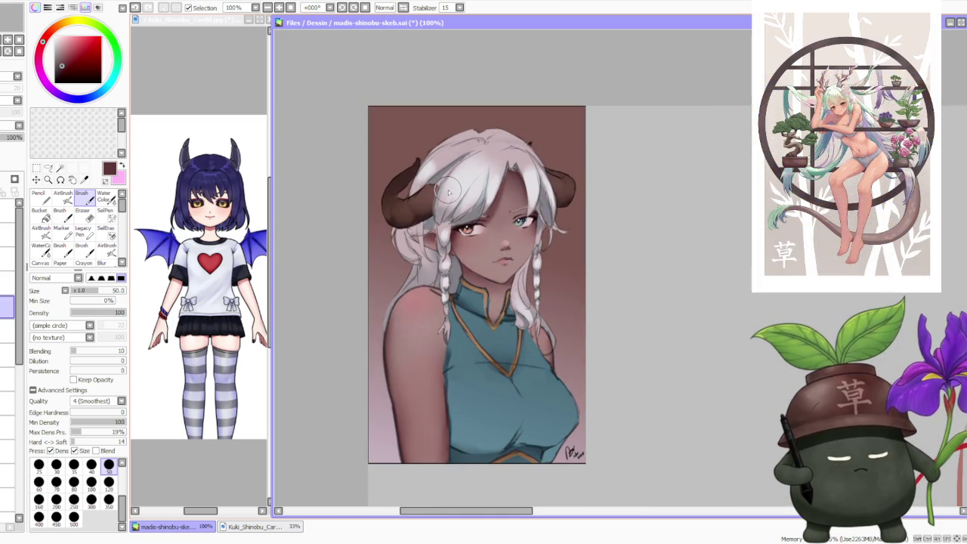
alt+click(483, 340)
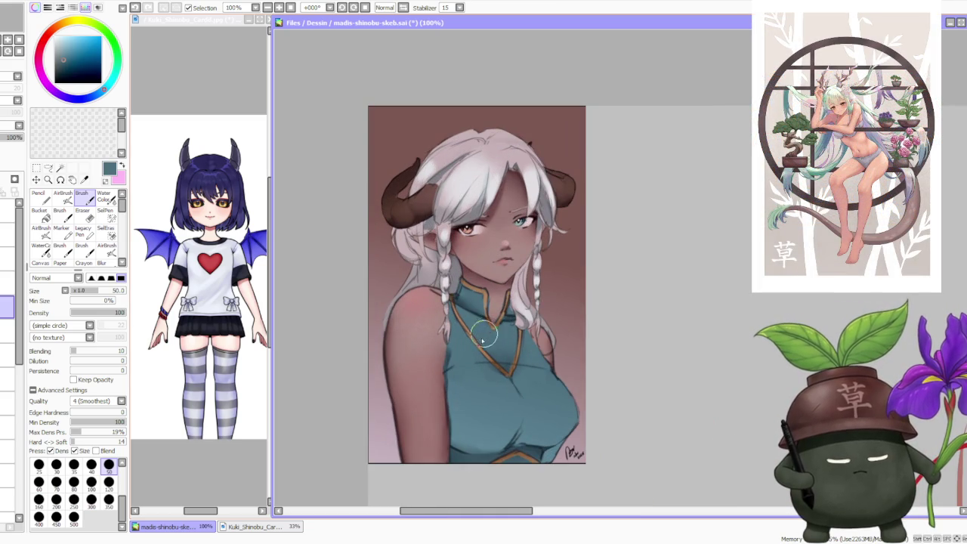
alt+click(479, 347)
Step: Compare trim brown and dress teal samples, ending on the dark teal
alt+click(483, 342)
alt+click(480, 342)
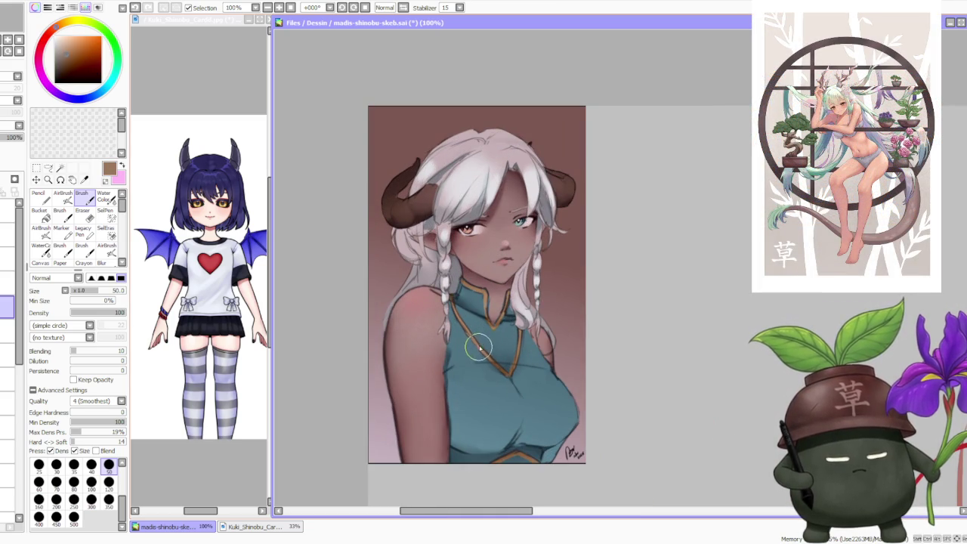
alt+click(477, 348)
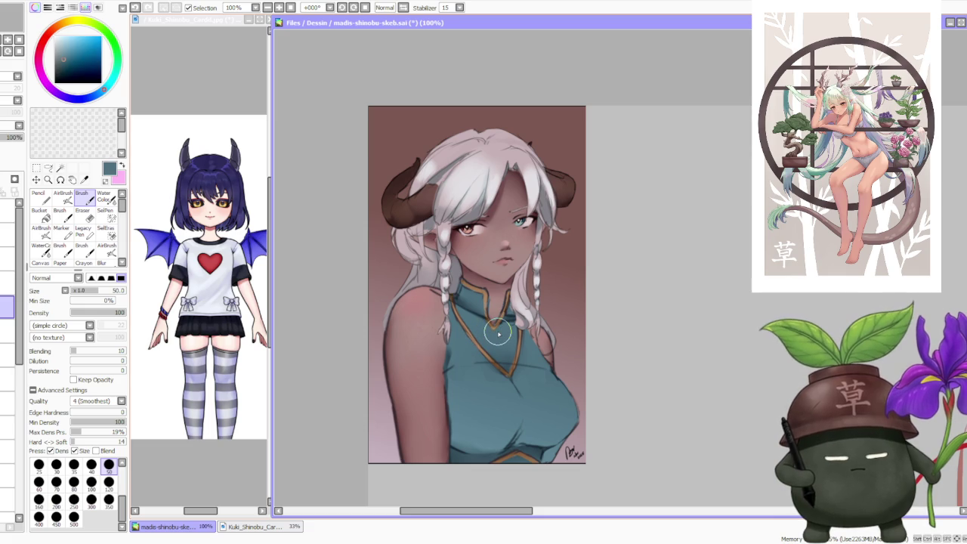
scroll(498, 334, down, 2)
scroll(501, 327, down, 2)
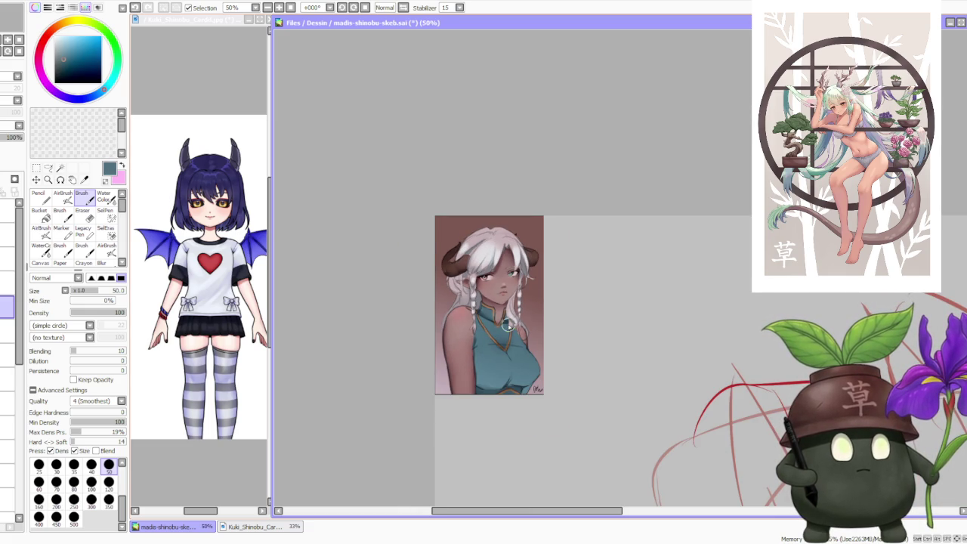
scroll(508, 325, down, 1)
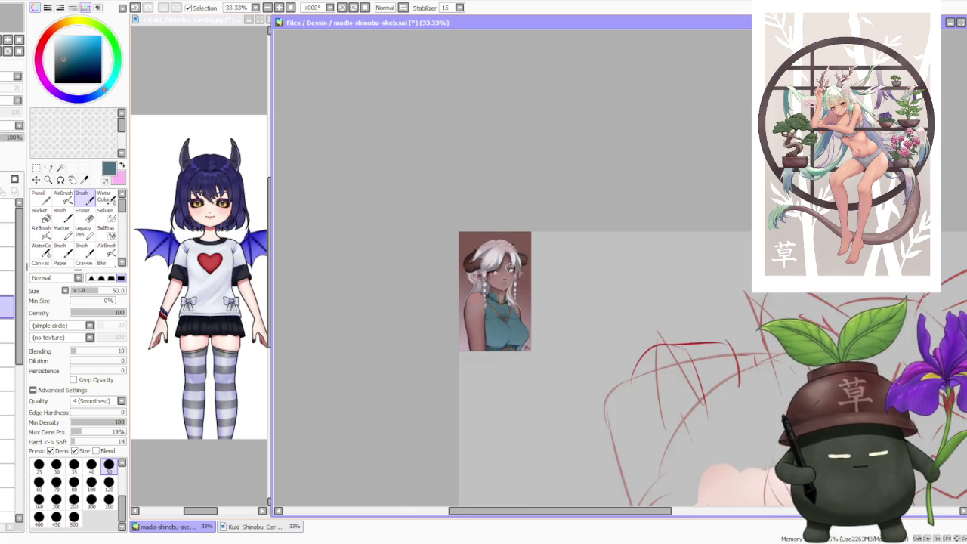
scroll(544, 344, up, 1)
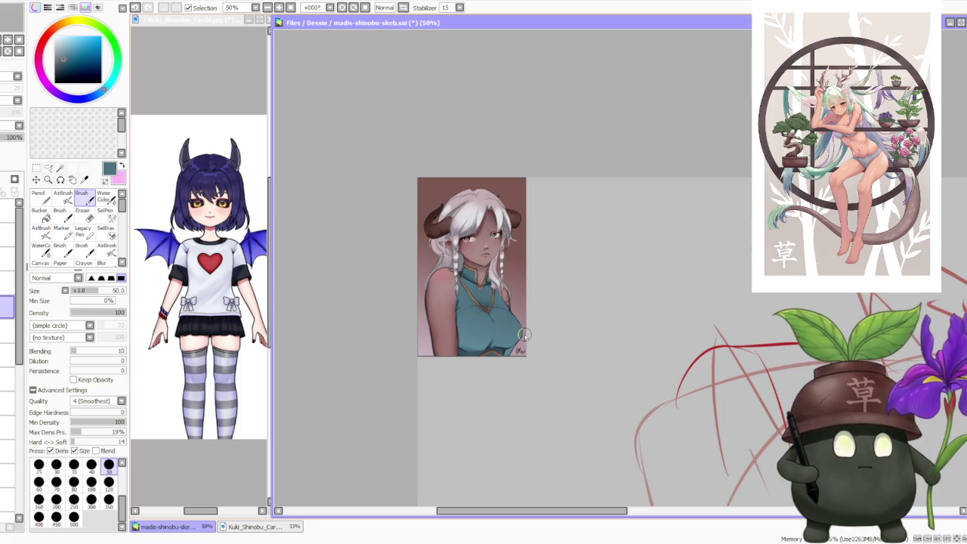
scroll(519, 331, down, 1)
scroll(496, 269, up, 2)
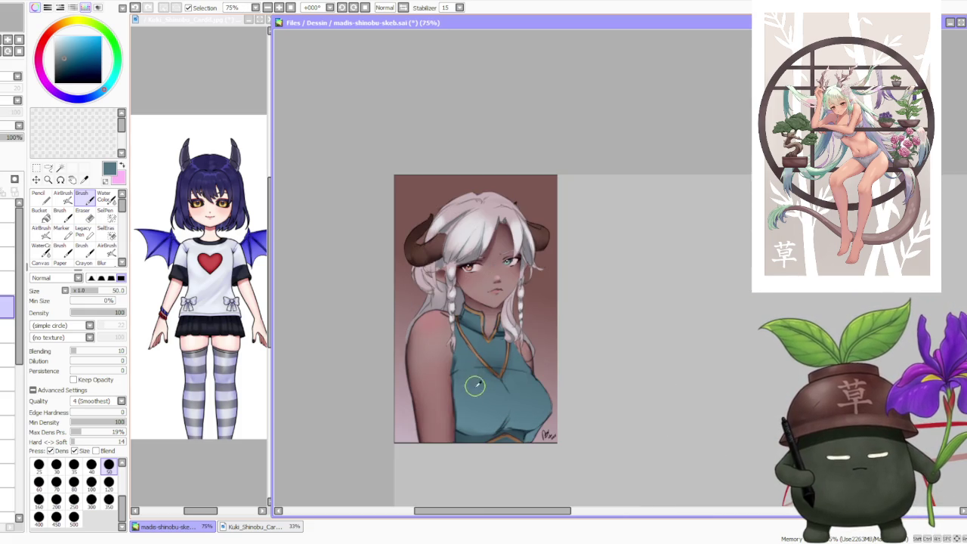
alt+click(477, 352)
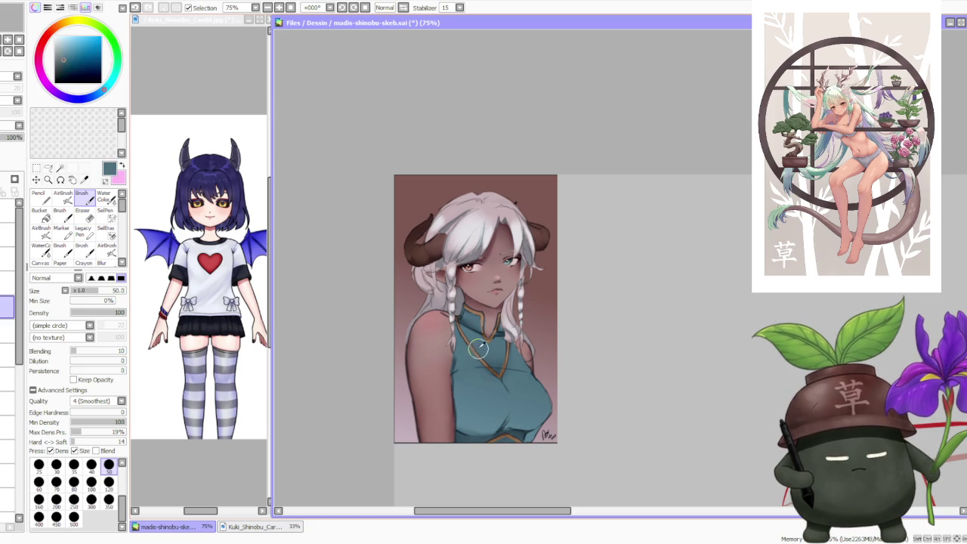
alt+click(472, 374)
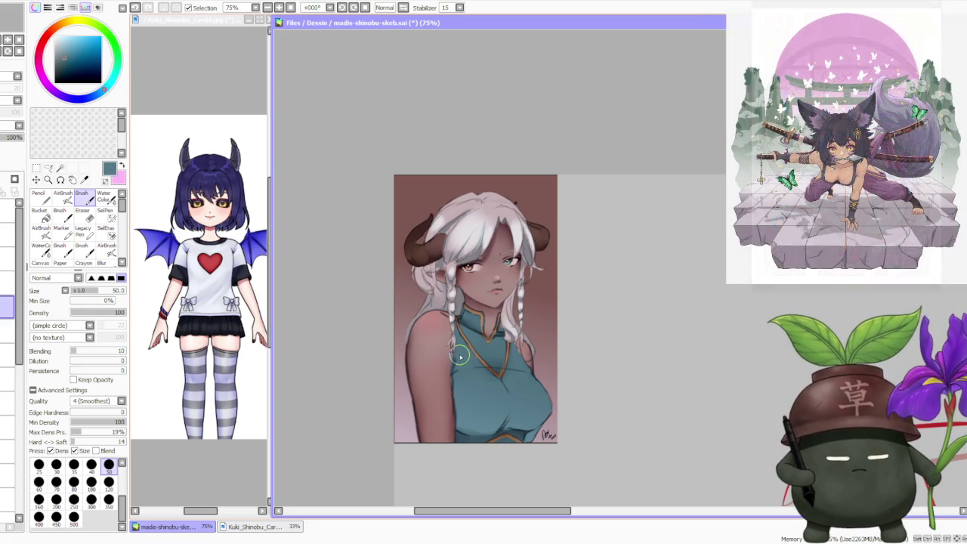
scroll(459, 357, down, 3)
scroll(467, 347, down, 1)
scroll(484, 349, down, 2)
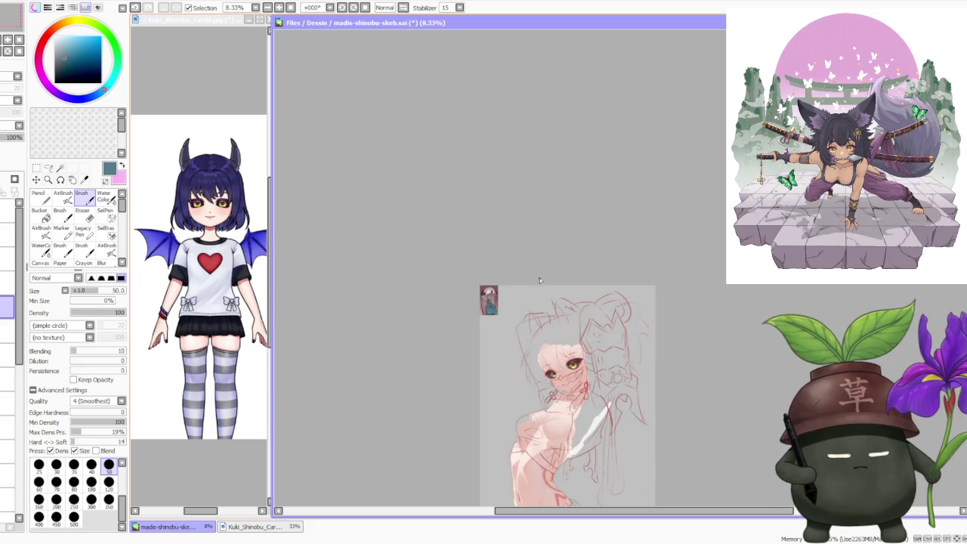
scroll(529, 355, down, 2)
scroll(547, 358, up, 1)
scroll(547, 358, up, 1)
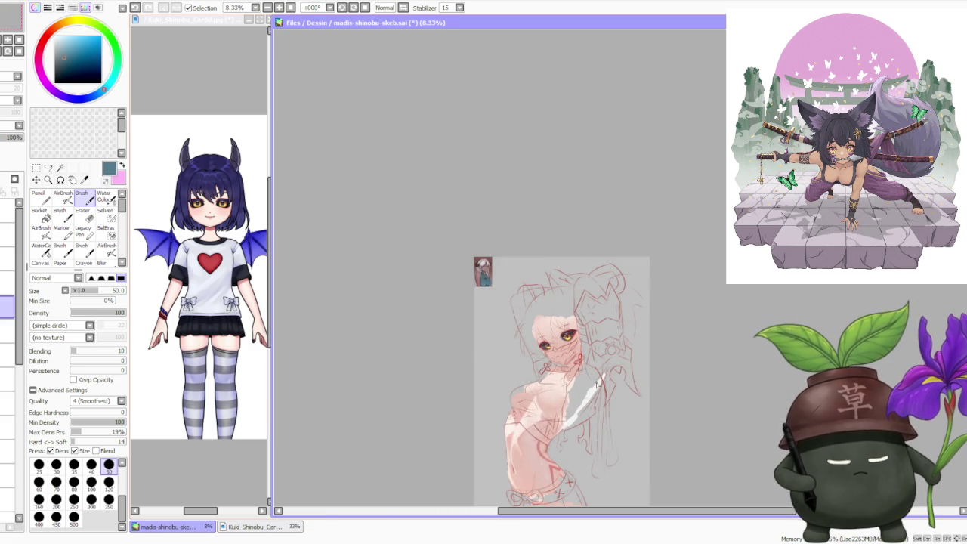
scroll(602, 378, up, 2)
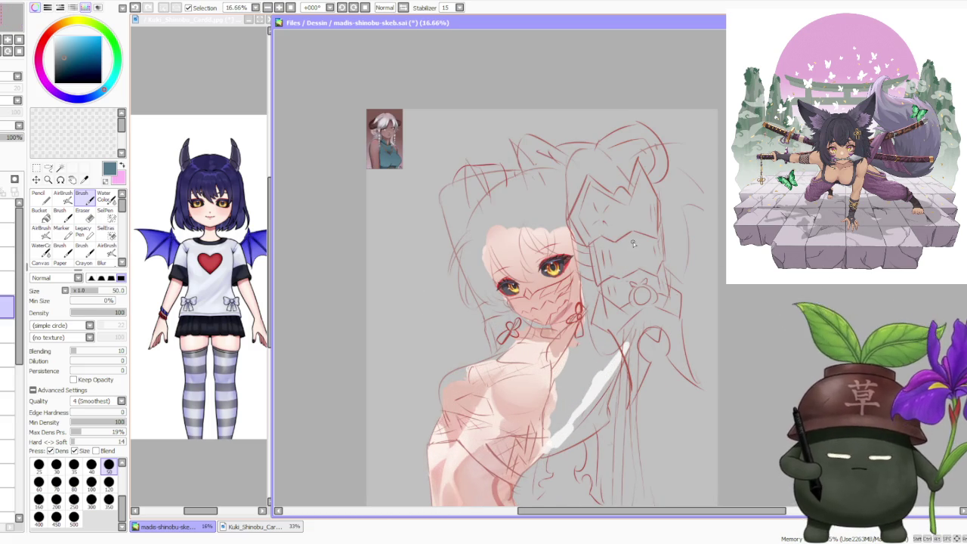
scroll(622, 247, down, 1)
scroll(583, 231, up, 1)
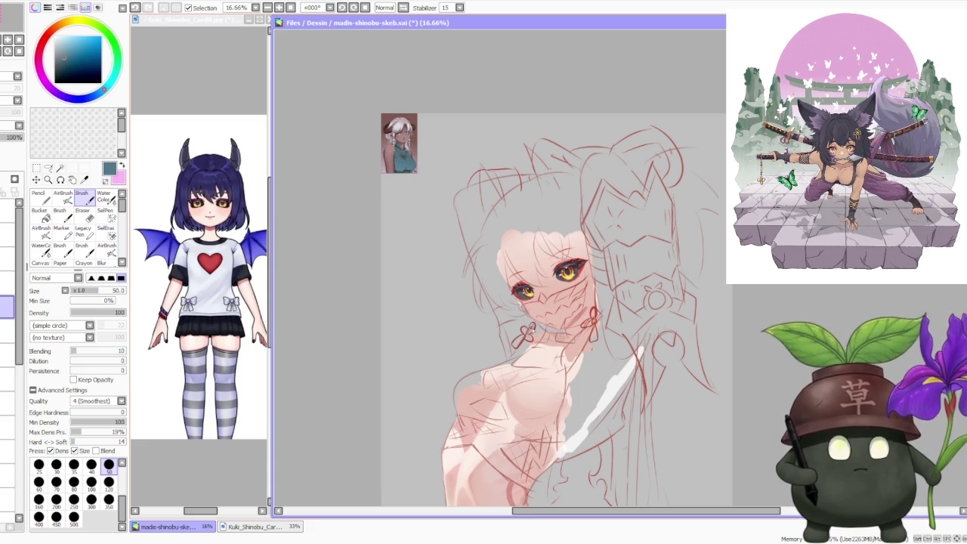
scroll(537, 325, down, 1)
scroll(498, 366, up, 1)
scroll(514, 377, down, 1)
scroll(522, 348, down, 1)
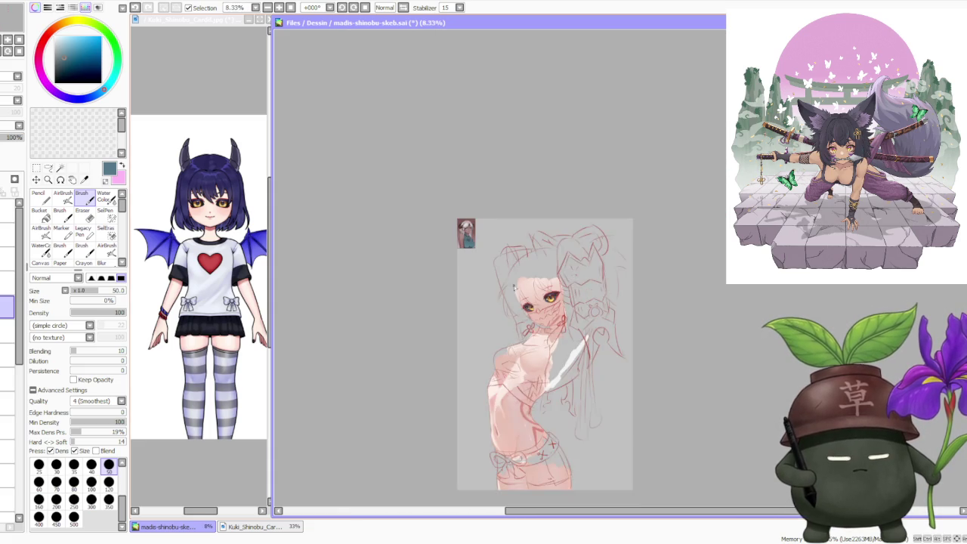
scroll(453, 235, up, 2)
scroll(434, 240, up, 1)
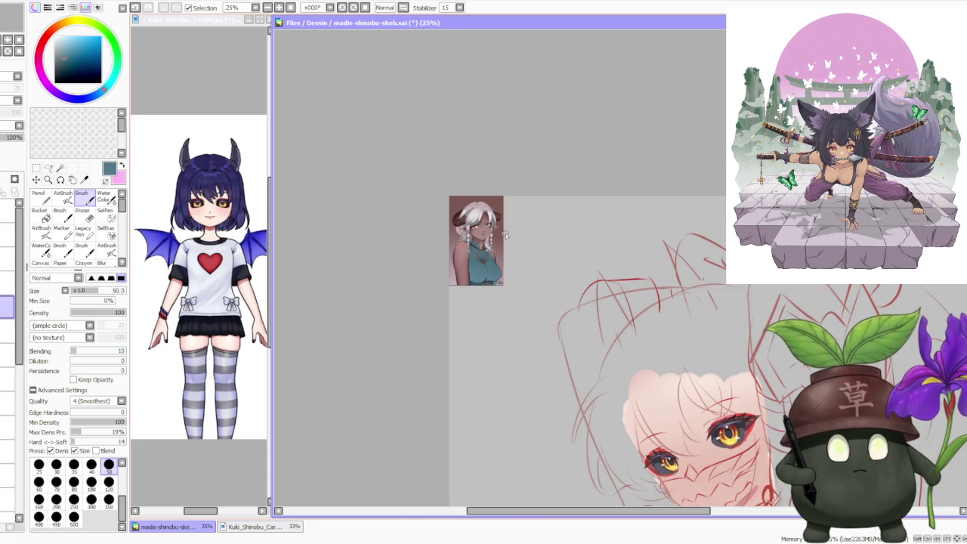
scroll(498, 234, up, 2)
scroll(476, 242, up, 1)
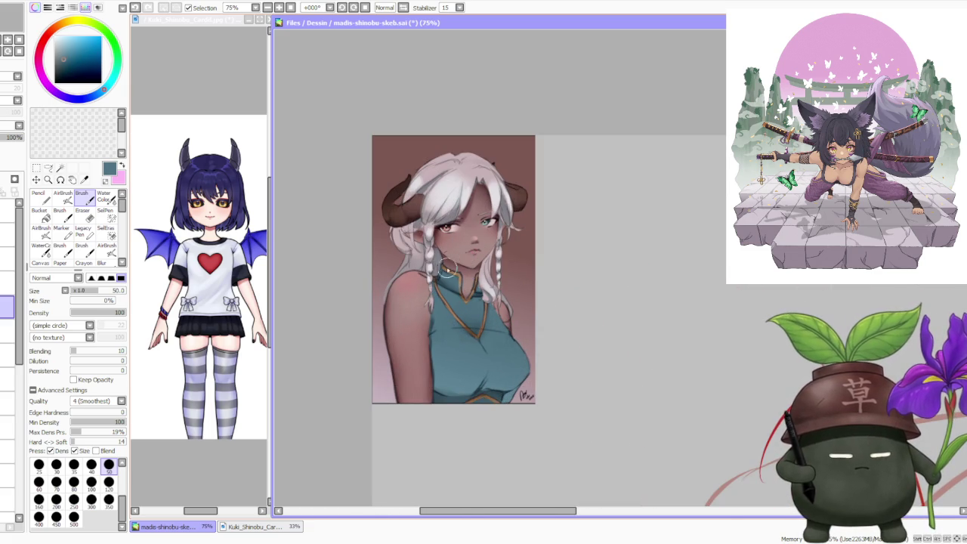
alt+click(408, 293)
alt+click(444, 333)
alt+click(418, 322)
alt+click(445, 340)
alt+click(412, 318)
alt+click(440, 340)
alt+click(408, 318)
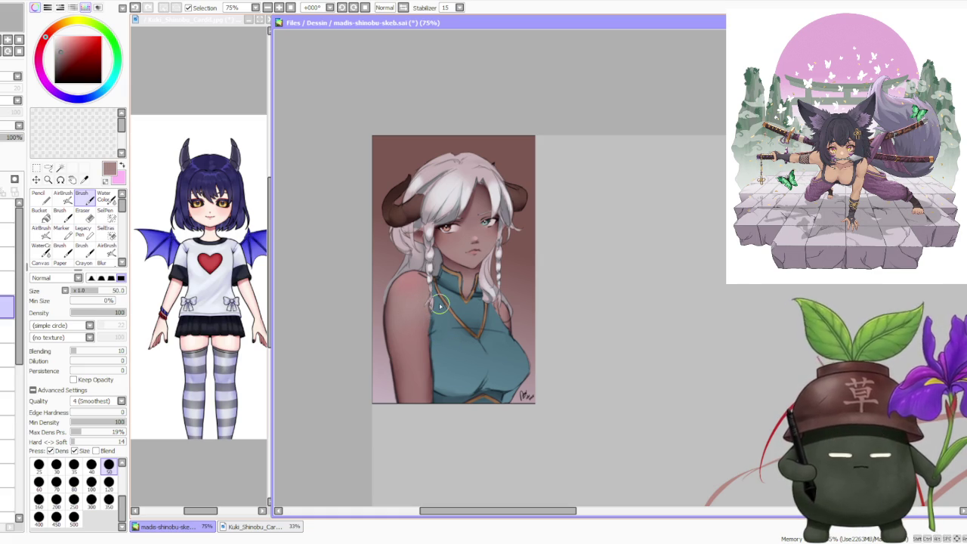
scroll(405, 179, down, 2)
scroll(453, 212, down, 2)
scroll(491, 226, down, 2)
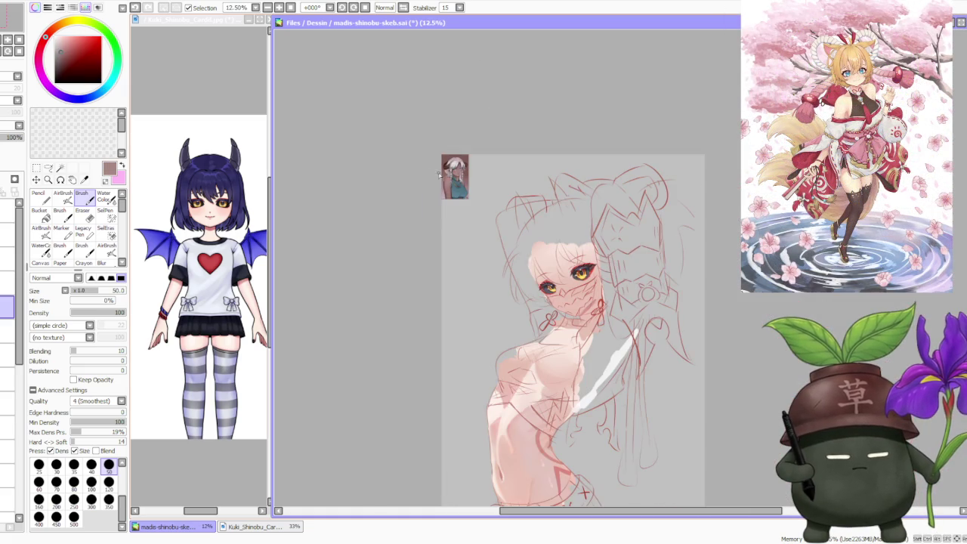
alt+click(511, 457)
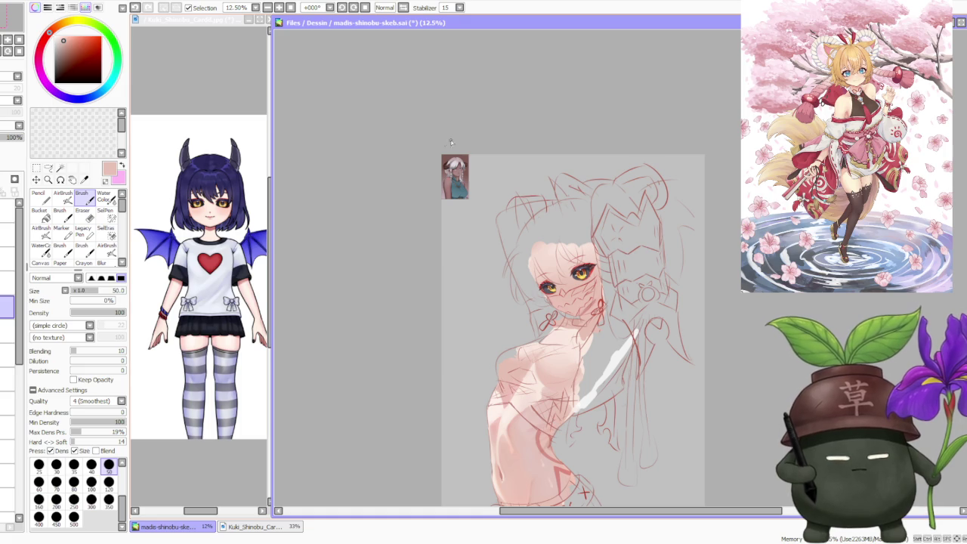
scroll(465, 144, up, 3)
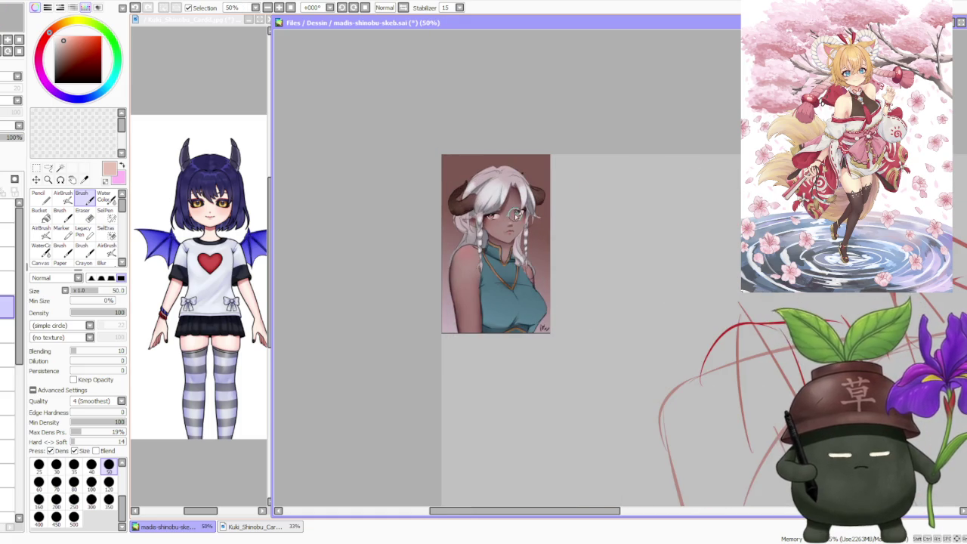
scroll(514, 215, down, 2)
scroll(521, 207, down, 1)
scroll(529, 200, down, 1)
scroll(533, 191, down, 1)
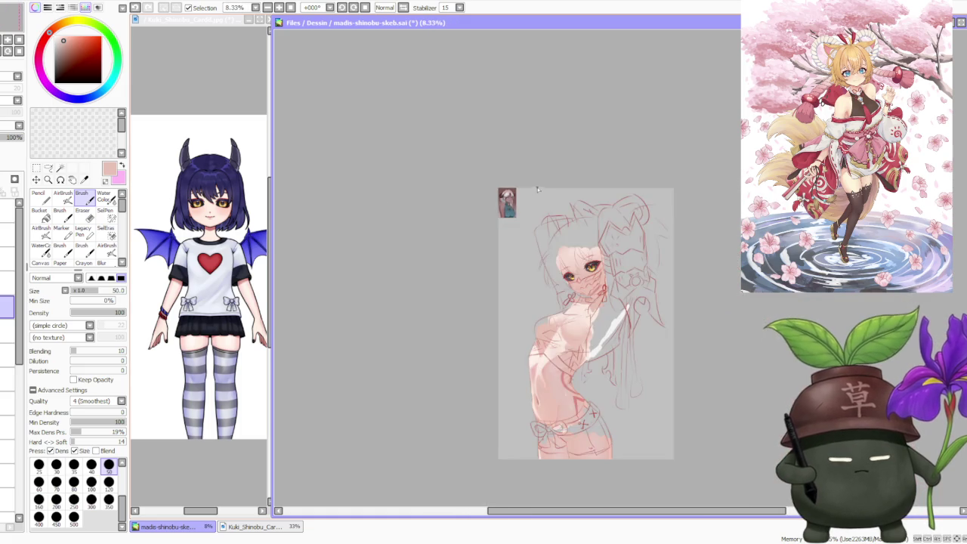
scroll(533, 190, up, 1)
scroll(538, 177, up, 2)
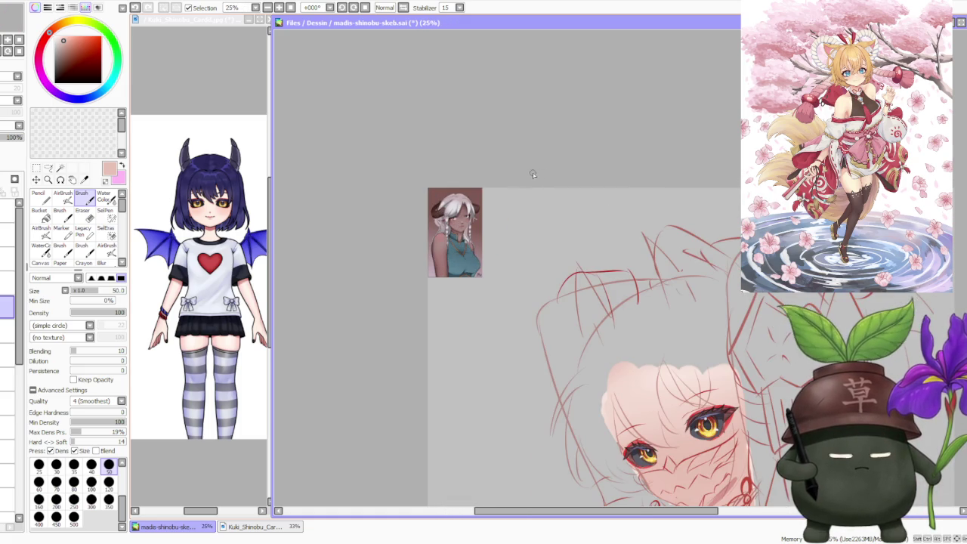
scroll(532, 173, down, 1)
scroll(525, 170, down, 1)
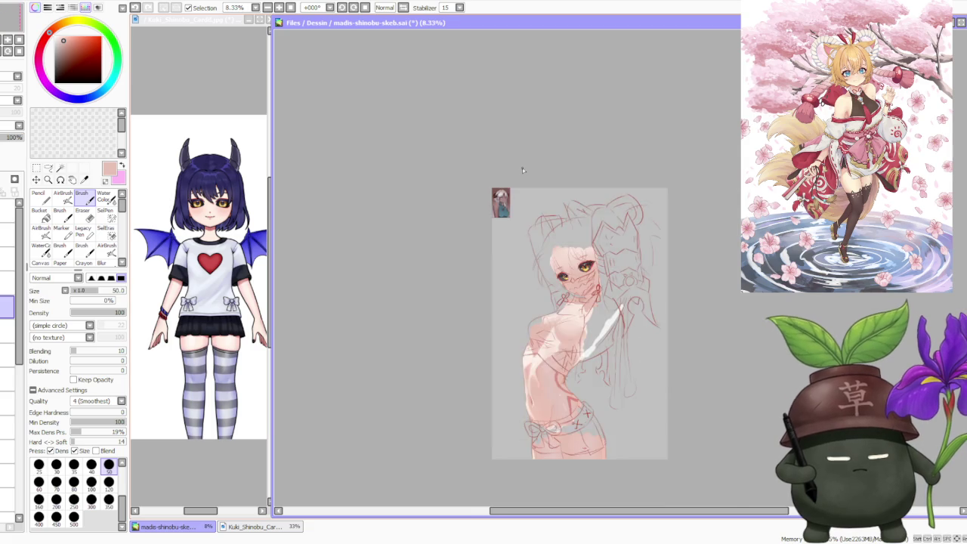
scroll(522, 168, up, 1)
scroll(533, 207, up, 1)
scroll(509, 206, up, 1)
scroll(498, 199, down, 1)
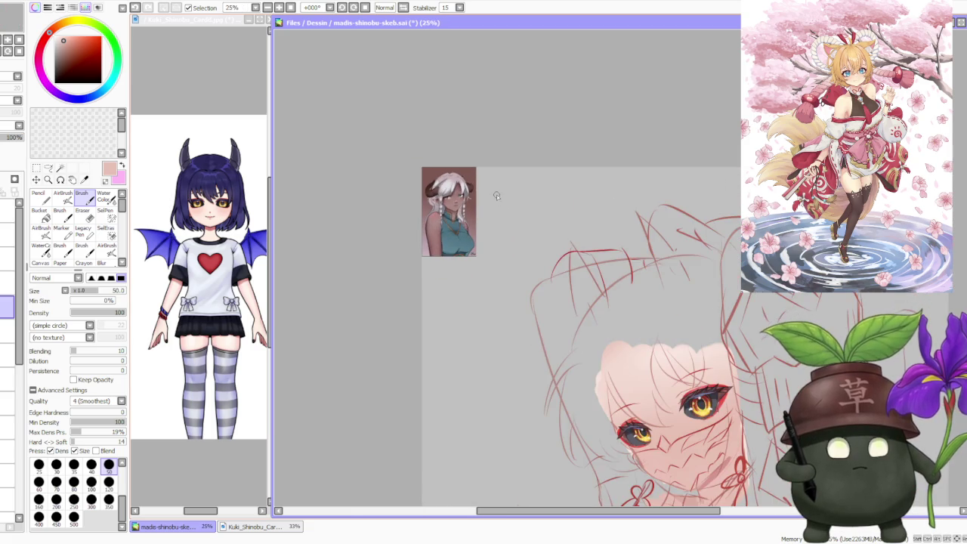
scroll(494, 191, up, 1)
scroll(493, 185, up, 1)
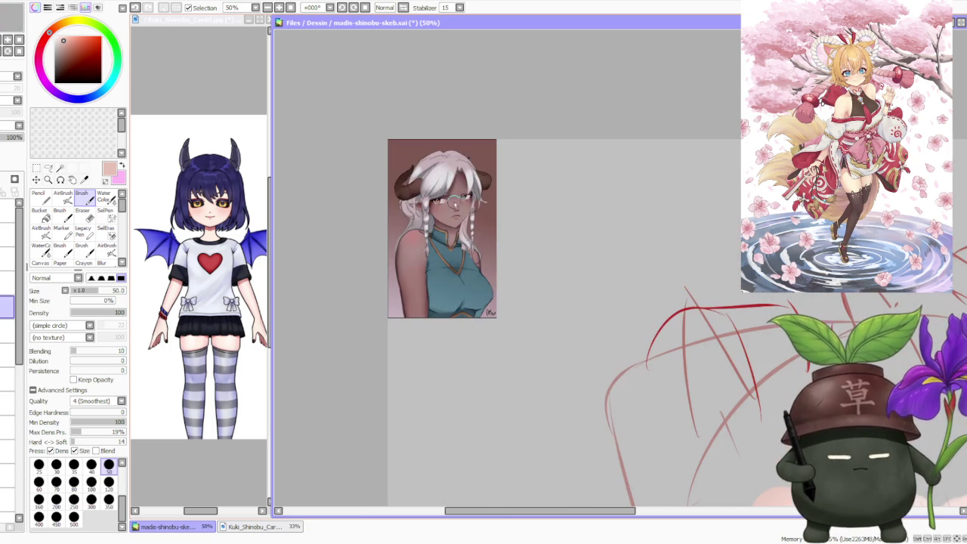
scroll(484, 192, down, 2)
scroll(483, 192, down, 1)
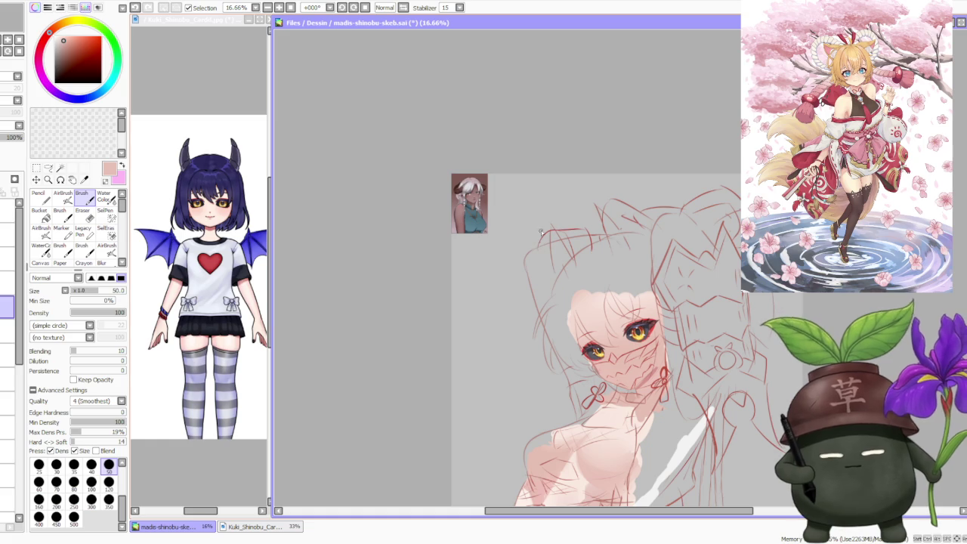
scroll(544, 202, up, 1)
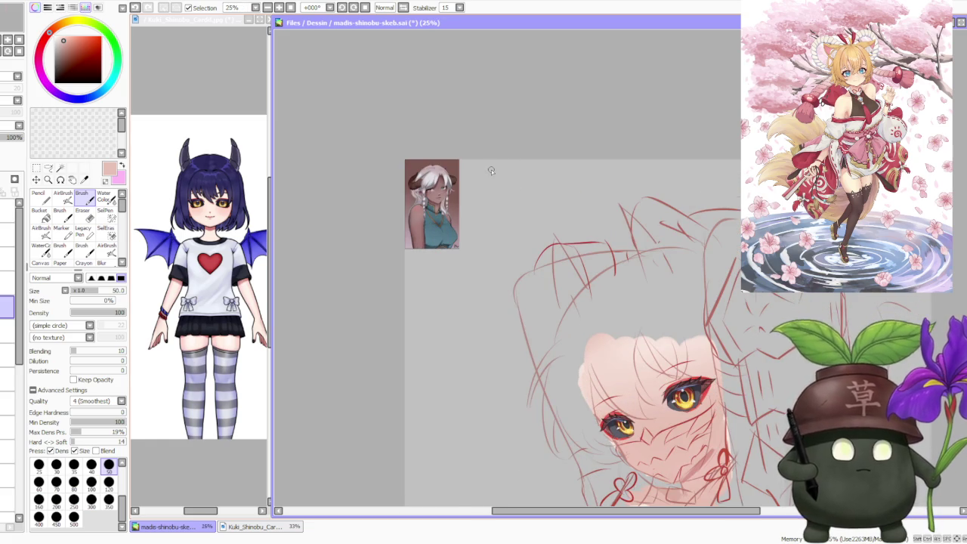
scroll(491, 169, down, 1)
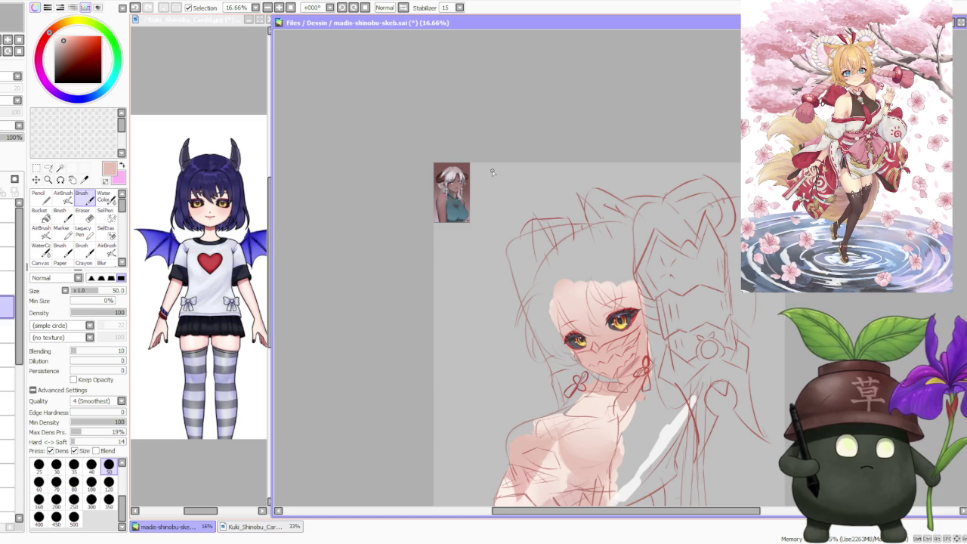
scroll(484, 167, up, 1)
scroll(466, 162, up, 1)
scroll(464, 162, up, 1)
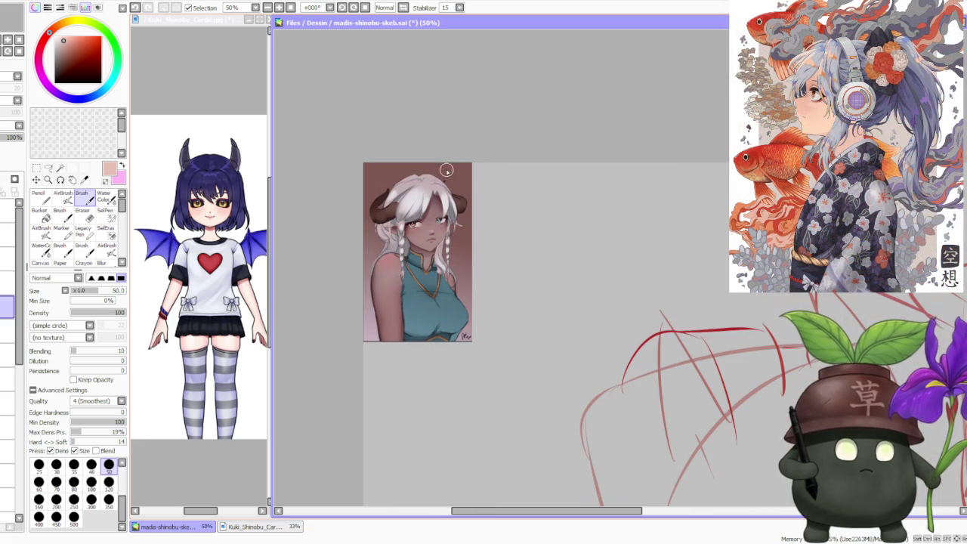
scroll(398, 170, down, 1)
scroll(398, 170, down, 1)
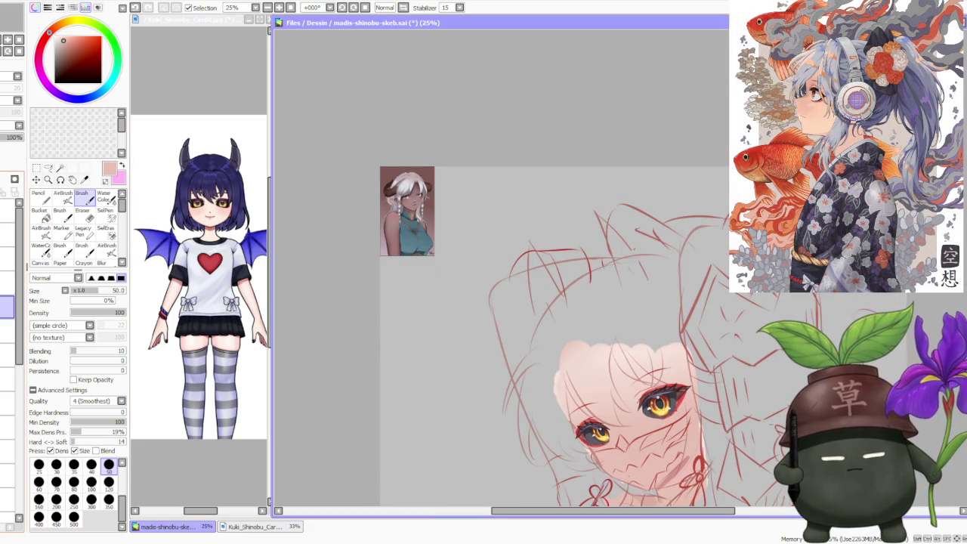
scroll(390, 152, down, 2)
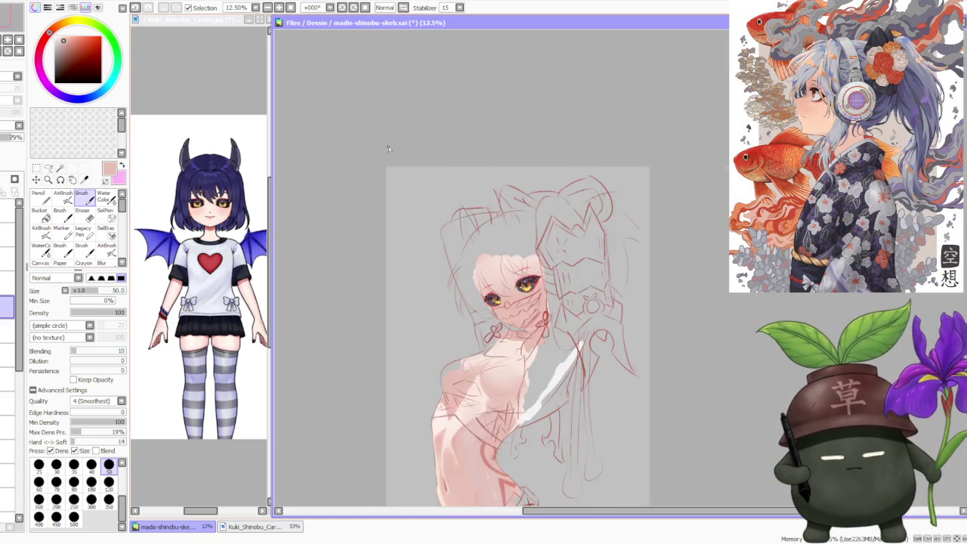
Step: Switch windows to bring in soukaku-finalee-final-fin.png from the prints2025 folder
scroll(385, 139, down, 2)
scroll(431, 282, up, 1)
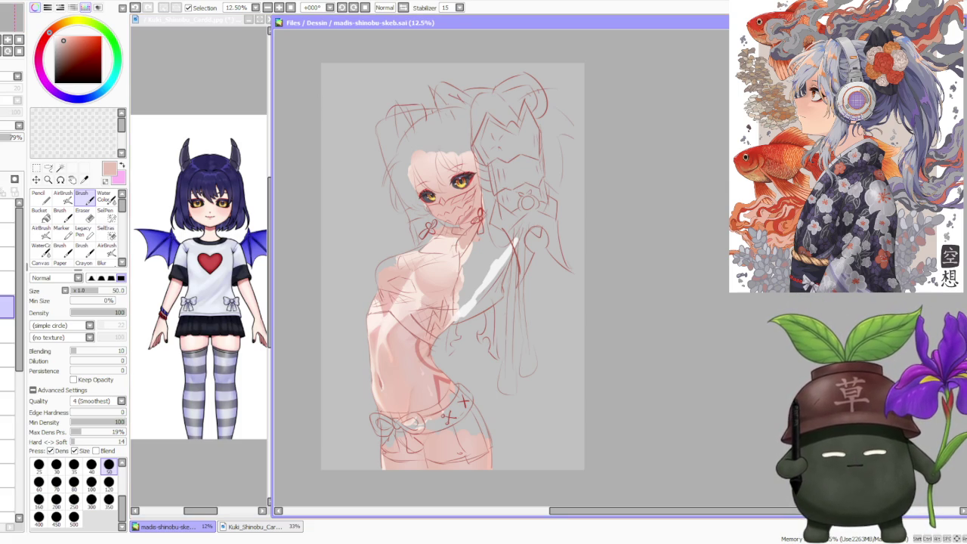
key(alt+Tab)
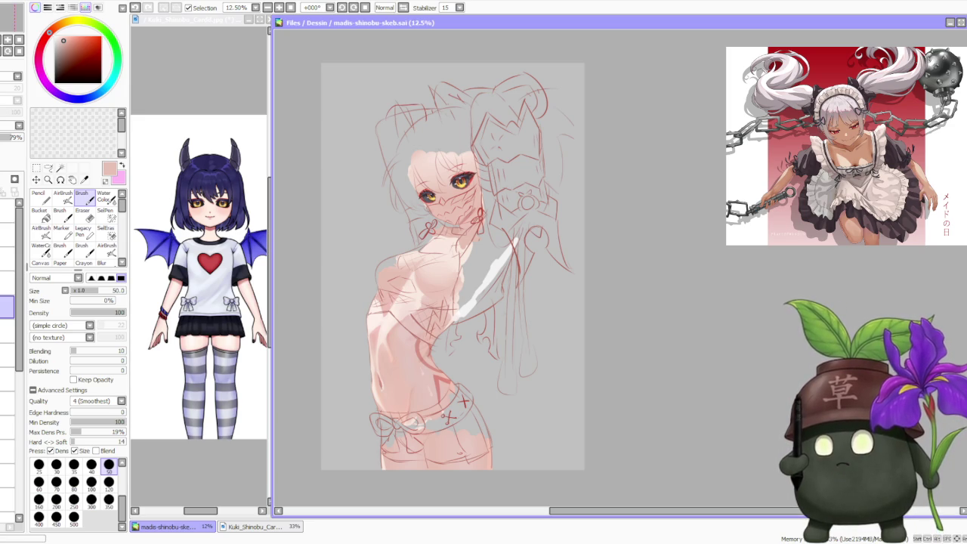
scroll(503, 167, up, 1)
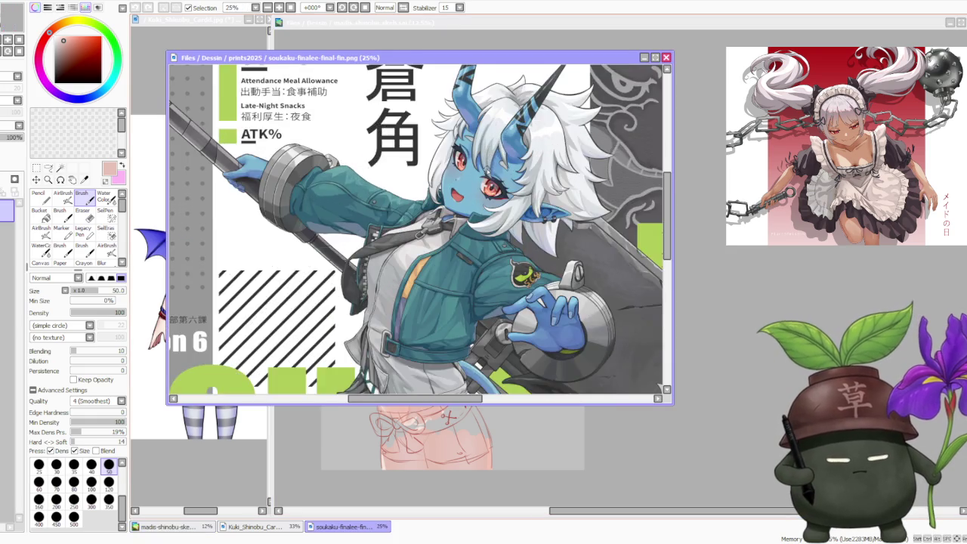
scroll(503, 167, up, 1)
scroll(503, 167, up, 1)
scroll(503, 167, up, 1)
scroll(420, 227, down, 2)
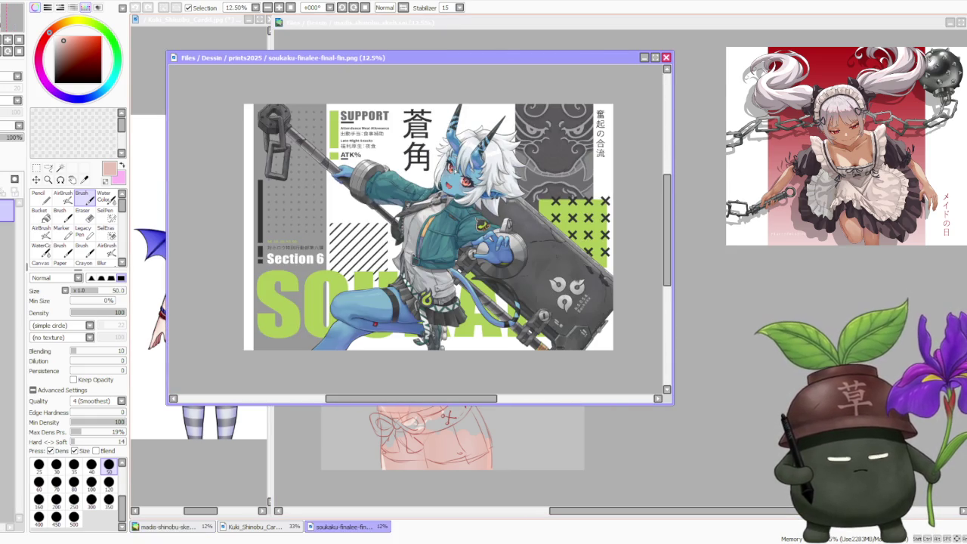
scroll(420, 226, up, 1)
scroll(428, 227, down, 2)
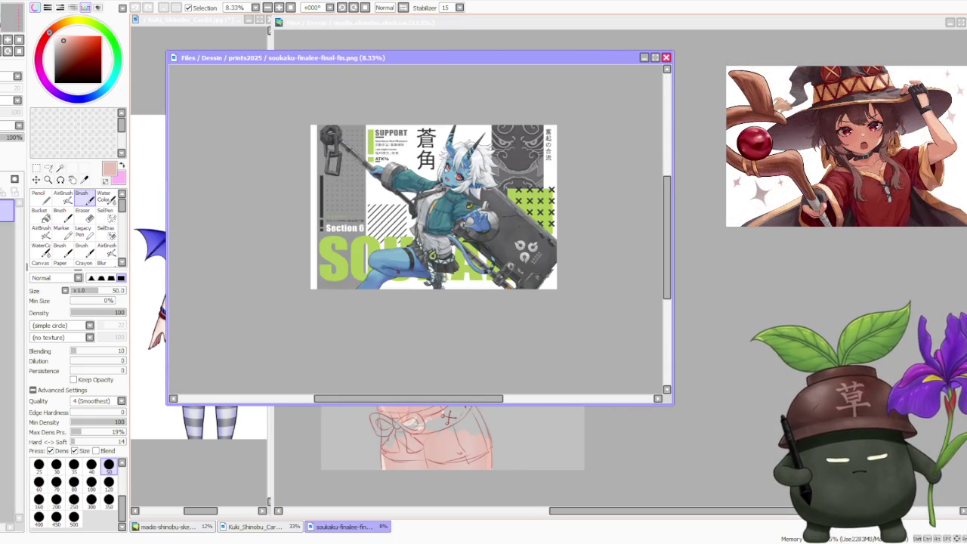
scroll(427, 227, up, 1)
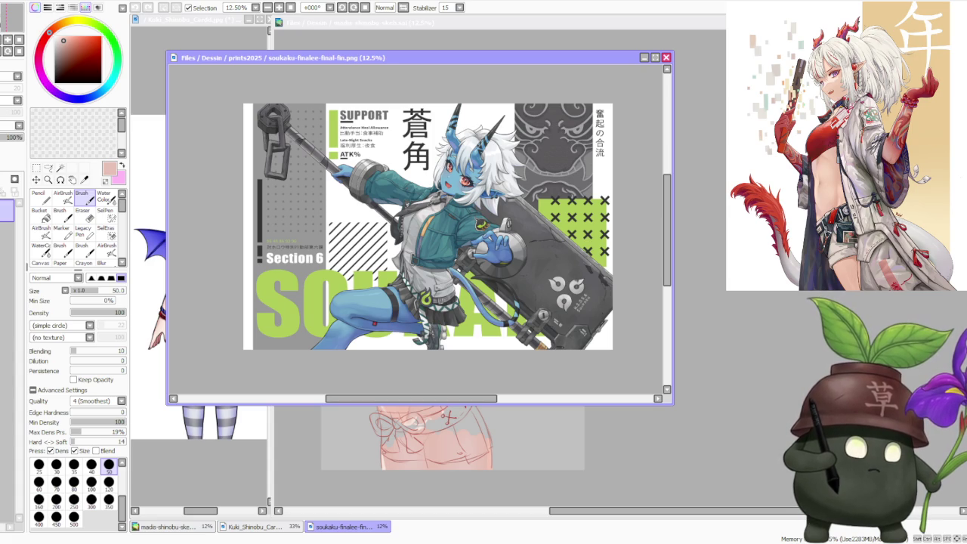
key(alt+Tab)
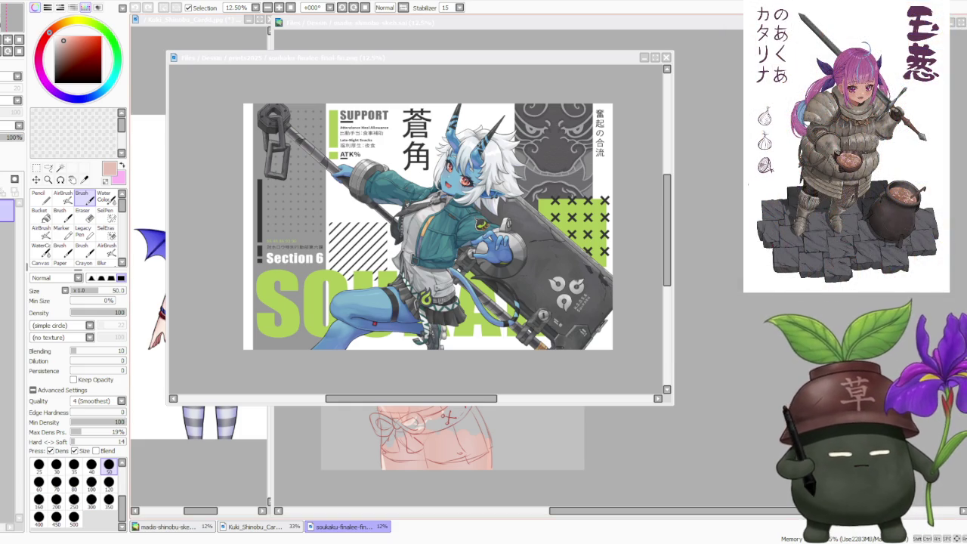
scroll(449, 197, up, 1)
scroll(449, 196, down, 1)
scroll(449, 196, up, 1)
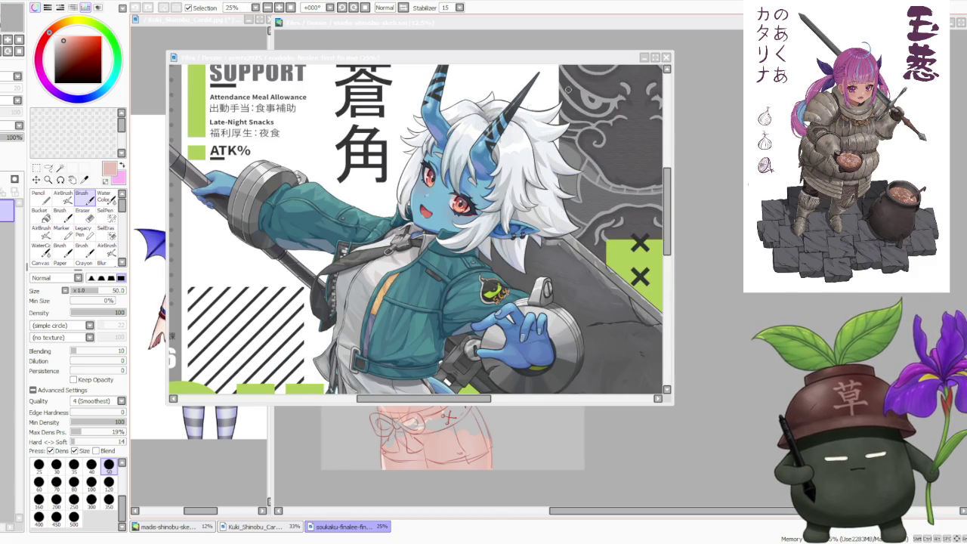
click(665, 57)
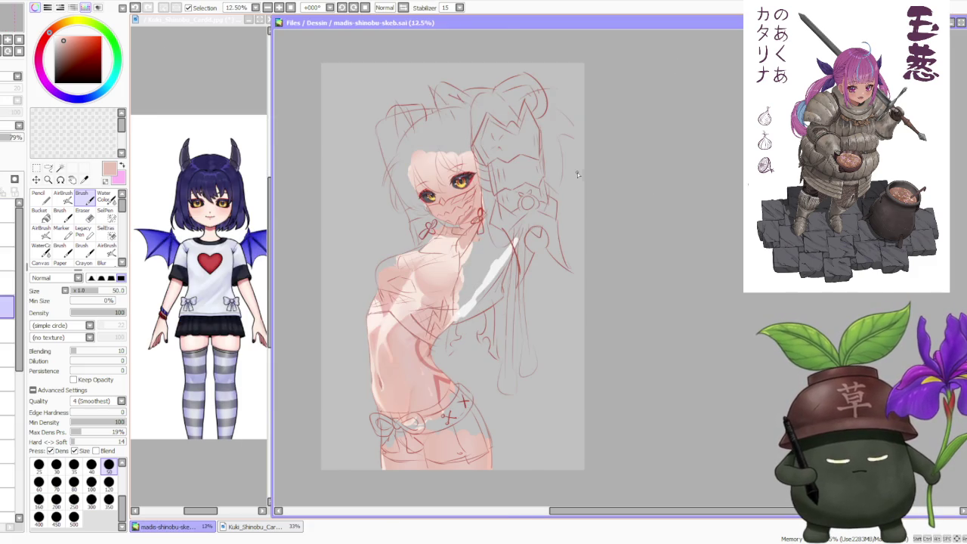
Step: Pan the Shinobu sketch slightly right and down, then zoom around to inspect it
drag(407, 122, 463, 137)
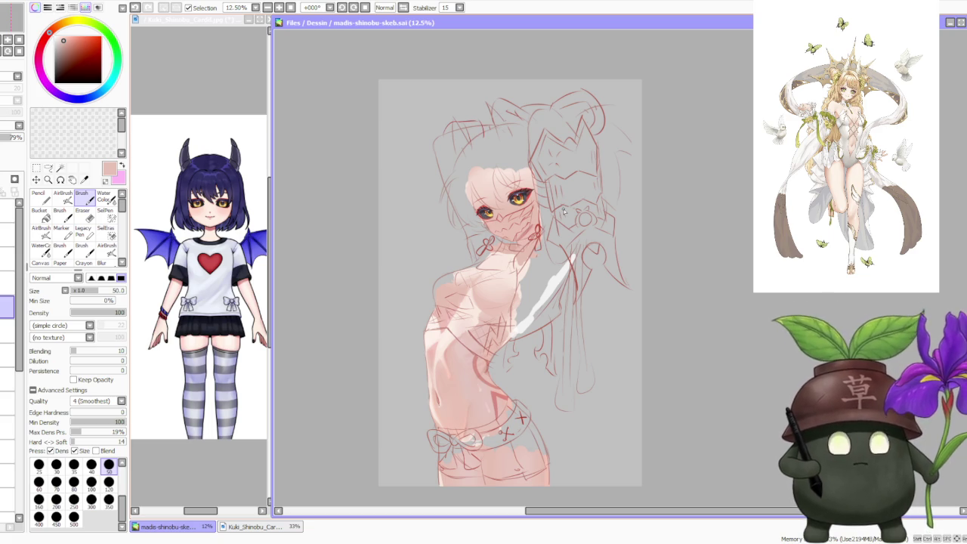
scroll(483, 270, up, 1)
scroll(484, 270, down, 1)
scroll(480, 271, down, 1)
scroll(470, 276, up, 1)
scroll(469, 277, up, 1)
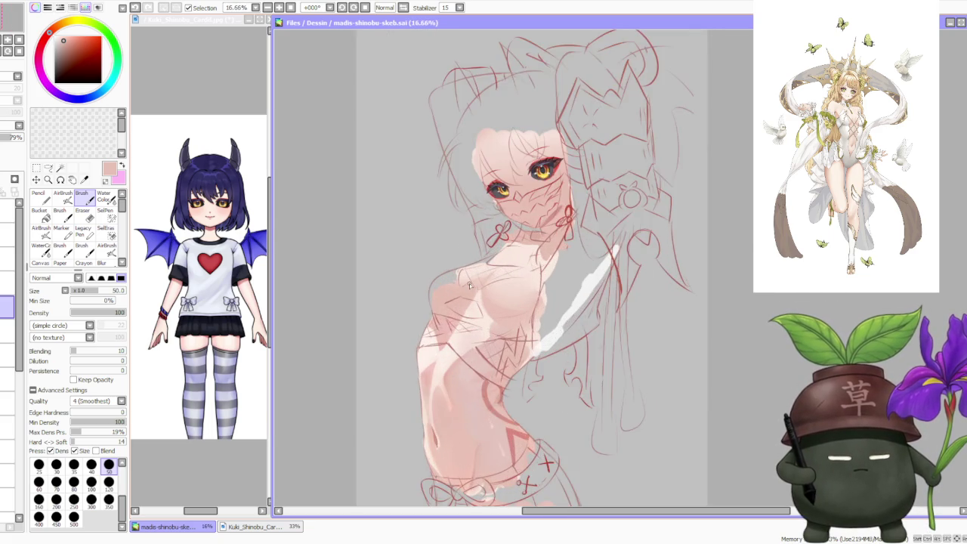
scroll(469, 283, up, 1)
scroll(463, 286, down, 2)
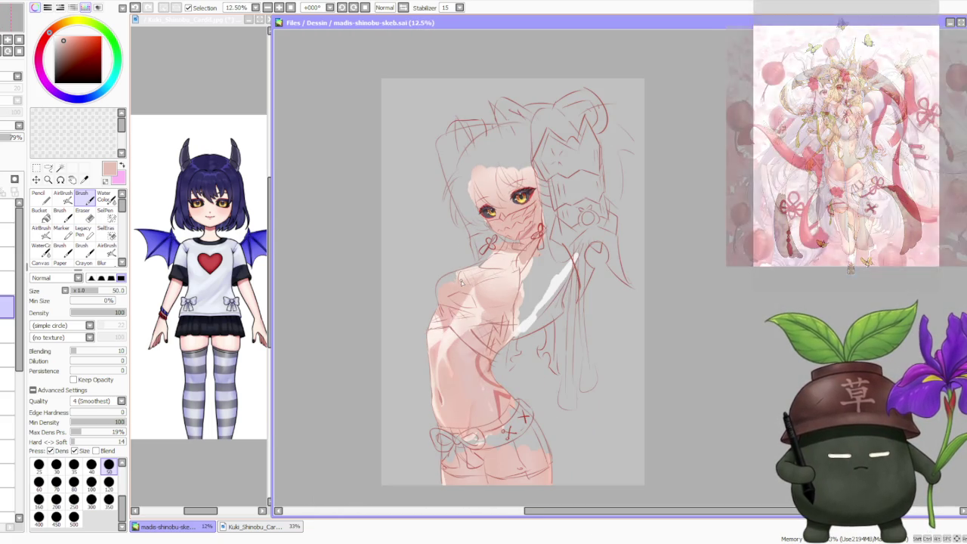
scroll(462, 282, up, 1)
scroll(462, 283, down, 1)
scroll(463, 282, down, 1)
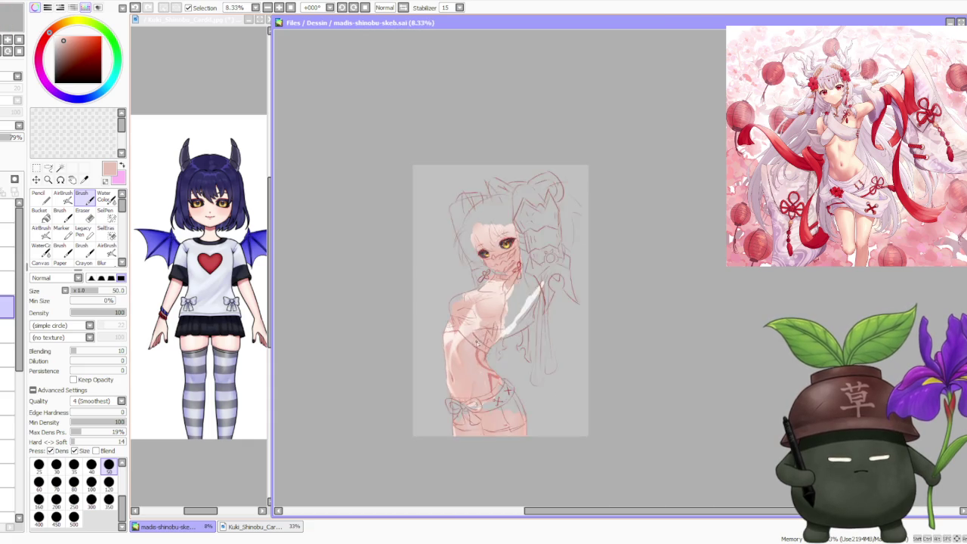
scroll(463, 282, up, 3)
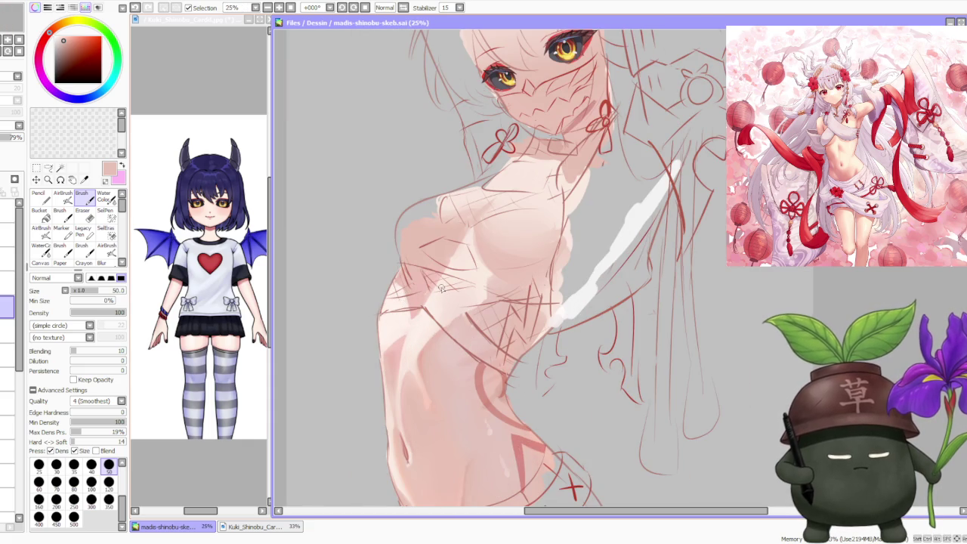
scroll(427, 293, down, 1)
scroll(426, 291, down, 1)
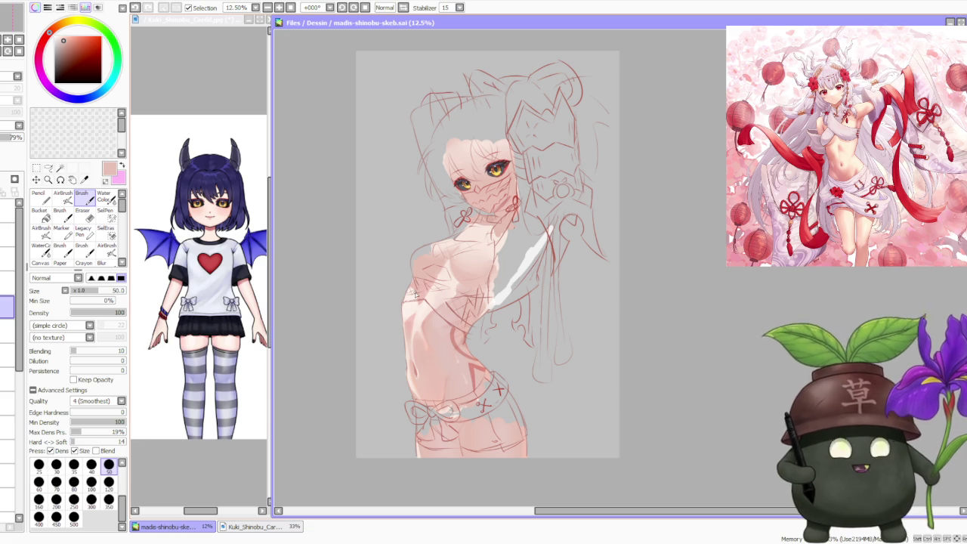
scroll(414, 295, up, 1)
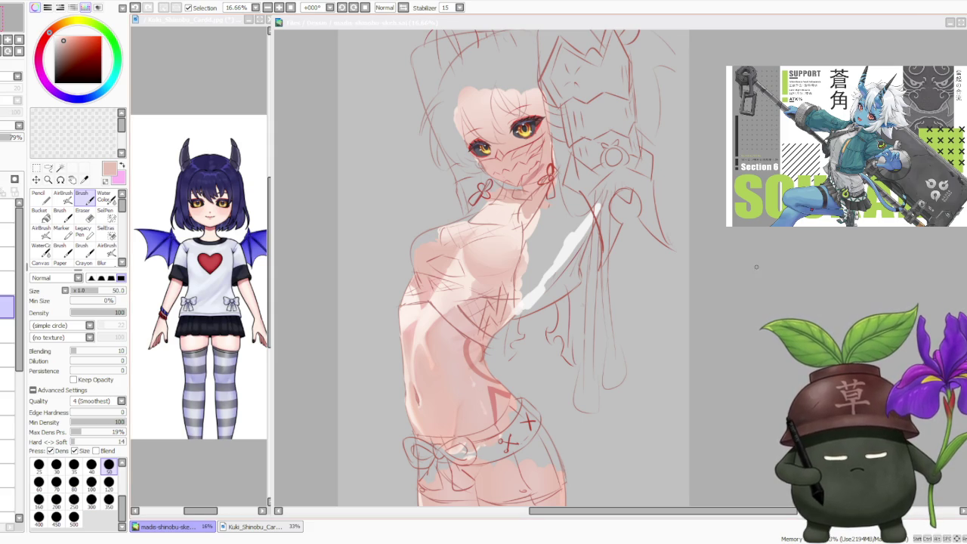
scroll(709, 257, down, 1)
scroll(559, 140, up, 4)
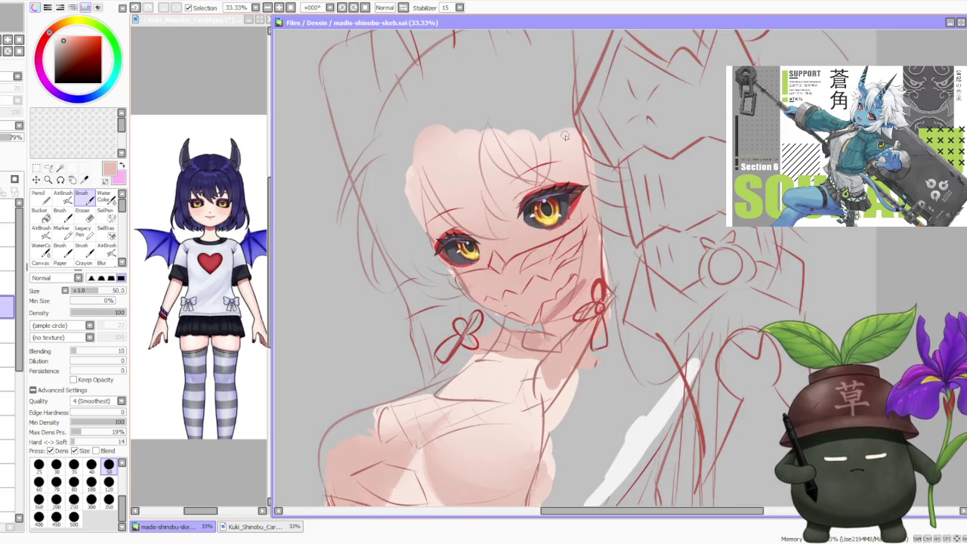
scroll(556, 142, down, 3)
scroll(380, 210, down, 1)
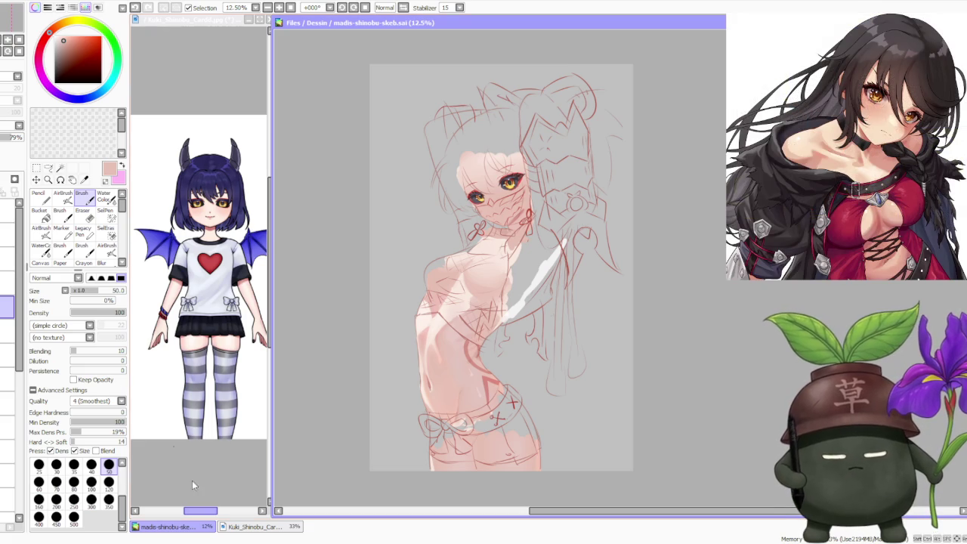
click(208, 90)
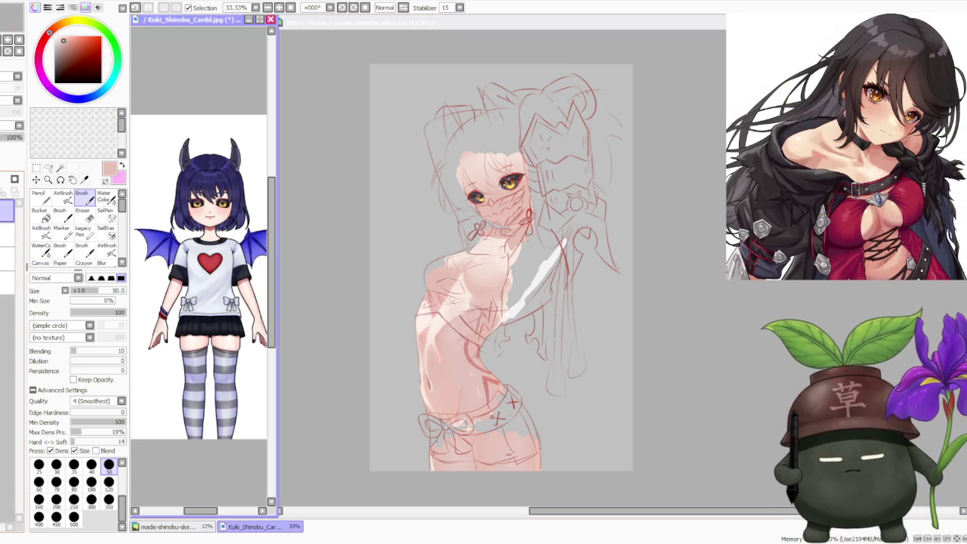
Step: Toggle layer visibility so only the Genshin Kuki Shinobu card shows in the reference
click(6, 212)
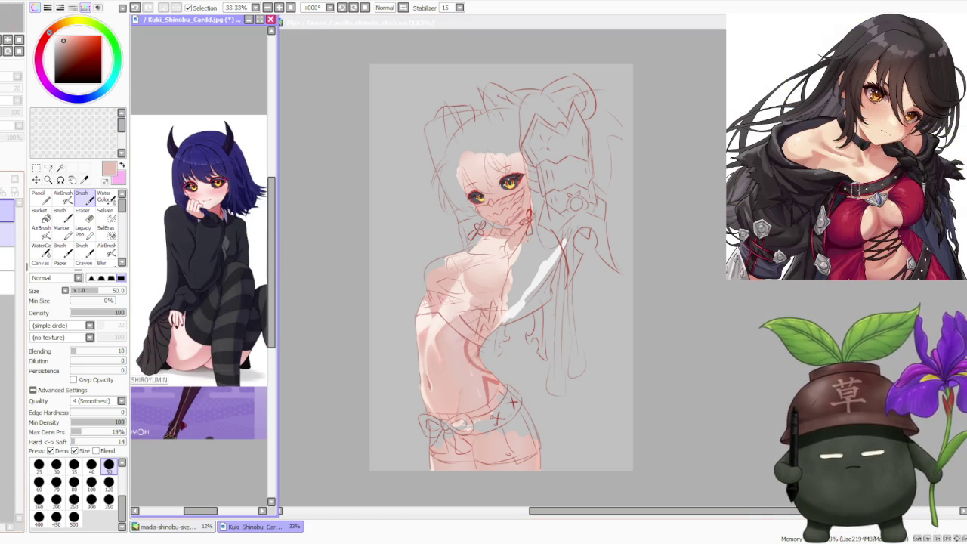
click(6, 211)
click(6, 281)
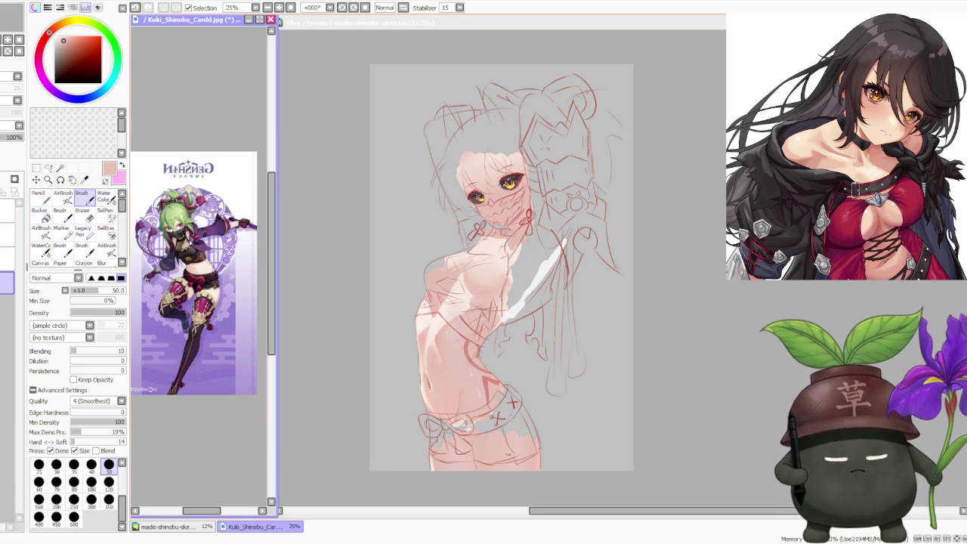
scroll(185, 257, up, 1)
scroll(182, 249, up, 1)
scroll(171, 239, up, 1)
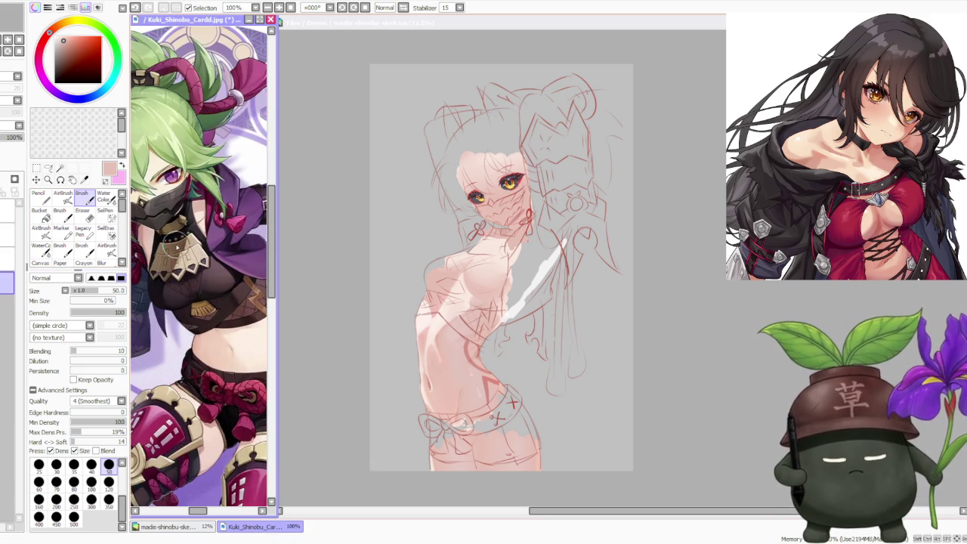
Step: Zoom in on the Kuki Shinobu card and compare it with the sketch canvas
click(698, 326)
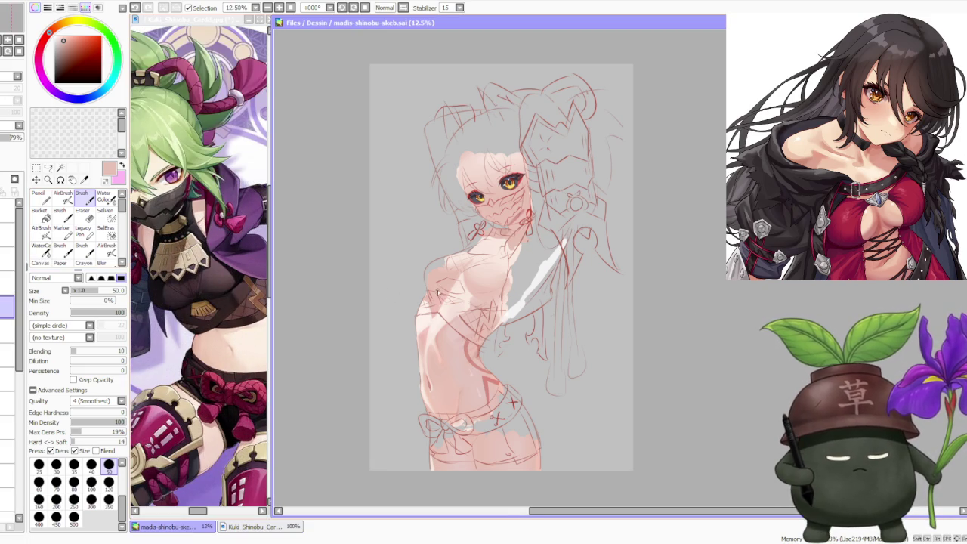
scroll(472, 295, up, 3)
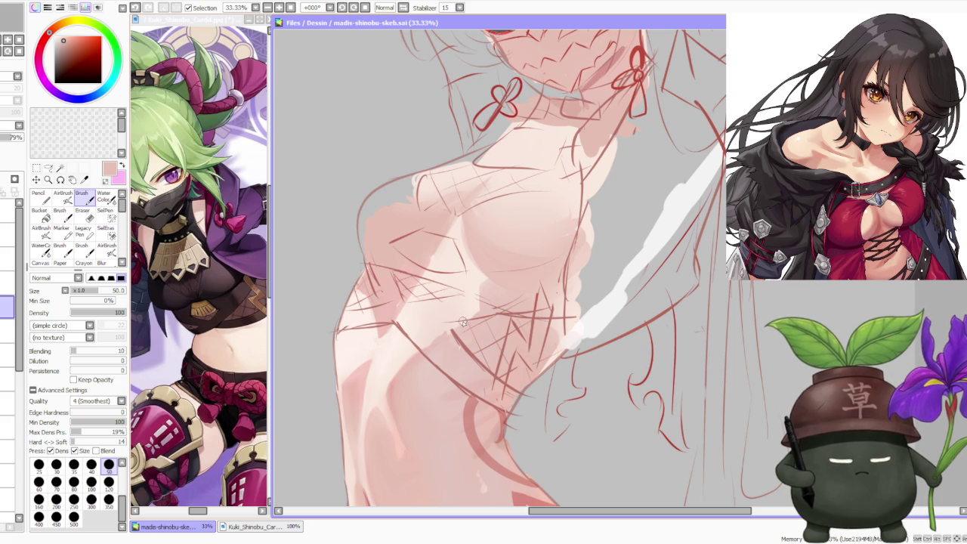
click(268, 290)
scroll(242, 305, down, 1)
scroll(242, 309, up, 3)
scroll(249, 332, down, 1)
scroll(256, 336, down, 4)
scroll(227, 317, up, 1)
click(519, 291)
scroll(518, 291, down, 1)
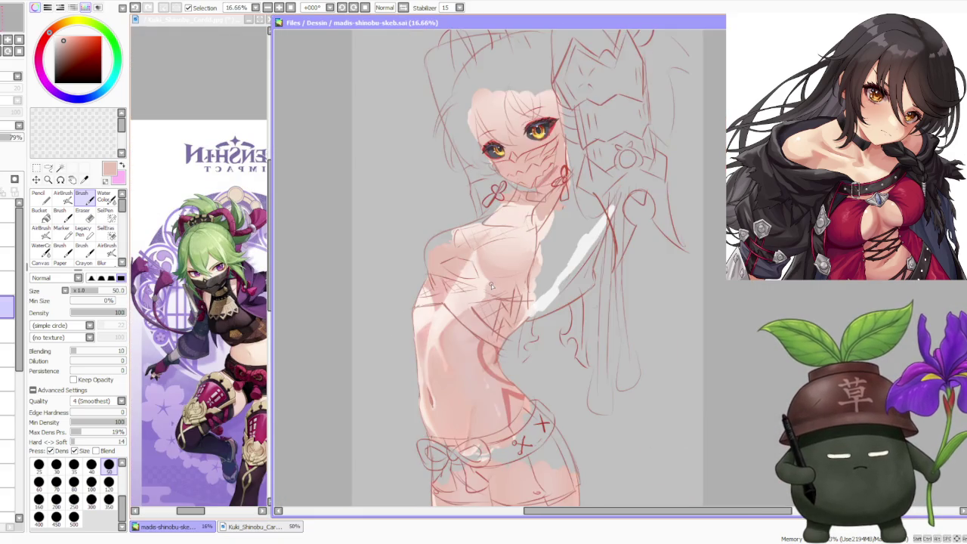
scroll(491, 285, down, 1)
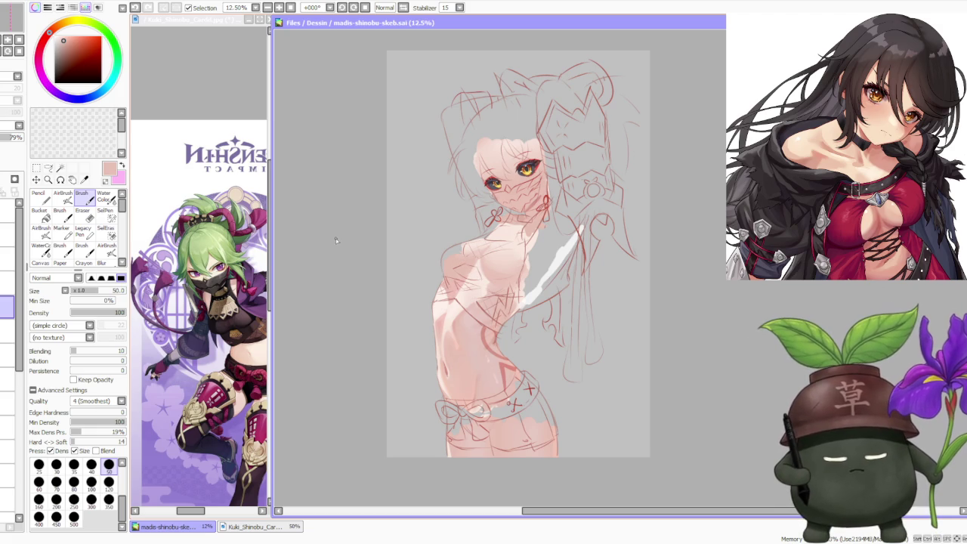
scroll(226, 287, up, 1)
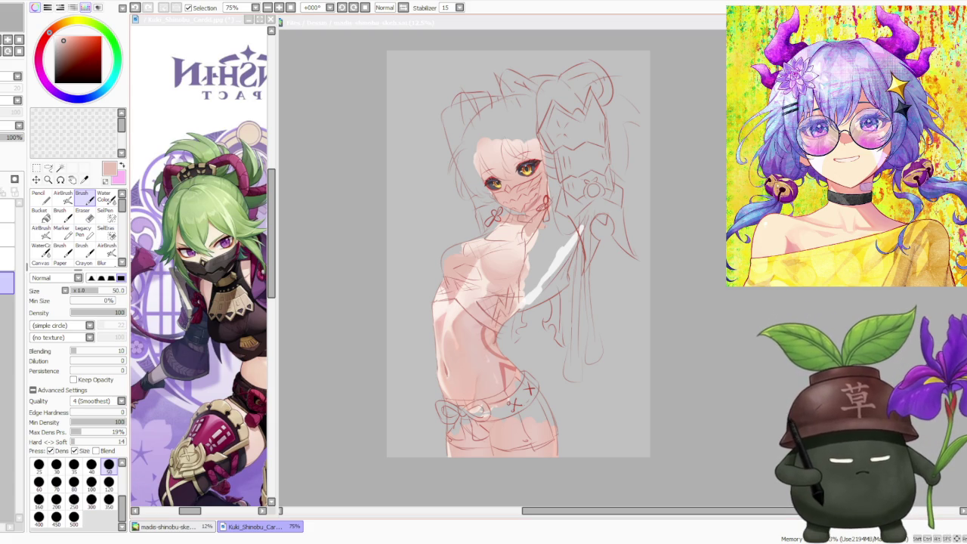
click(200, 264)
click(566, 194)
scroll(566, 194, down, 1)
scroll(589, 182, up, 4)
scroll(609, 174, down, 1)
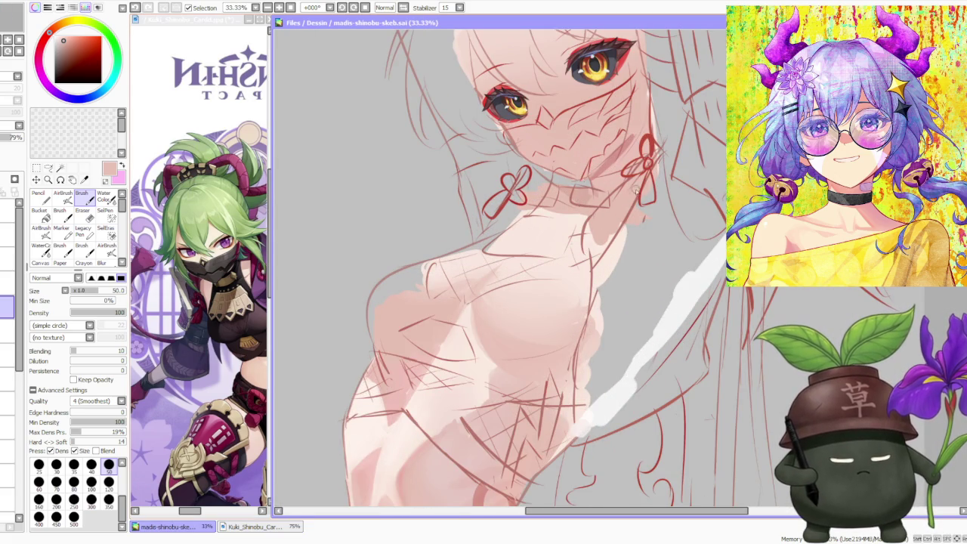
scroll(592, 188, up, 2)
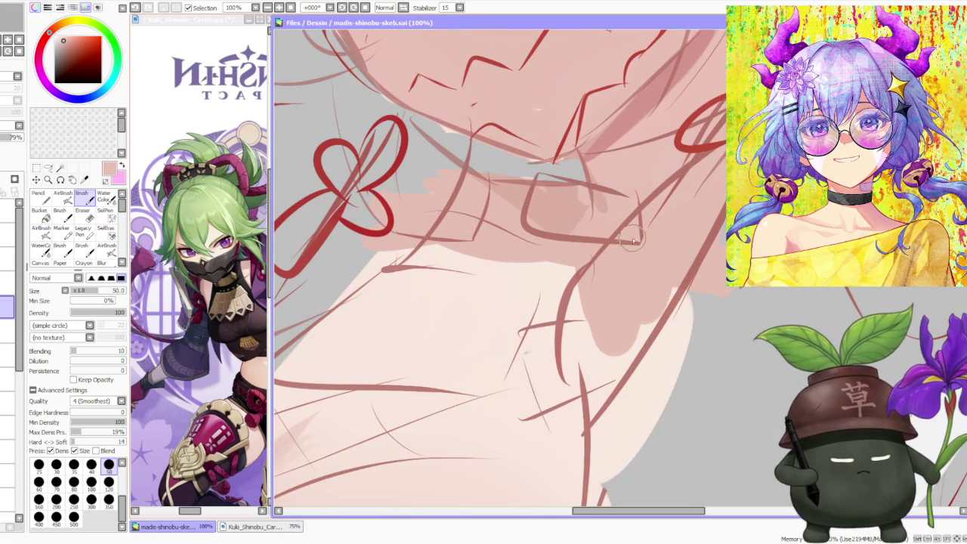
scroll(593, 180, down, 2)
scroll(593, 179, down, 1)
scroll(593, 179, down, 1)
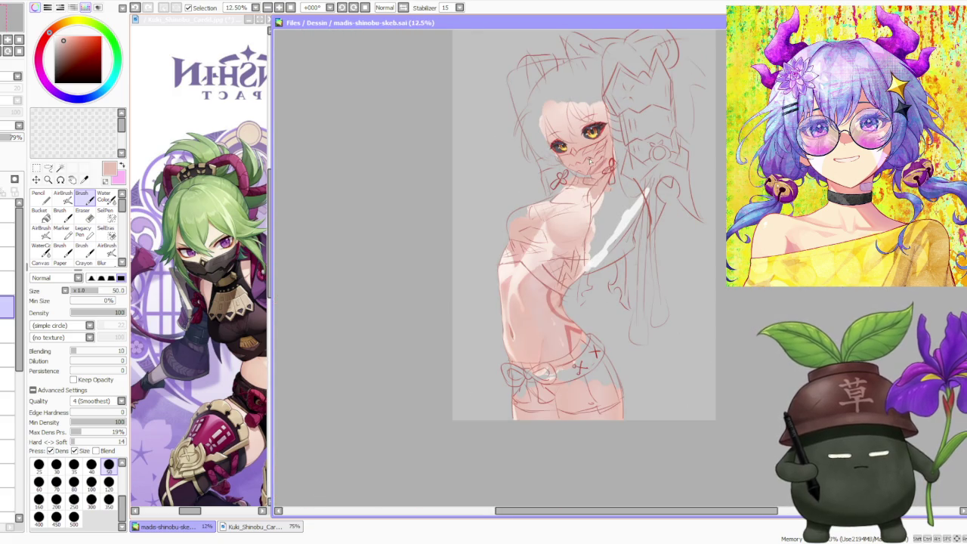
scroll(619, 133, up, 1)
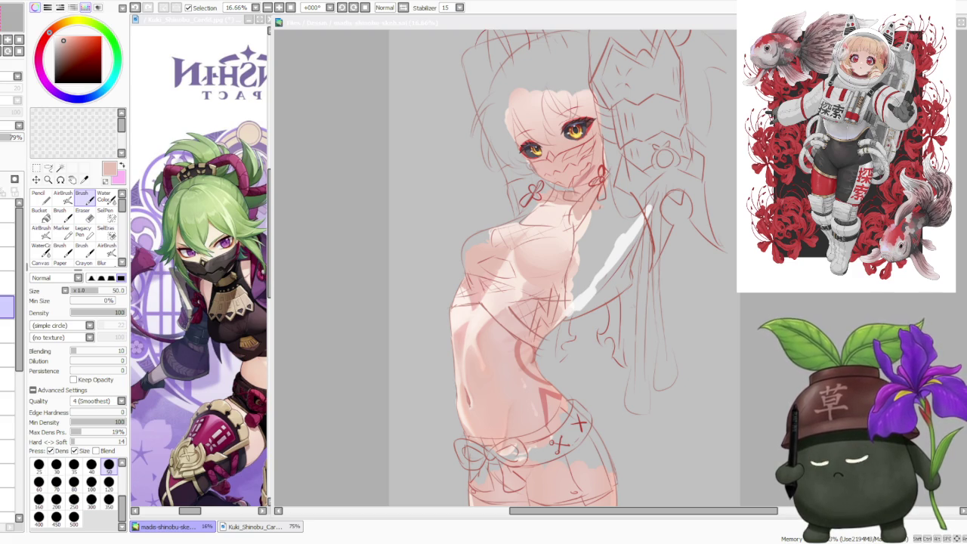
click(178, 306)
scroll(204, 302, down, 2)
scroll(208, 302, up, 1)
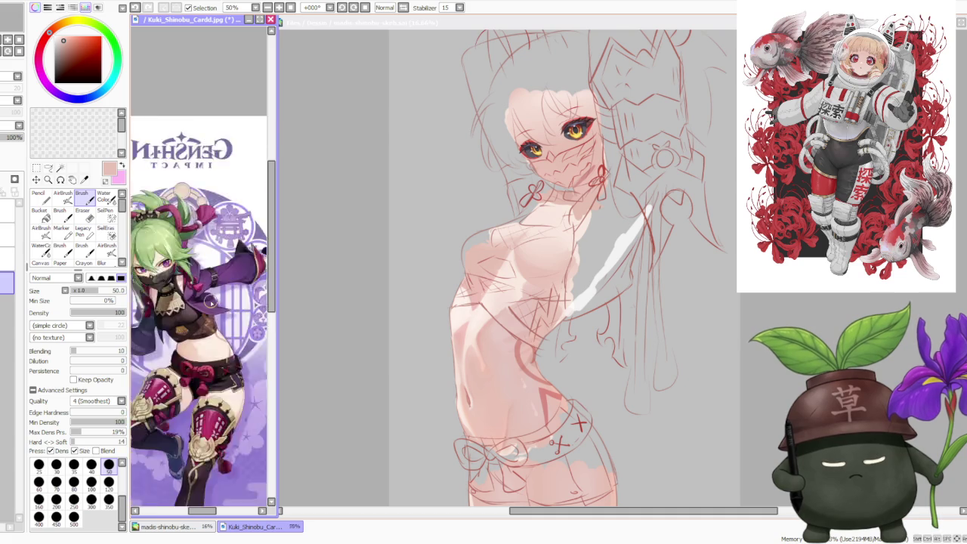
scroll(210, 302, up, 2)
scroll(210, 302, down, 1)
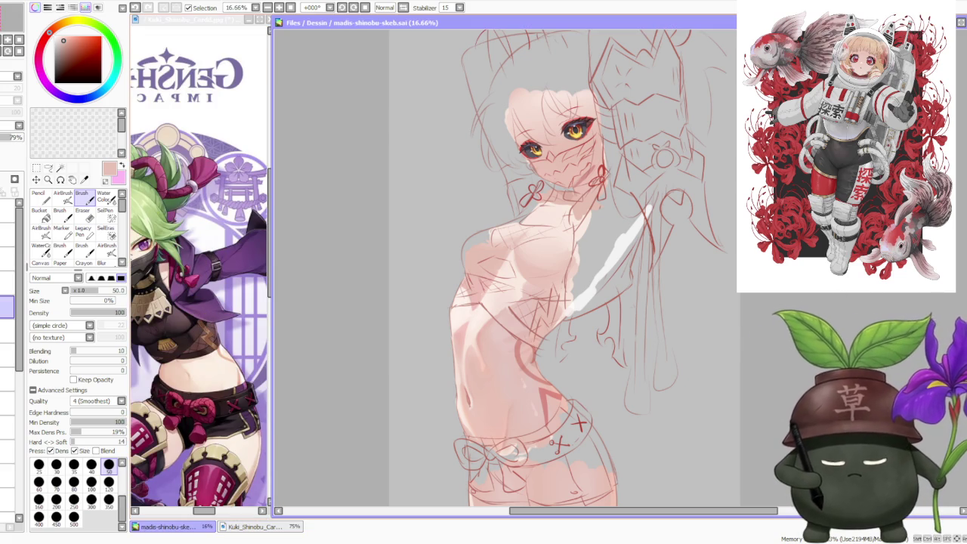
scroll(11, 393, down, 2)
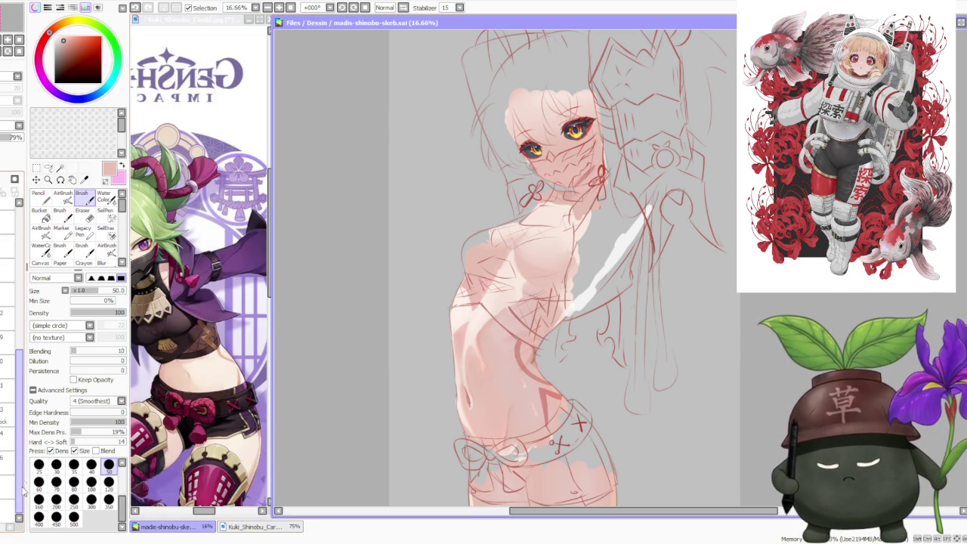
click(8, 488)
Step: Eyedrop the reference's dark brown, set brush size 300, and block clothing on torso and chest
click(19, 506)
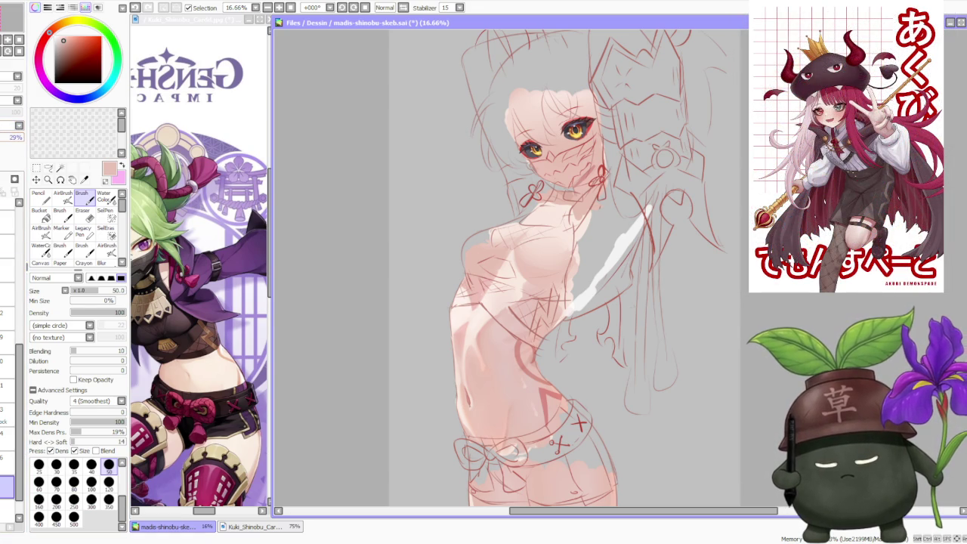
alt+click(212, 326)
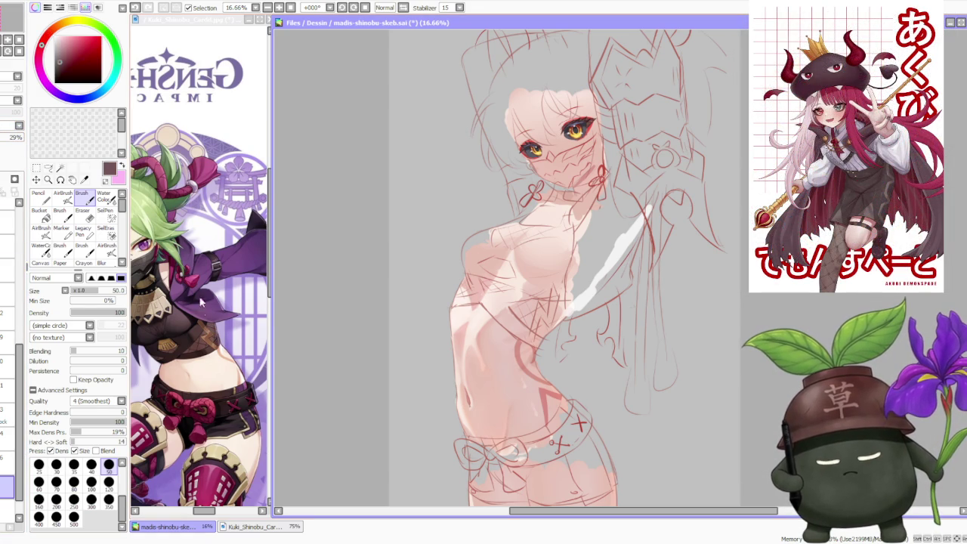
click(92, 498)
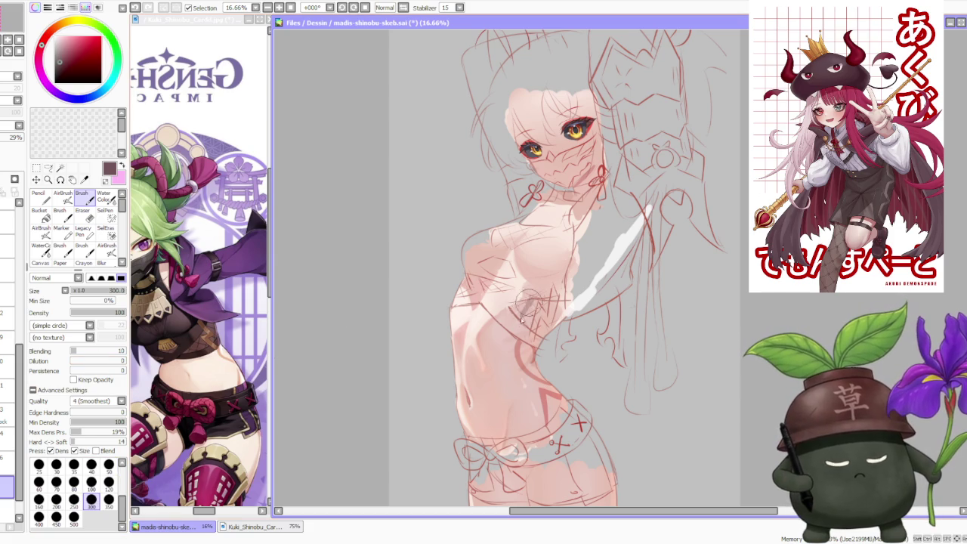
drag(534, 295, 521, 317)
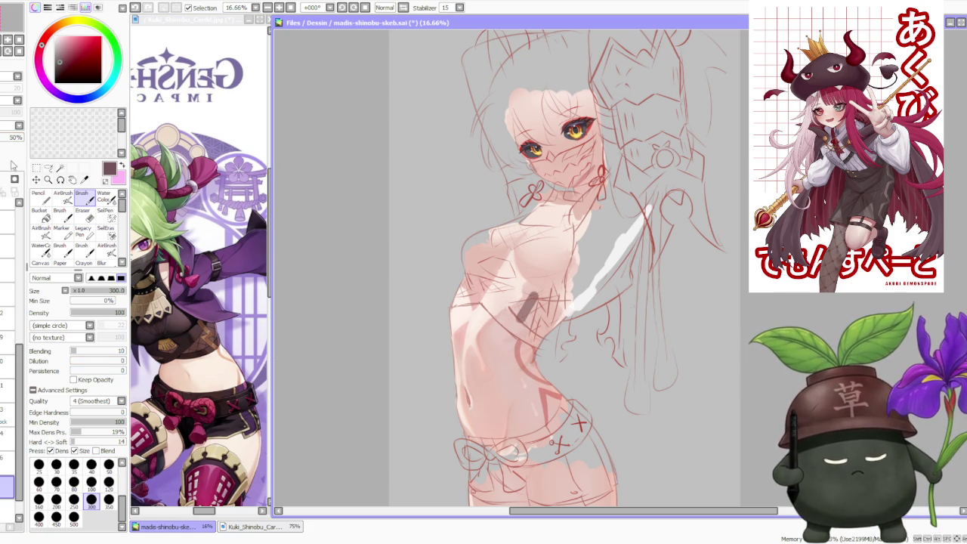
mouse_move(508, 296)
mouse_down()
mouse_move(519, 326)
mouse_move(540, 342)
mouse_move(549, 335)
mouse_move(549, 307)
mouse_move(488, 260)
mouse_move(491, 287)
mouse_move(505, 287)
mouse_move(464, 279)
mouse_move(453, 299)
mouse_move(470, 291)
mouse_move(459, 296)
mouse_up()
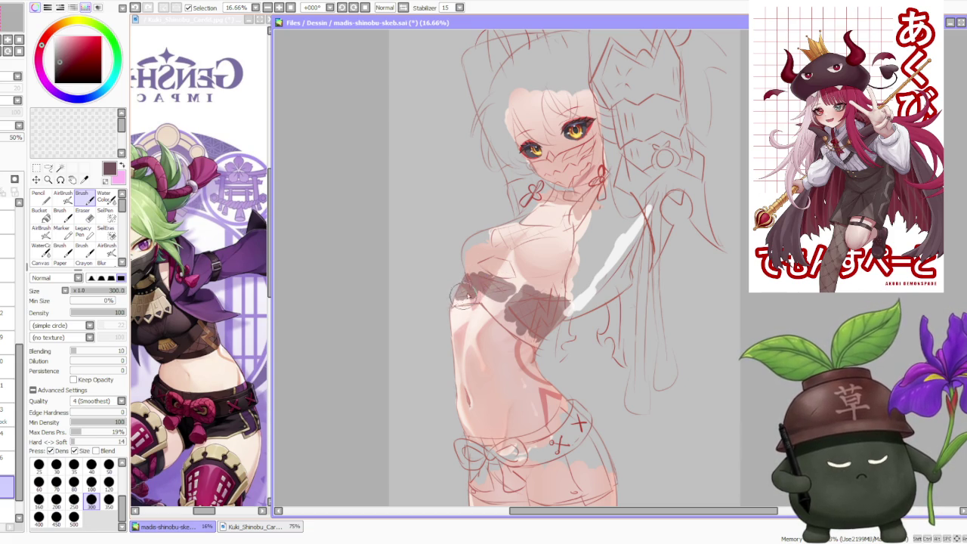
mouse_move(496, 241)
mouse_down()
mouse_move(495, 226)
mouse_move(529, 215)
mouse_move(526, 225)
mouse_up()
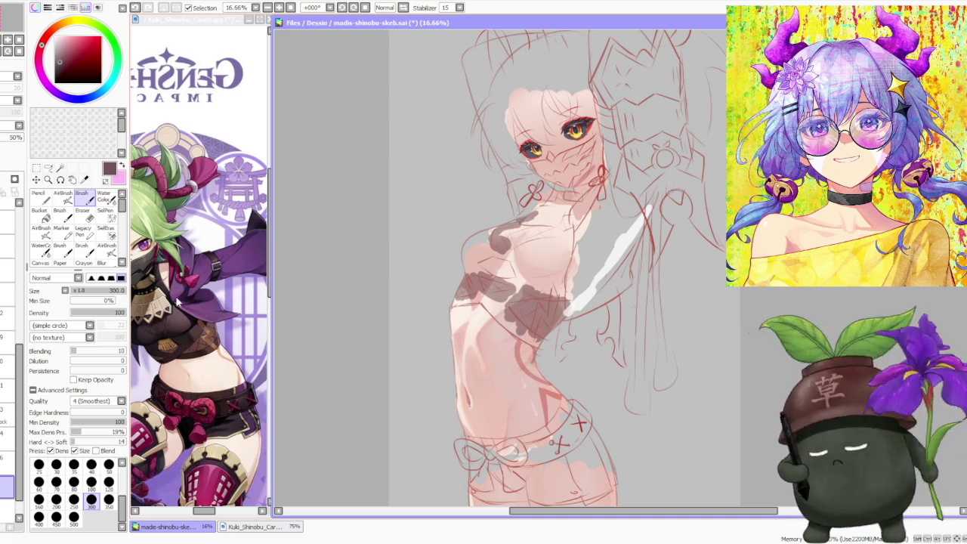
Step: Paint the dark top over the chest
scroll(177, 333, up, 2)
scroll(166, 363, up, 1)
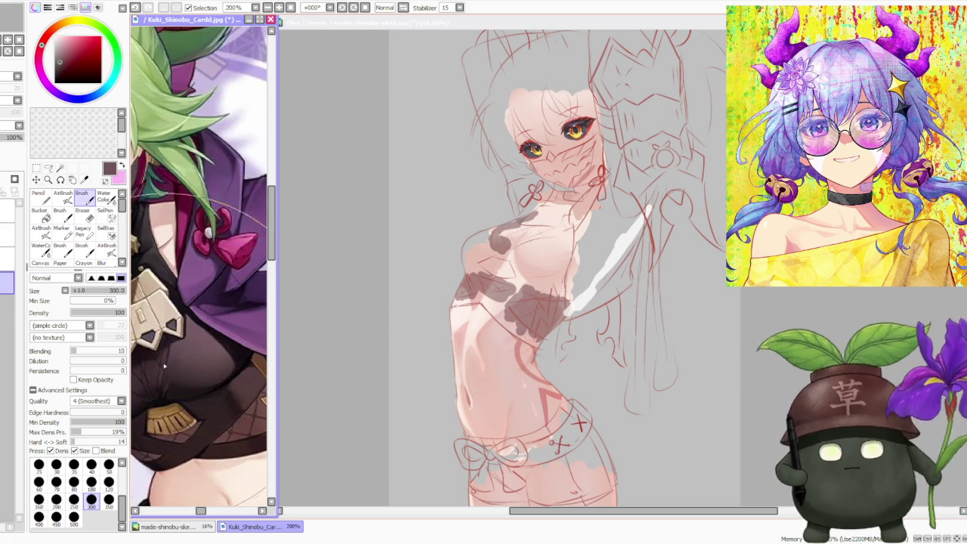
drag(166, 363, 177, 521)
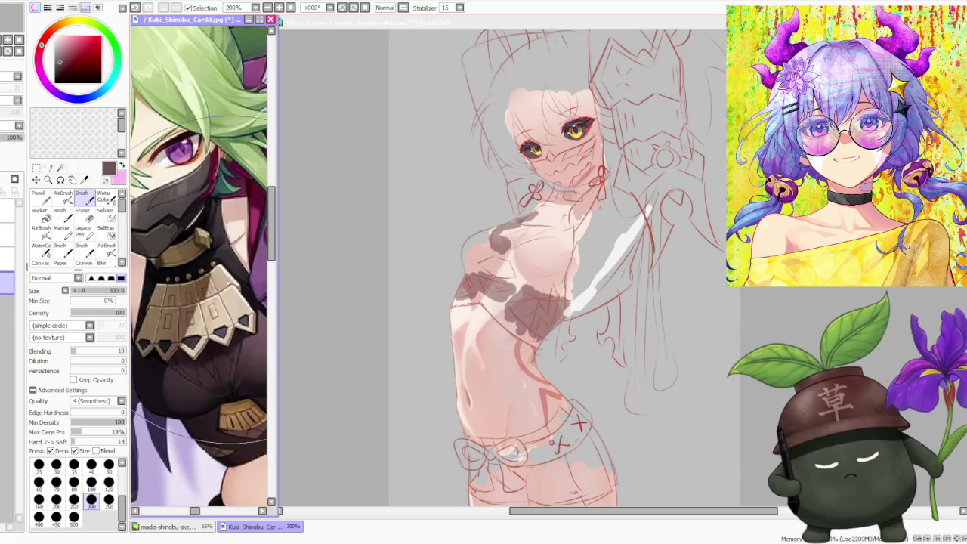
scroll(236, 348, down, 1)
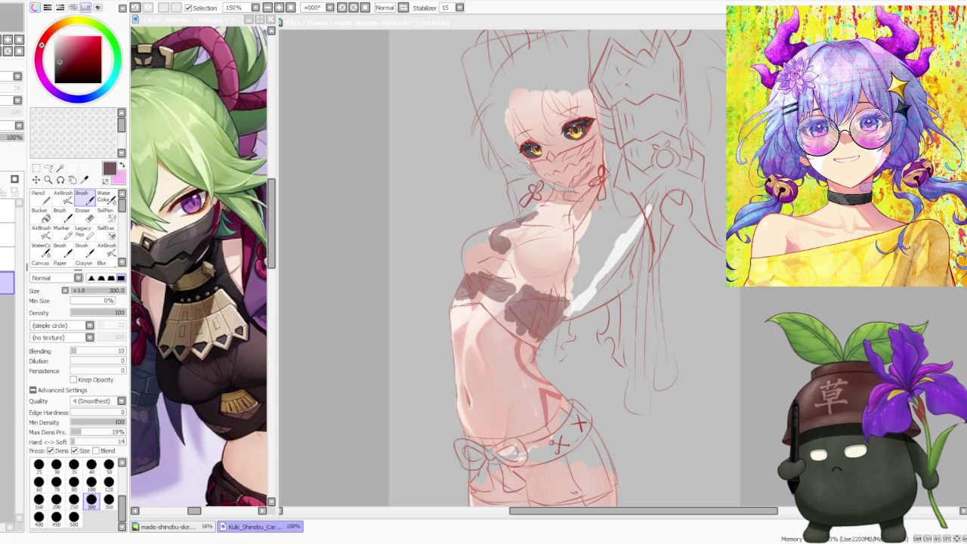
click(544, 227)
mouse_move(530, 226)
mouse_down()
mouse_move(556, 253)
mouse_move(561, 237)
mouse_move(521, 261)
mouse_move(521, 235)
mouse_up()
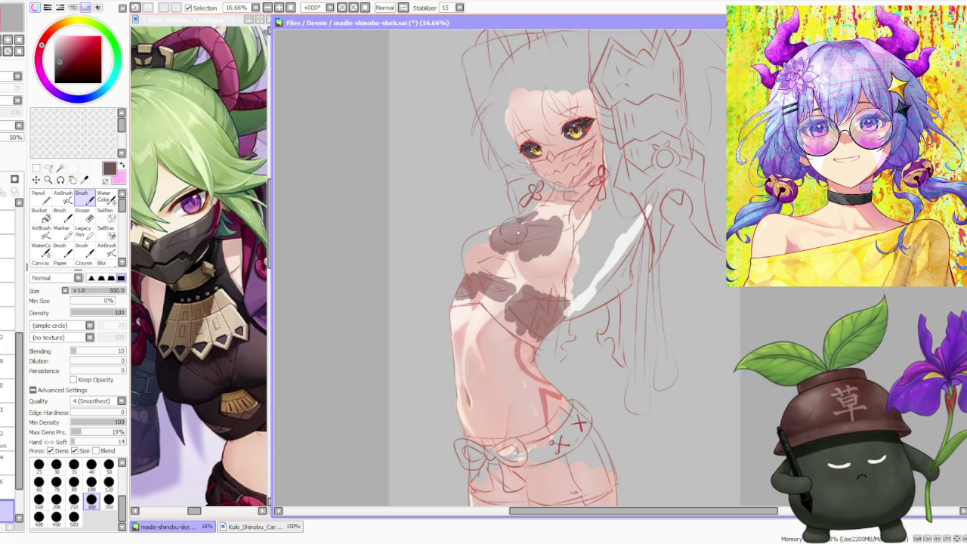
Step: Raise the clothing layer opacity to 75% and resample a slightly lighter dark brown
click(8, 139)
drag(8, 142, 10, 144)
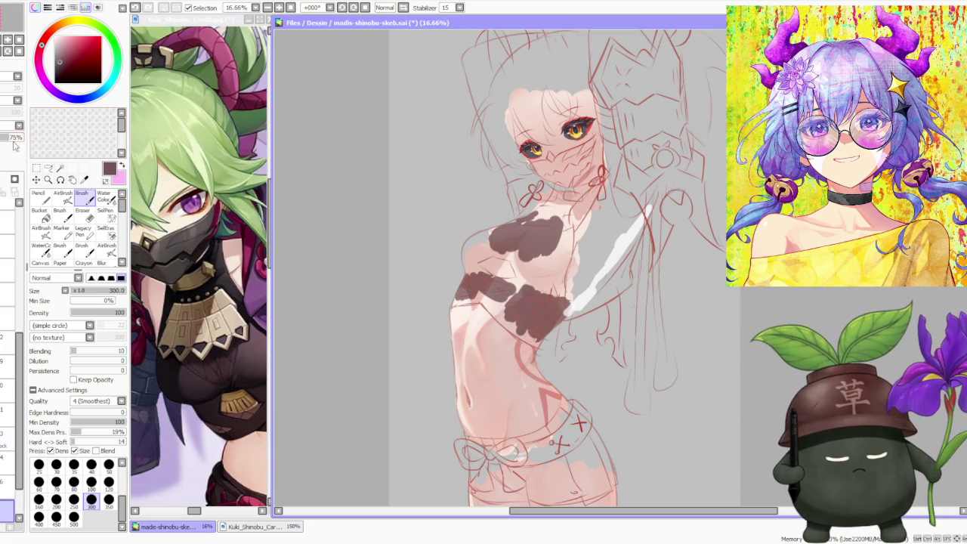
scroll(529, 242, down, 2)
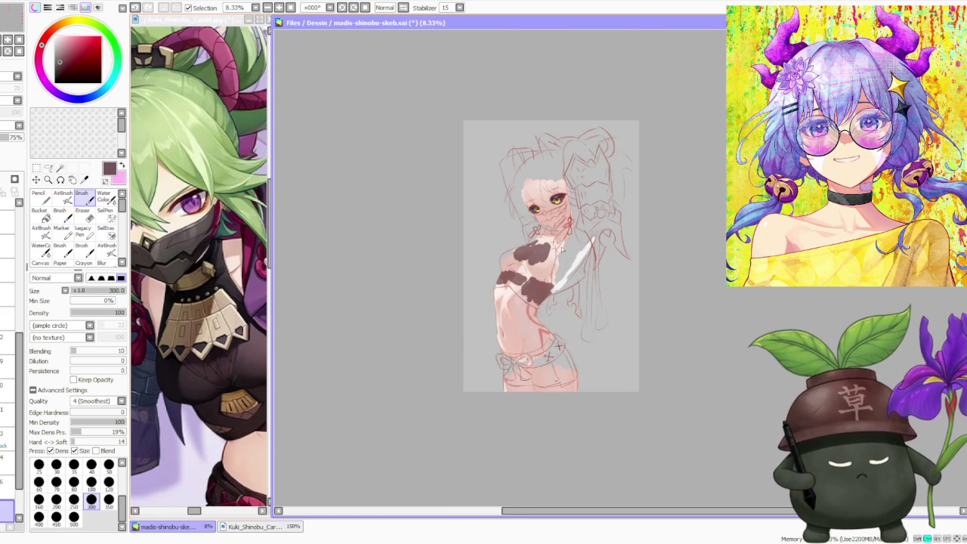
scroll(559, 246, up, 2)
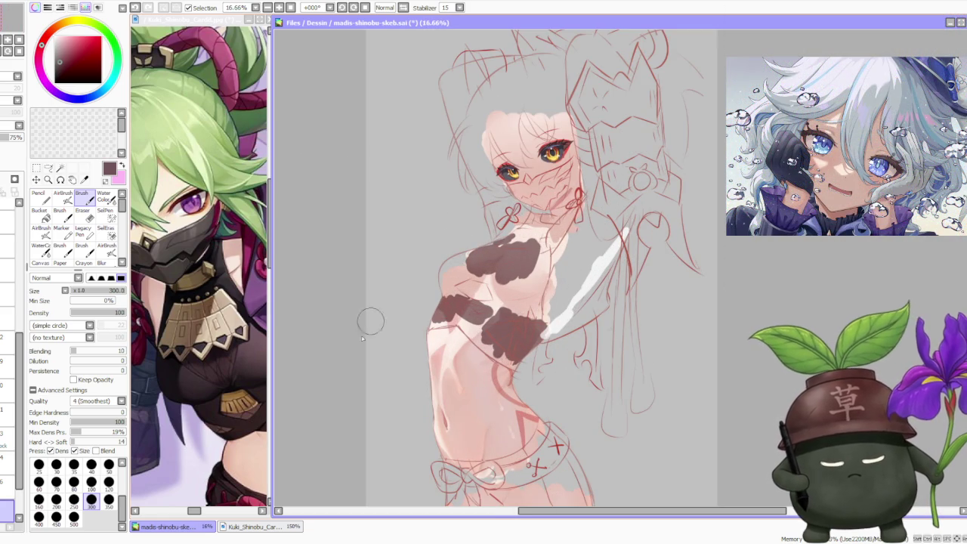
alt+click(253, 421)
alt+click(254, 421)
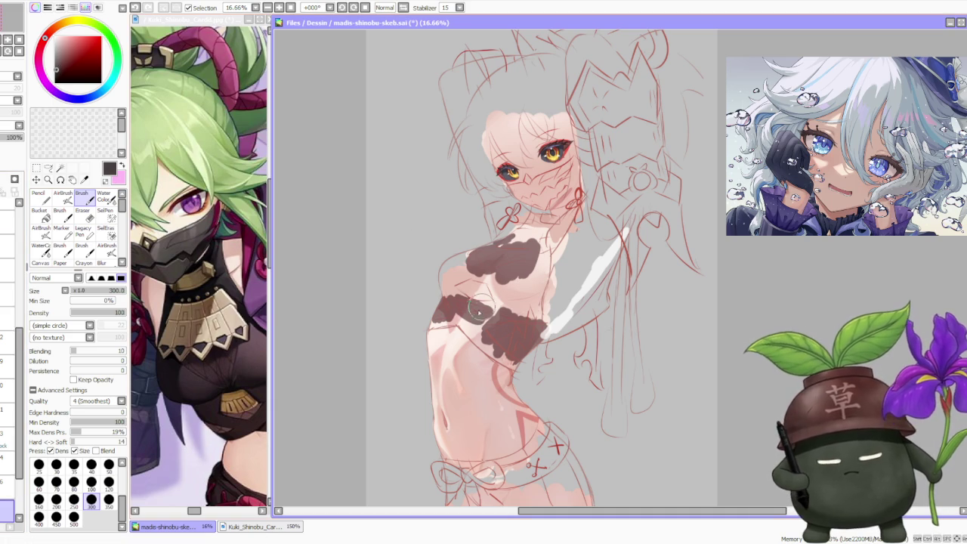
scroll(484, 337, up, 1)
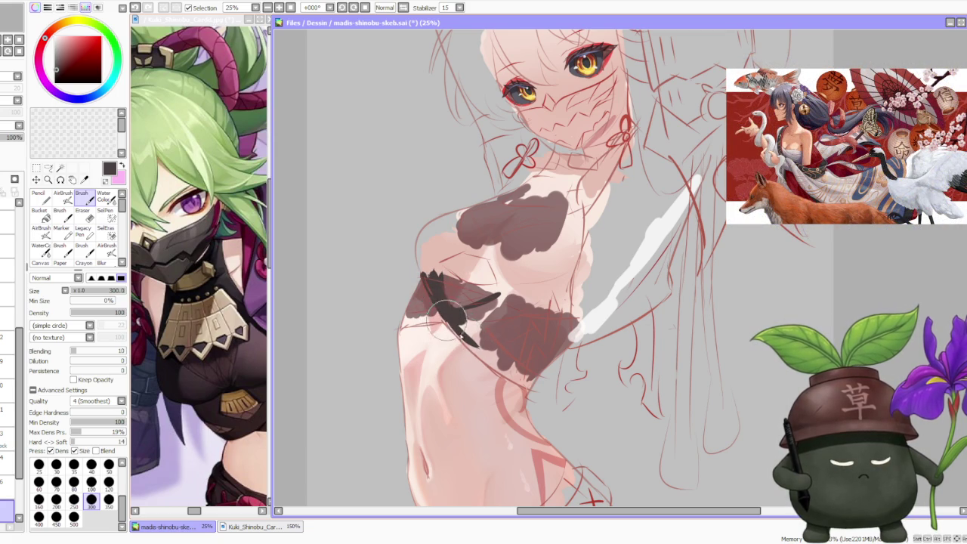
Step: Paint the diagonal dark strap and the dark belt across the waist
drag(443, 311, 521, 380)
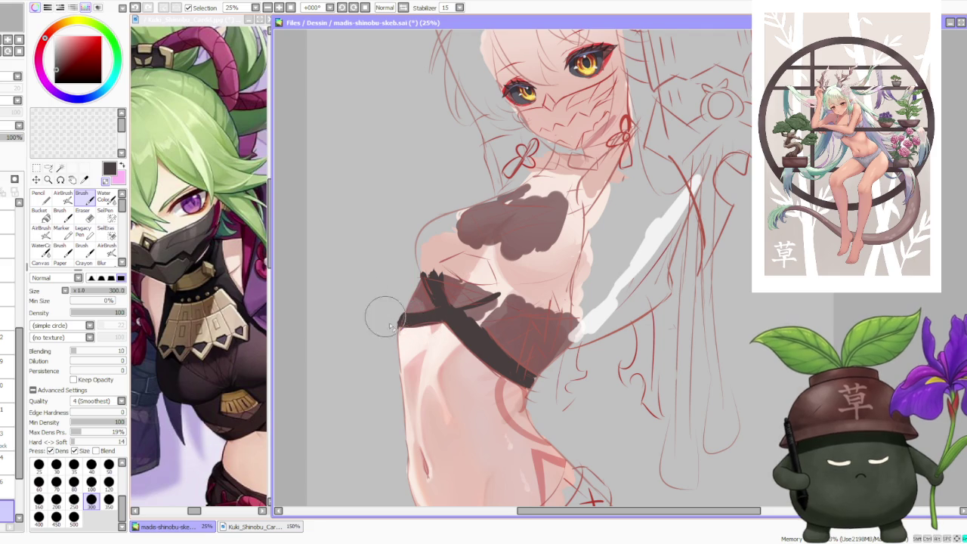
scroll(387, 324, up, 1)
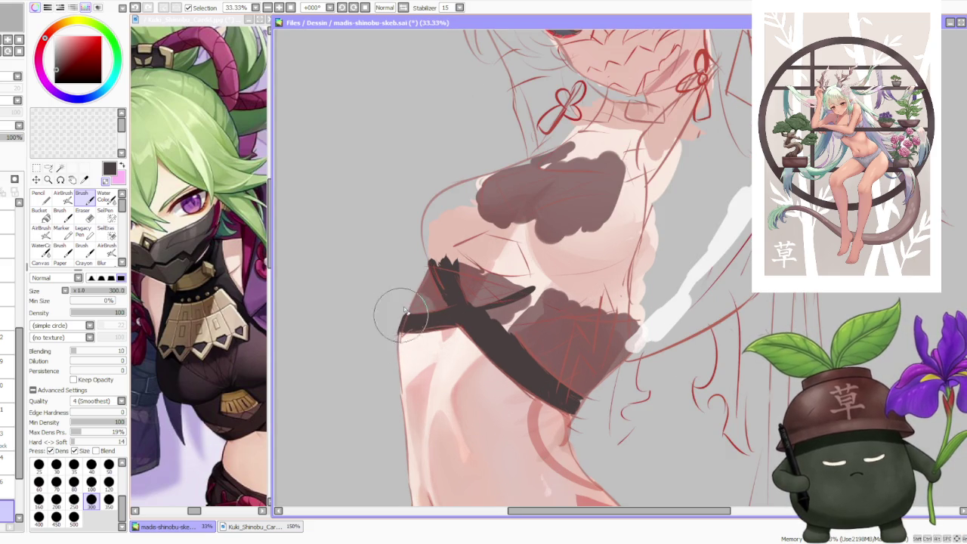
scroll(423, 280, down, 1)
scroll(498, 242, down, 1)
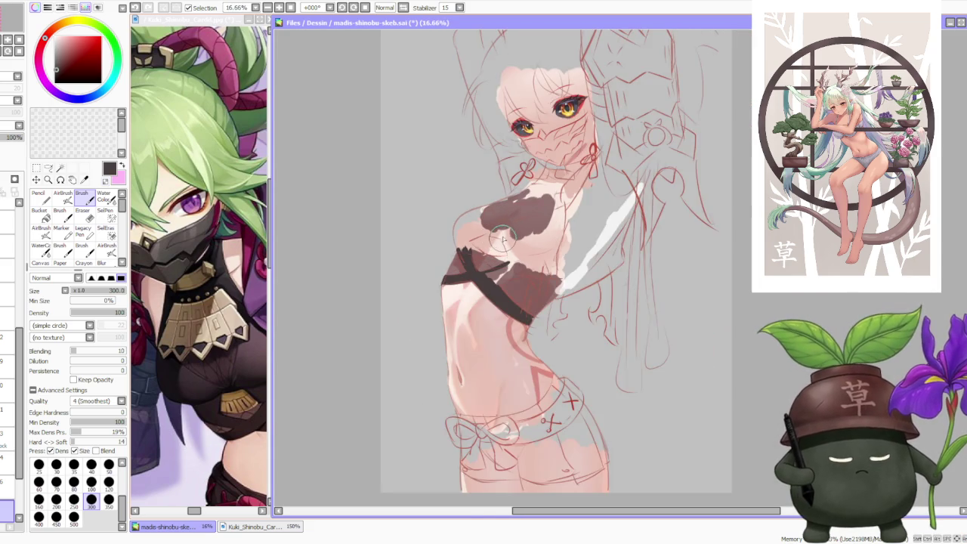
scroll(502, 240, up, 2)
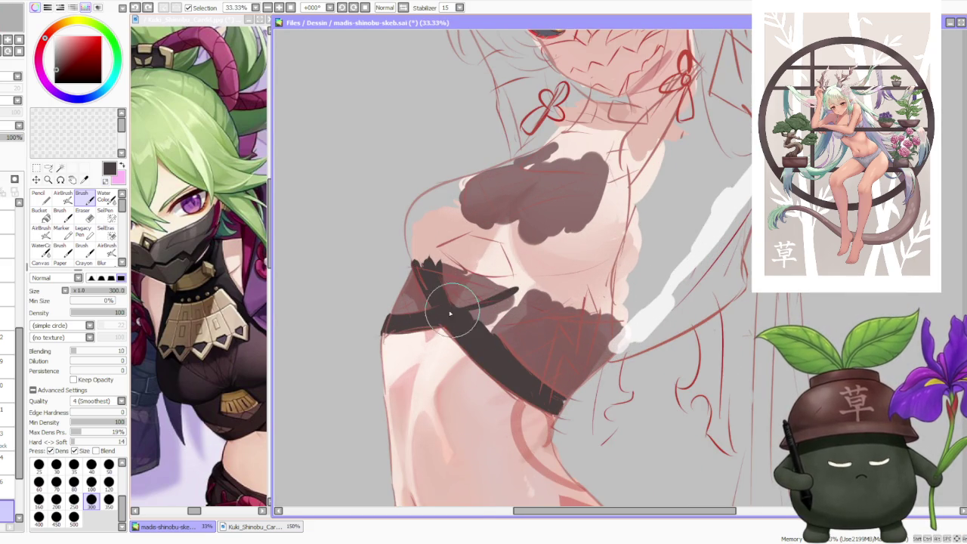
mouse_move(454, 301)
mouse_down()
mouse_move(474, 326)
mouse_move(559, 306)
mouse_up()
drag(483, 317, 562, 299)
mouse_move(459, 319)
mouse_down()
mouse_move(547, 309)
mouse_move(503, 285)
mouse_move(473, 317)
mouse_move(544, 388)
mouse_move(529, 352)
mouse_move(474, 326)
mouse_up()
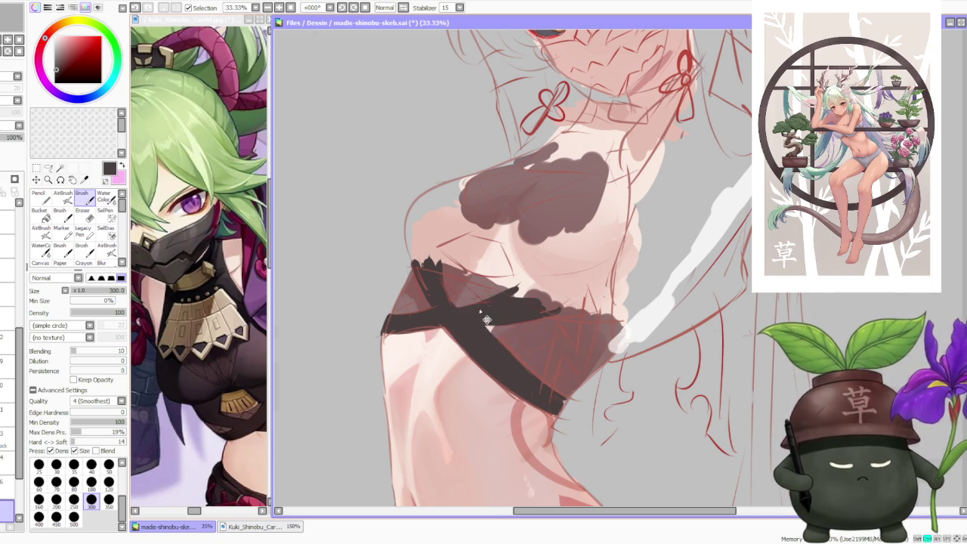
Step: Zoom out to 12.5% to check the whole figure
scroll(480, 315, down, 2)
scroll(443, 317, up, 3)
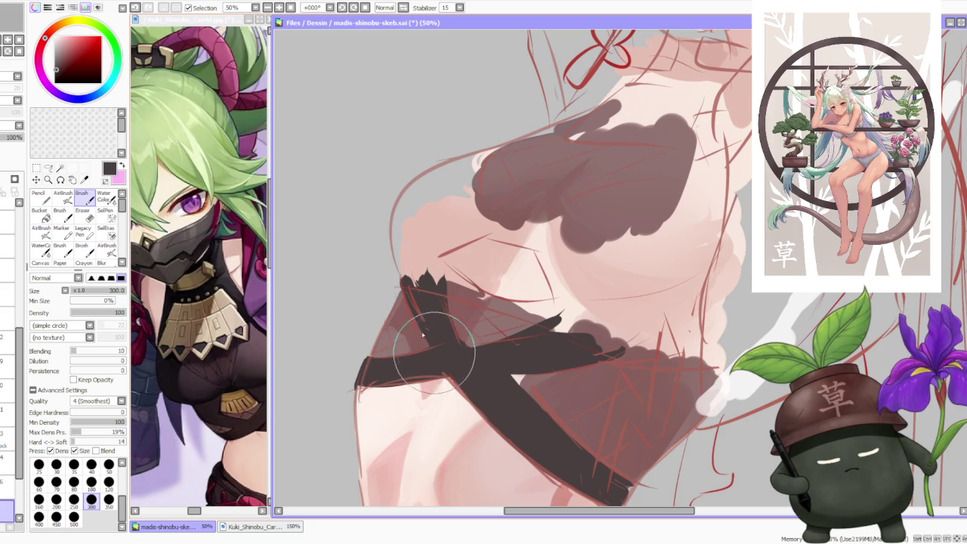
scroll(433, 353, down, 2)
scroll(529, 226, down, 1)
scroll(537, 221, down, 1)
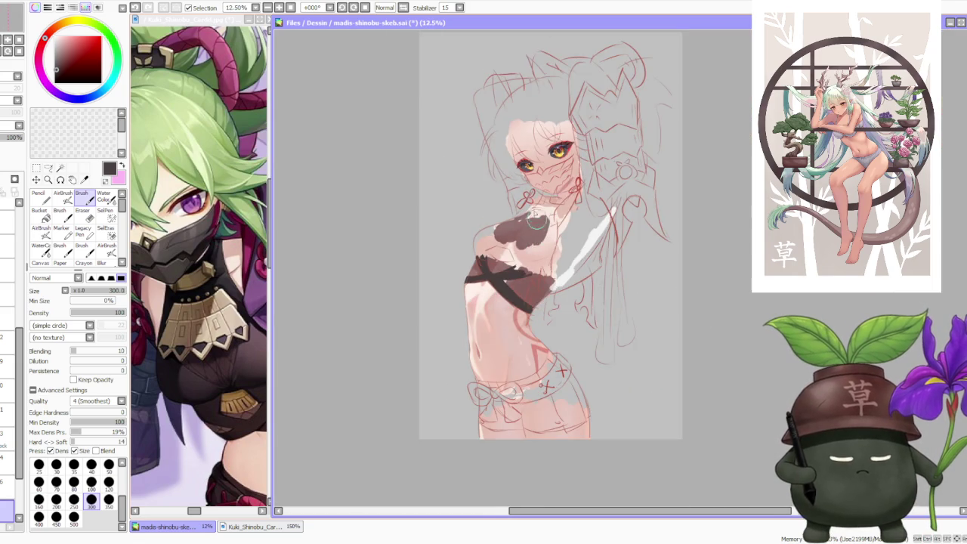
scroll(537, 221, down, 1)
scroll(539, 220, up, 3)
scroll(538, 220, up, 2)
scroll(540, 226, down, 3)
scroll(541, 232, down, 1)
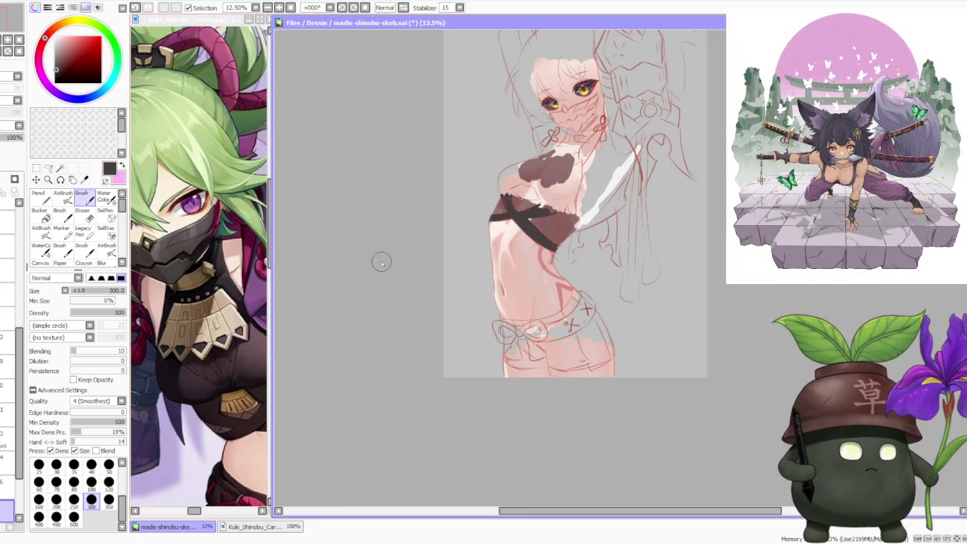
Step: Select the full-opacity clothing layer and lower Brush Blending to about 13
scroll(630, 387, down, 1)
scroll(633, 202, up, 2)
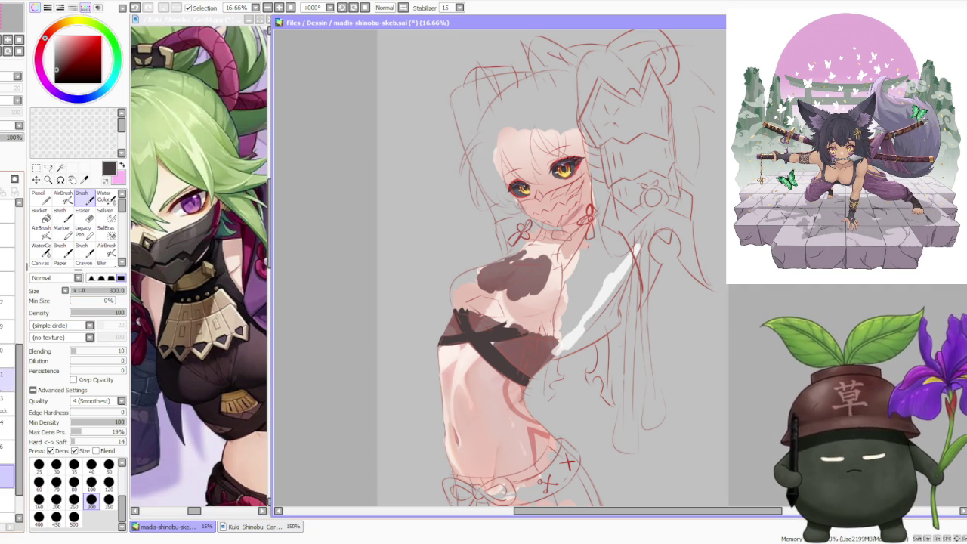
click(7, 465)
click(10, 255)
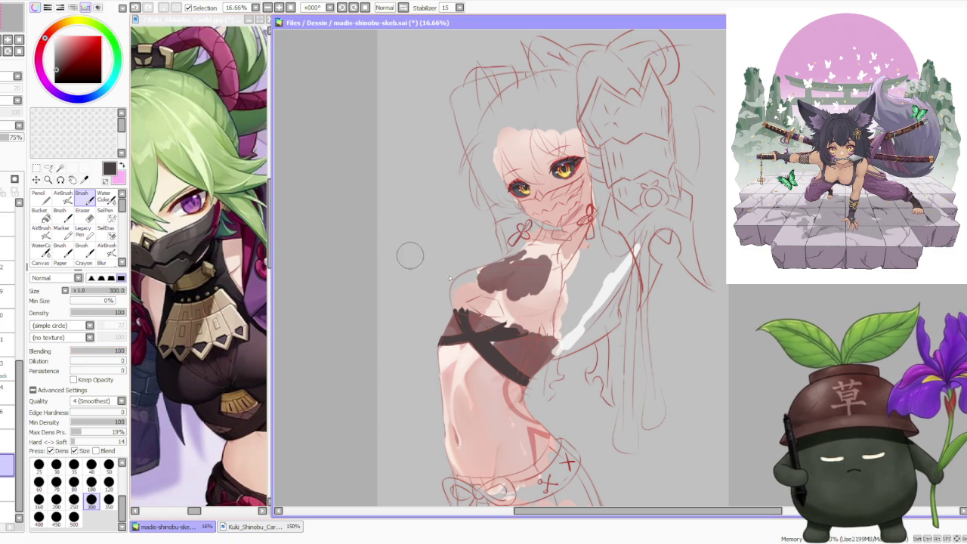
scroll(421, 262, up, 2)
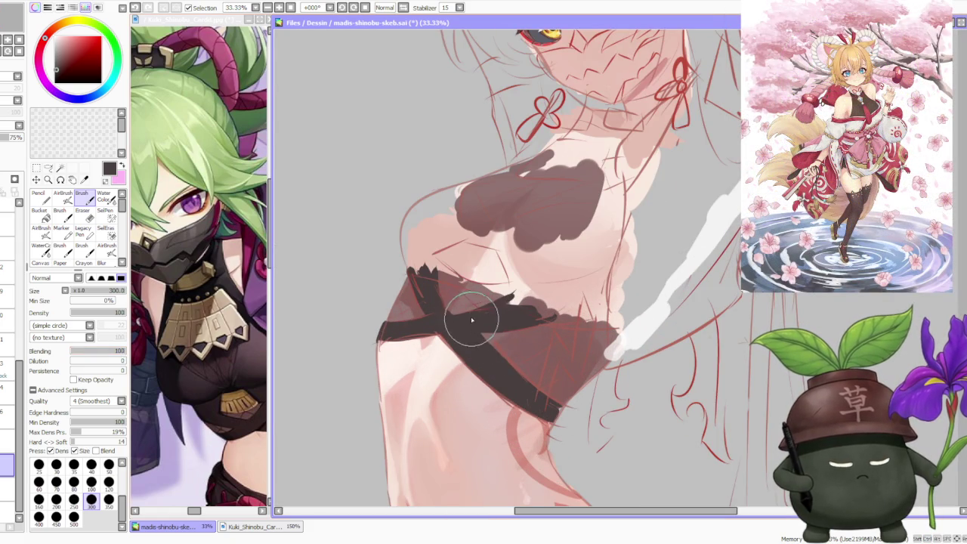
scroll(472, 321, down, 1)
scroll(502, 268, down, 2)
scroll(501, 281, up, 2)
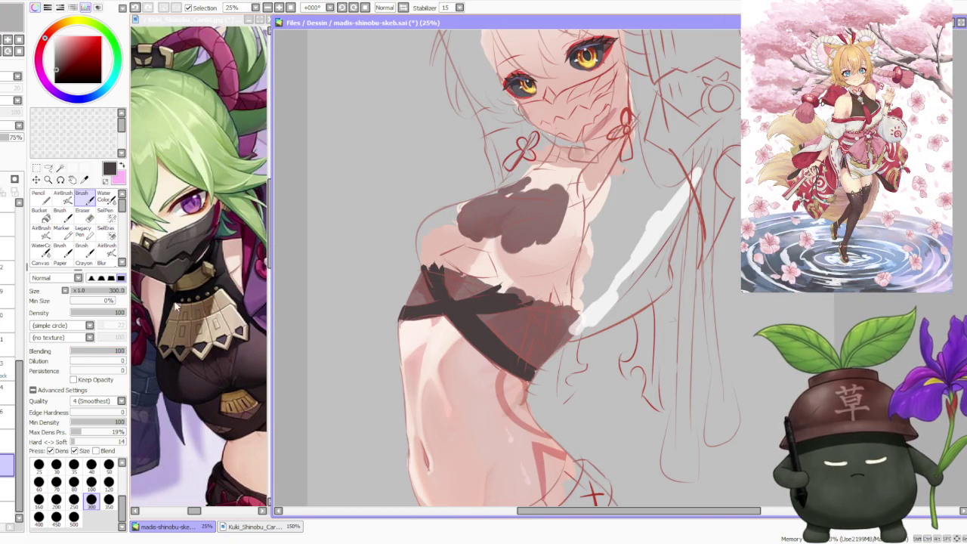
click(4, 444)
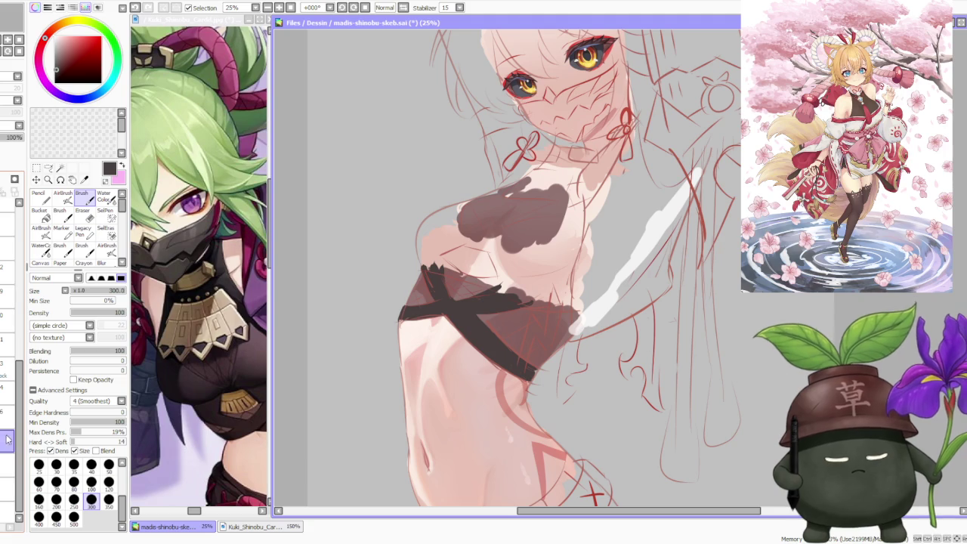
drag(107, 357, 77, 355)
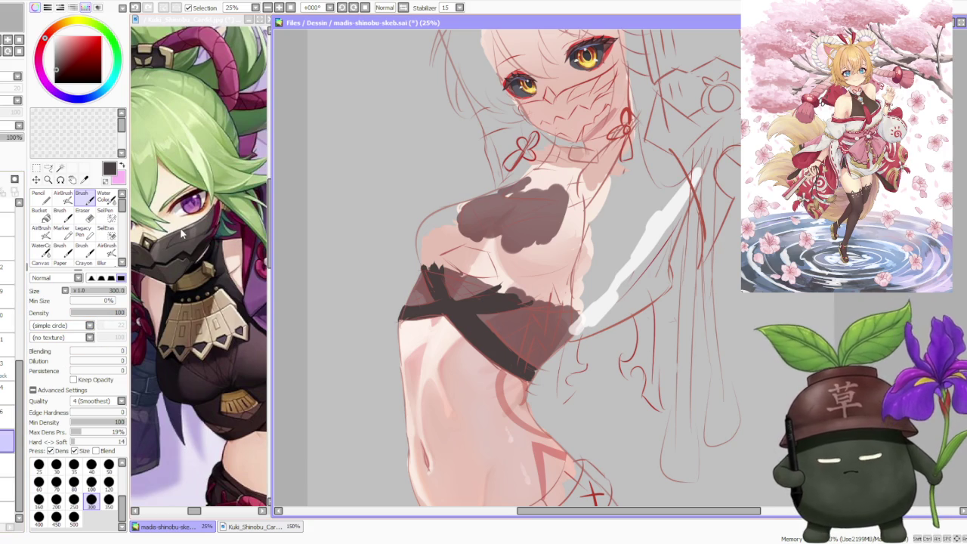
Step: Paint the dark top's upper edge and a long curved chest stroke, redoing it twice
mouse_move(446, 264)
mouse_down()
mouse_move(476, 290)
mouse_move(521, 301)
mouse_move(529, 287)
mouse_up()
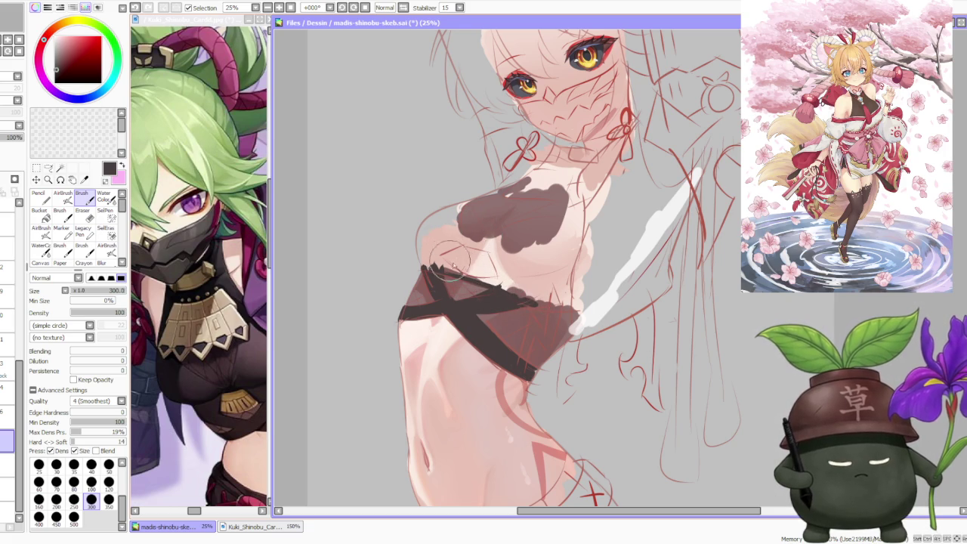
drag(451, 265, 435, 263)
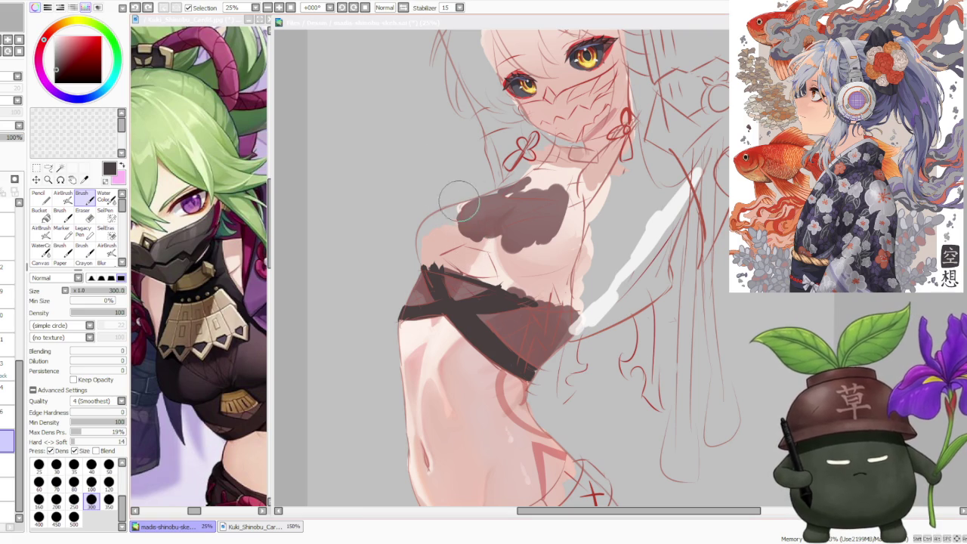
drag(462, 269, 456, 233)
key(ctrl+z)
drag(468, 273, 459, 215)
key(ctrl+z)
drag(469, 273, 459, 214)
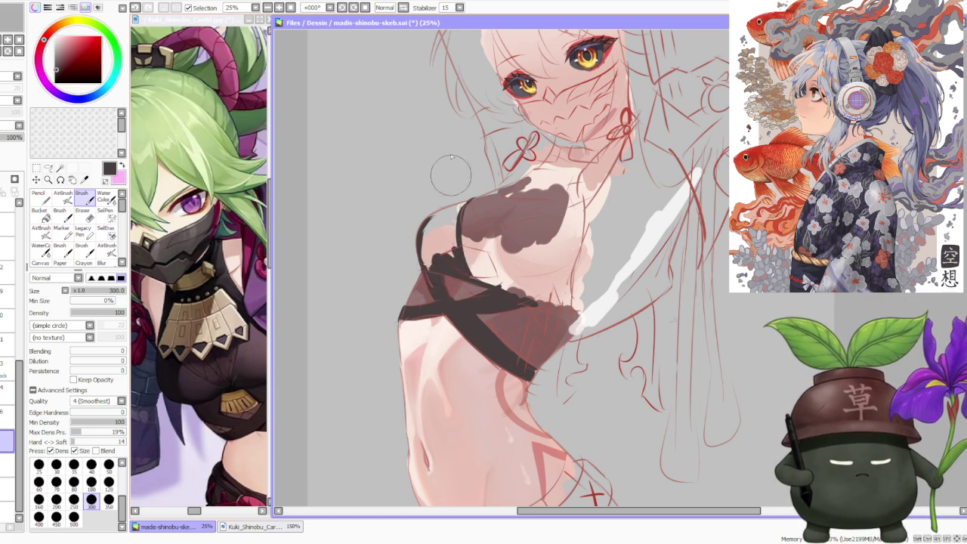
Step: Rotate the canvas about -22°, zoom in, and extend the dark chest edge
scroll(450, 172, down, 1)
drag(395, 52, 355, 40)
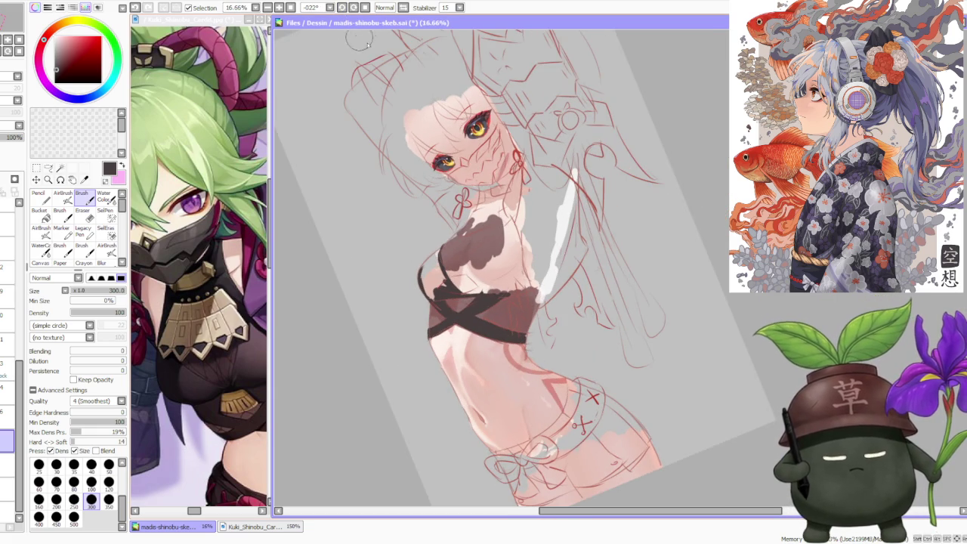
scroll(454, 264, up, 2)
scroll(464, 244, up, 1)
drag(442, 257, 529, 188)
mouse_move(493, 221)
mouse_down()
mouse_move(442, 295)
mouse_move(442, 270)
mouse_move(457, 368)
mouse_move(421, 410)
mouse_move(432, 400)
mouse_move(429, 341)
mouse_move(410, 388)
mouse_move(393, 389)
mouse_move(378, 323)
mouse_move(403, 373)
mouse_move(410, 340)
mouse_move(429, 335)
mouse_move(385, 339)
mouse_move(421, 288)
mouse_move(388, 323)
mouse_move(442, 264)
mouse_move(411, 324)
mouse_move(403, 287)
mouse_move(437, 270)
mouse_move(416, 285)
mouse_move(410, 302)
mouse_move(431, 277)
mouse_move(402, 338)
mouse_up()
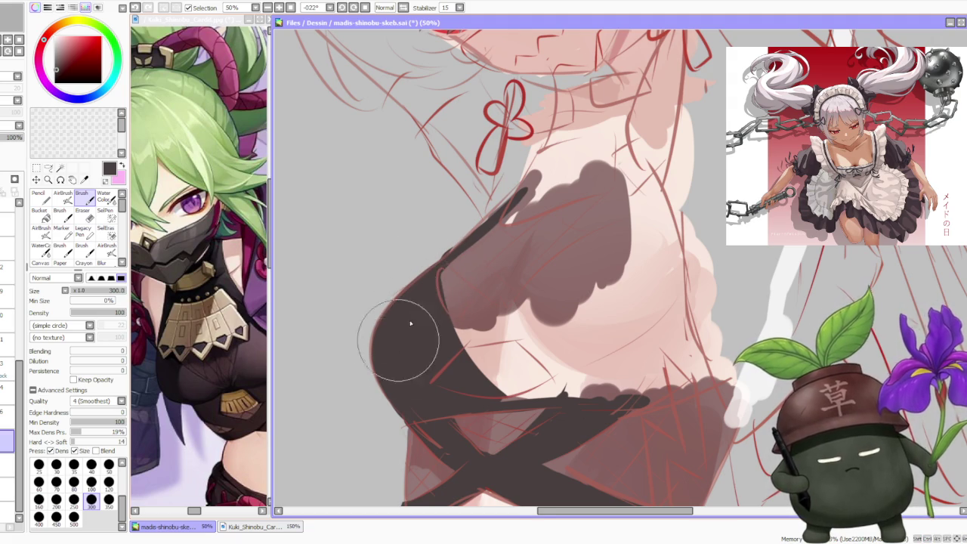
Step: Fill the dark top over the chest down to the dark patch
scroll(403, 337, down, 3)
scroll(411, 352, up, 1)
scroll(419, 363, up, 1)
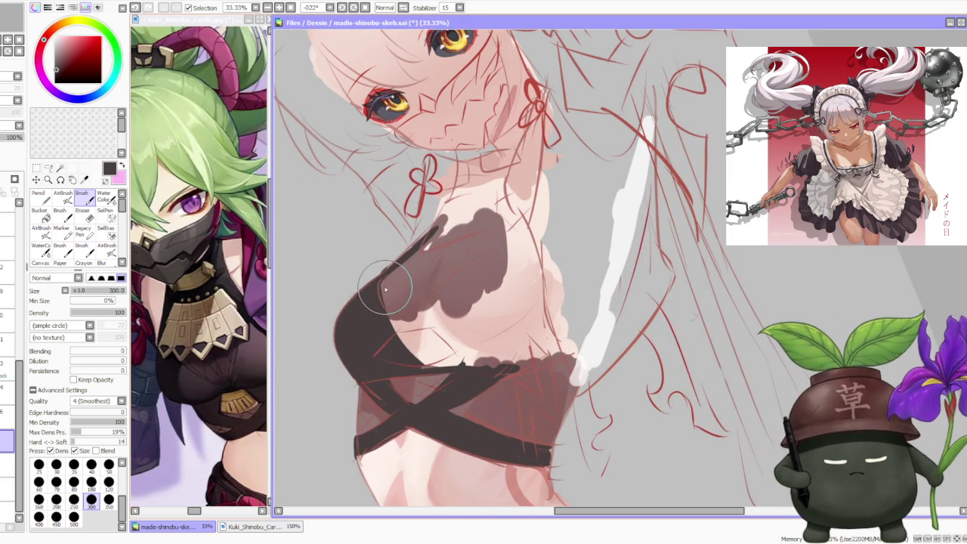
drag(378, 277, 393, 309)
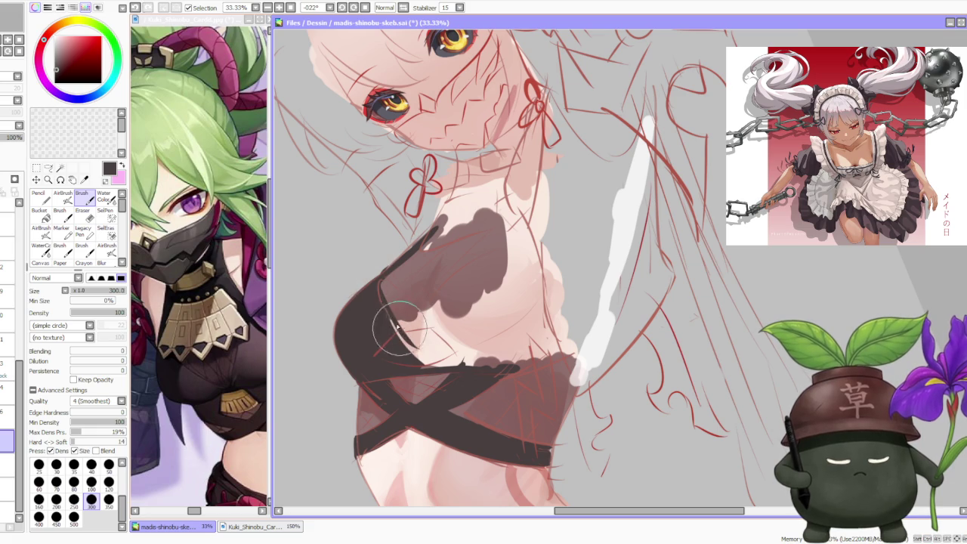
mouse_move(383, 301)
mouse_down()
mouse_move(393, 345)
mouse_move(416, 353)
mouse_move(449, 298)
mouse_up()
mouse_move(438, 332)
mouse_down()
mouse_move(412, 349)
mouse_move(484, 279)
mouse_move(456, 290)
mouse_up()
scroll(456, 289, down, 3)
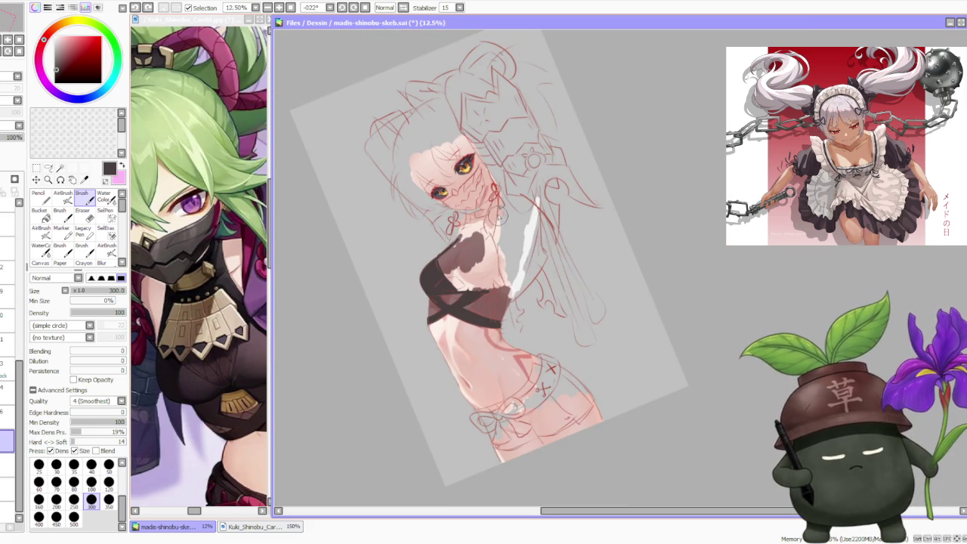
scroll(449, 281, up, 2)
scroll(444, 276, up, 1)
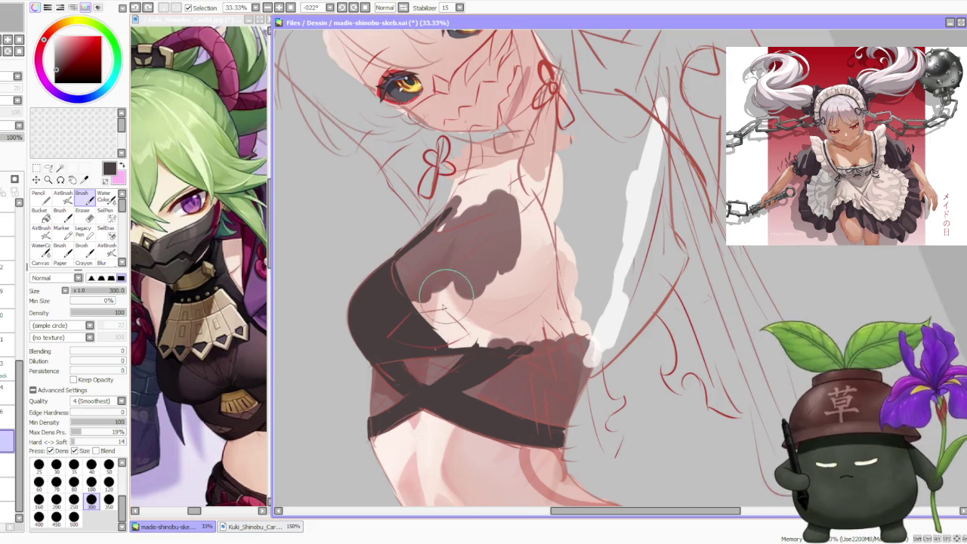
Step: Draw a long diagonal line across the chest, redrawing it twice
drag(436, 326, 494, 230)
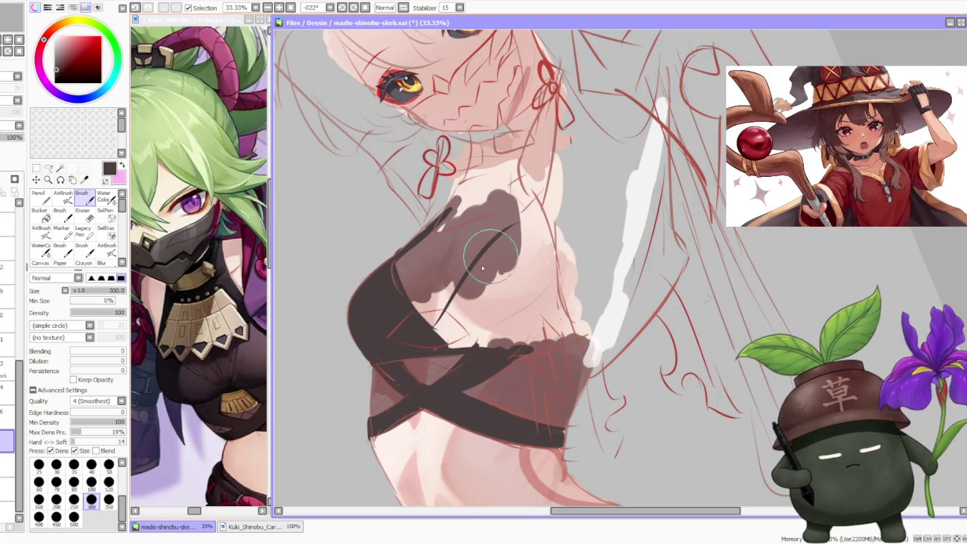
key(ctrl+z)
drag(412, 346, 525, 219)
key(ctrl+z)
drag(412, 348, 521, 223)
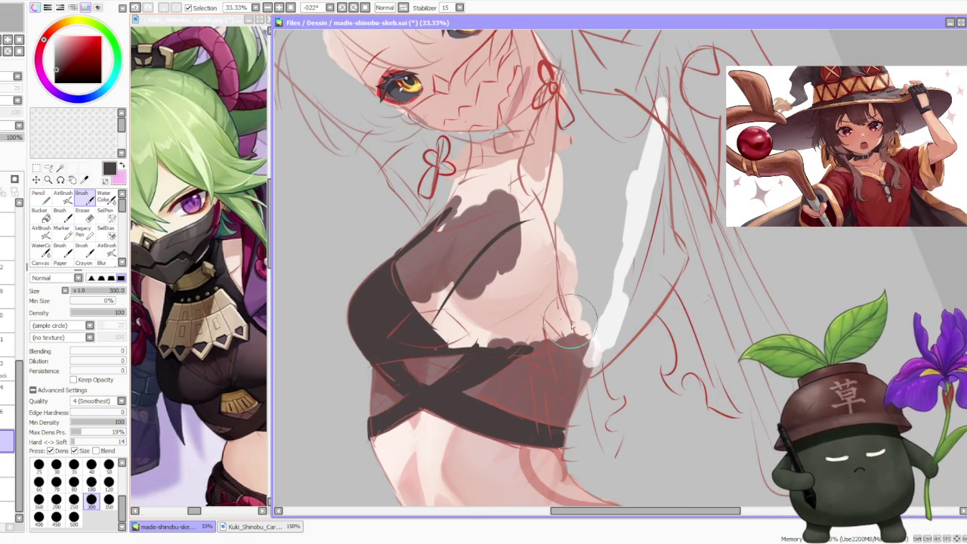
Step: Add dark straps on the right torso, down the chest, up the left shoulder, and across the chest
drag(580, 332, 550, 241)
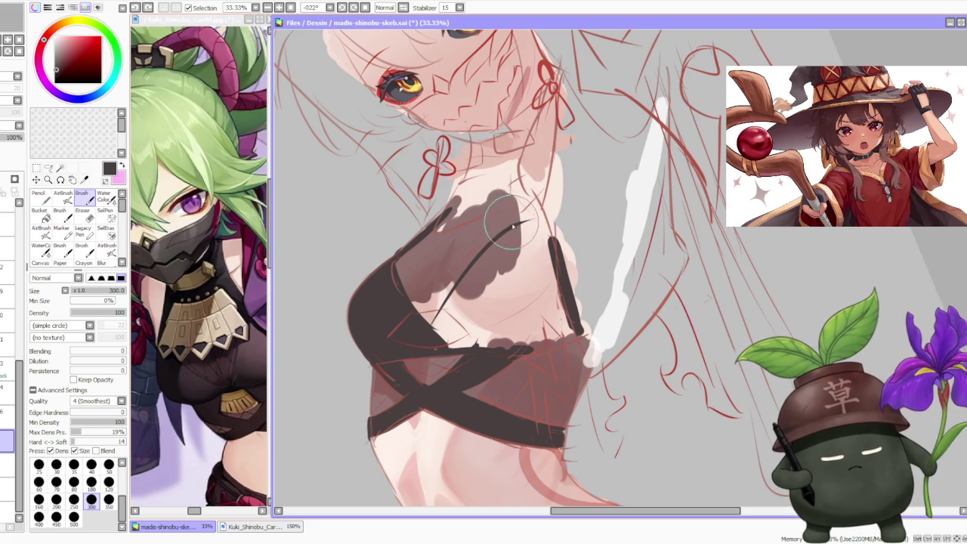
drag(510, 161, 521, 222)
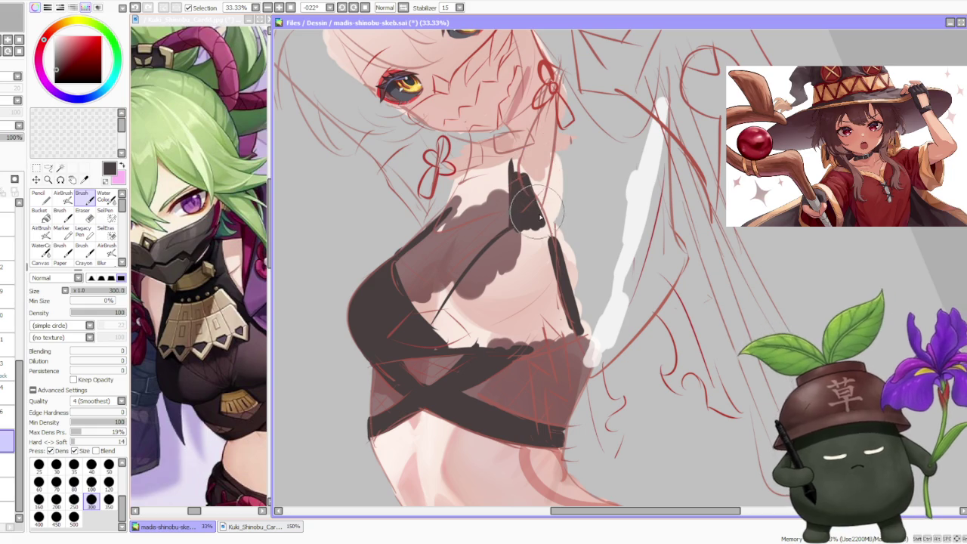
mouse_move(536, 219)
mouse_down()
mouse_move(539, 151)
mouse_move(542, 190)
mouse_up()
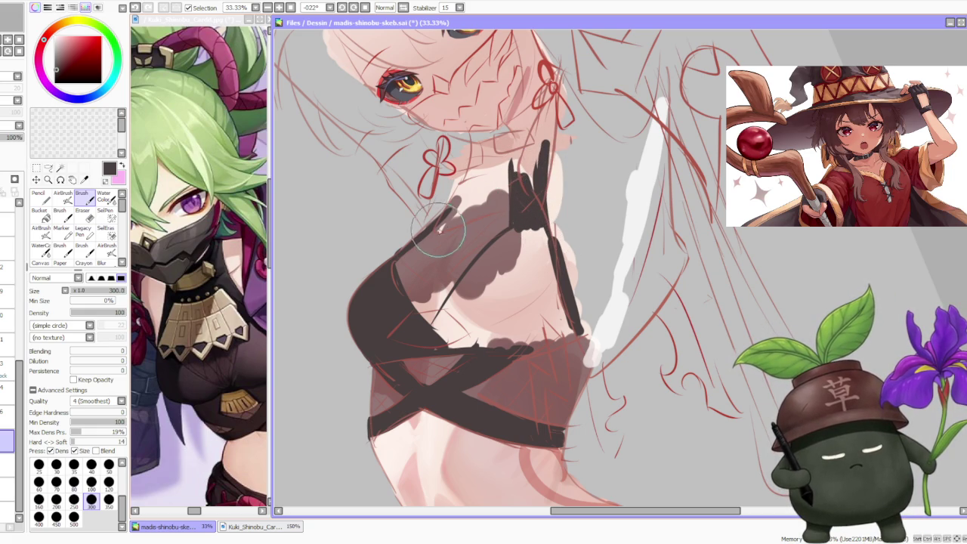
drag(404, 253, 472, 163)
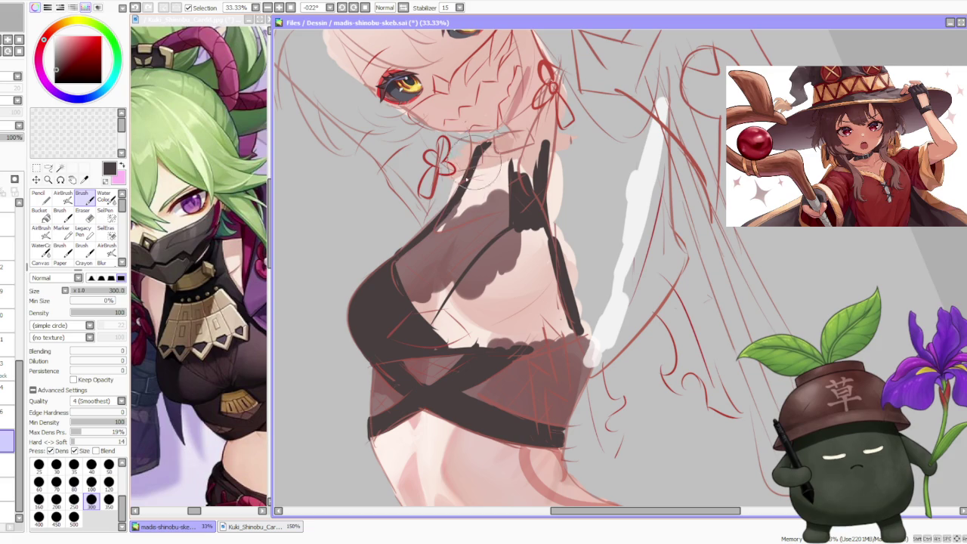
drag(457, 189, 491, 155)
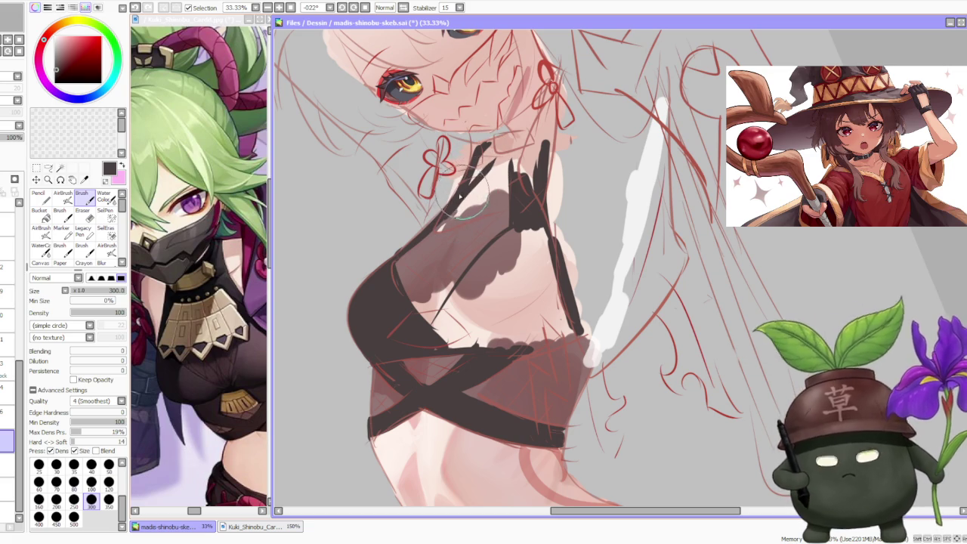
drag(436, 227, 520, 224)
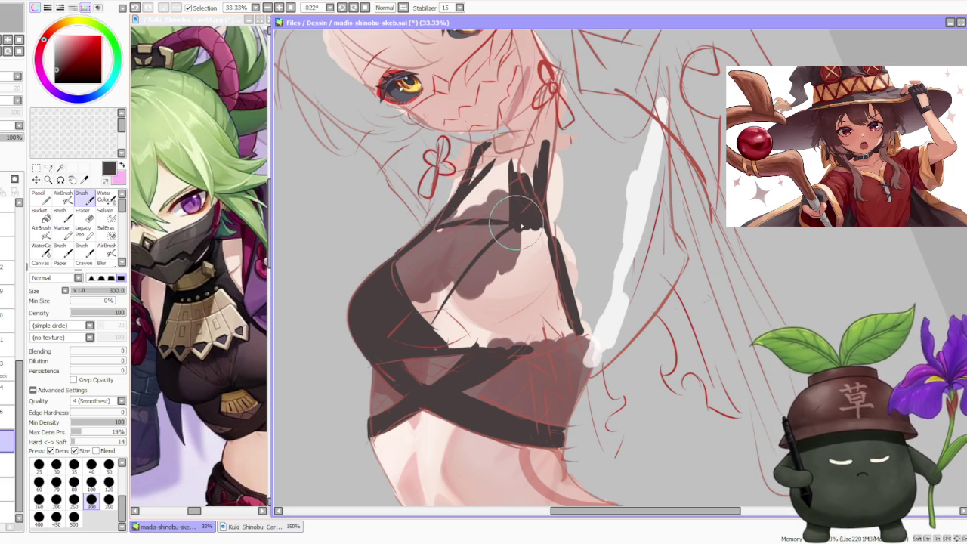